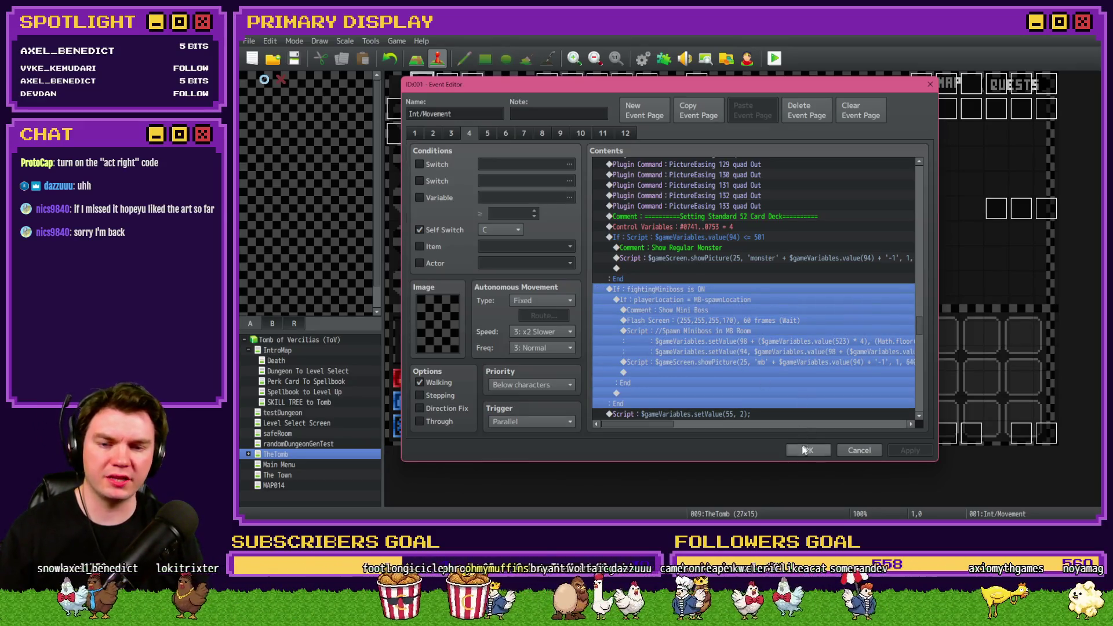
- Close the event editor, save, start a playtest, and take the Spiked Pauldron perk card
{"action": "left_click", "coordinate": [805, 450]}
{"action": "key", "text": "alt+F4"}
{"action": "left_click", "coordinate": [626, 293]}
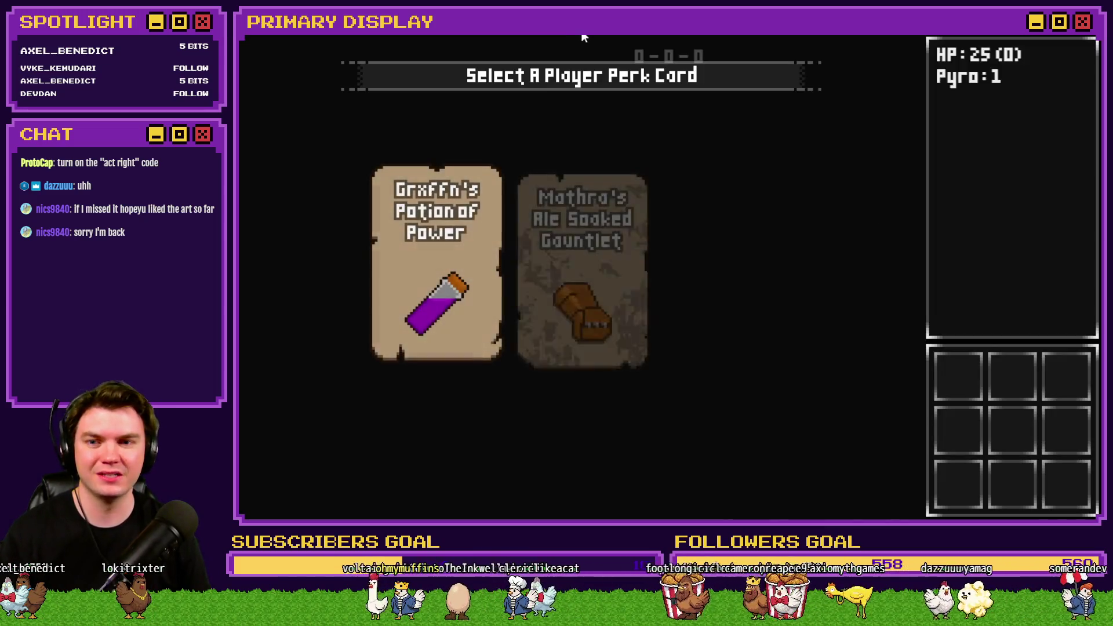
{"action": "left_click", "coordinate": [686, 237]}
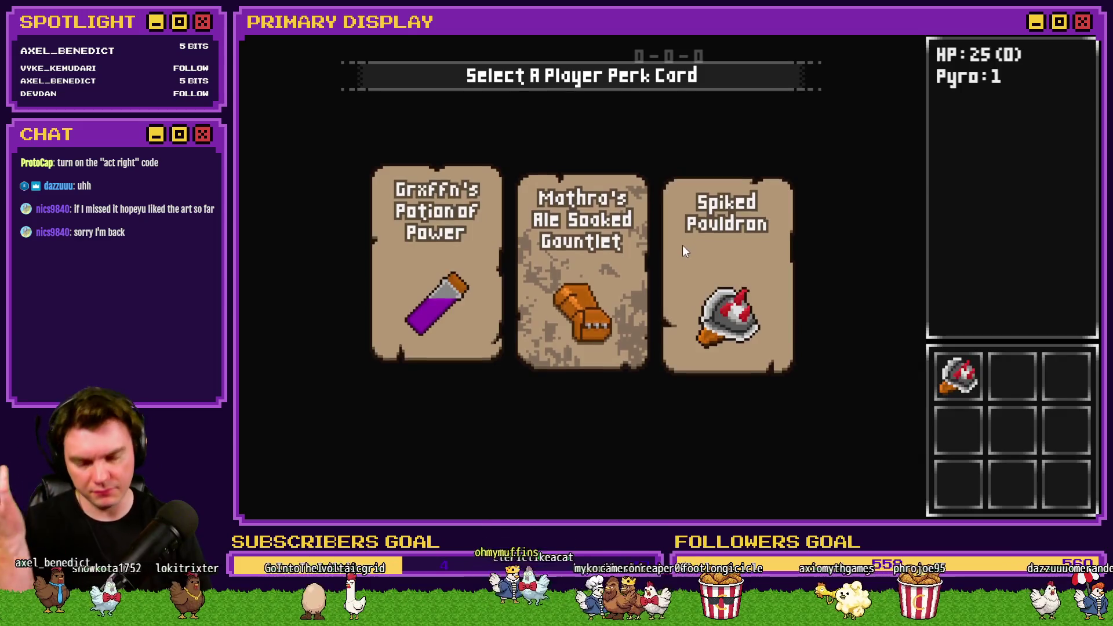
- Walk through the dungeon rooms with the W, A and S keys
{"action": "key", "text": "w"}
{"action": "key", "text": "w"}
{"action": "key", "text": "w"}
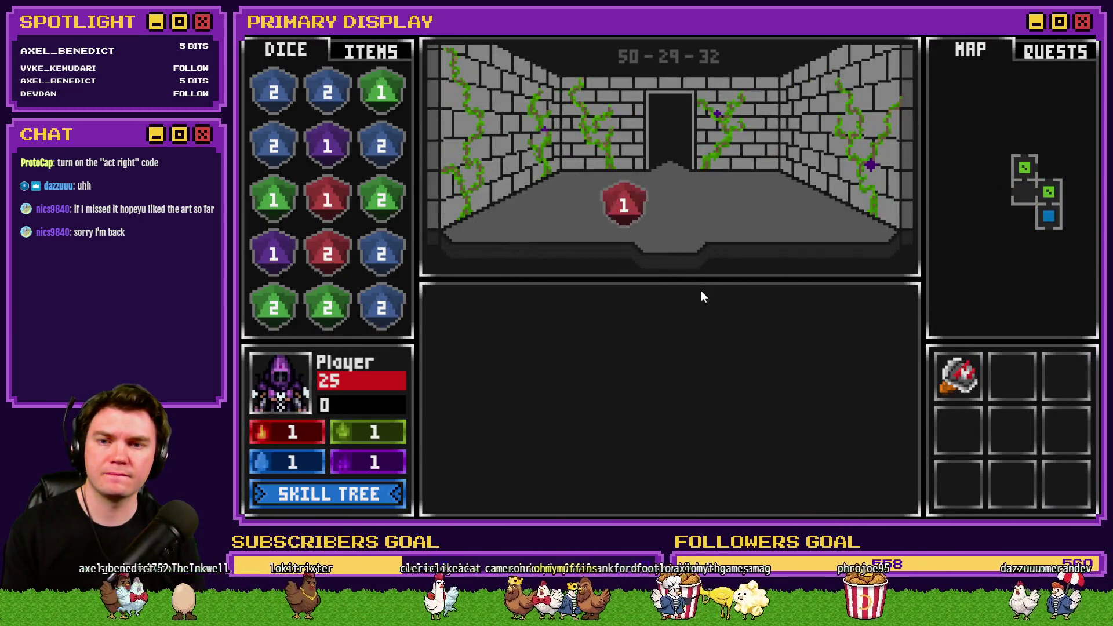
{"action": "key", "text": "w"}
{"action": "key", "text": "a"}
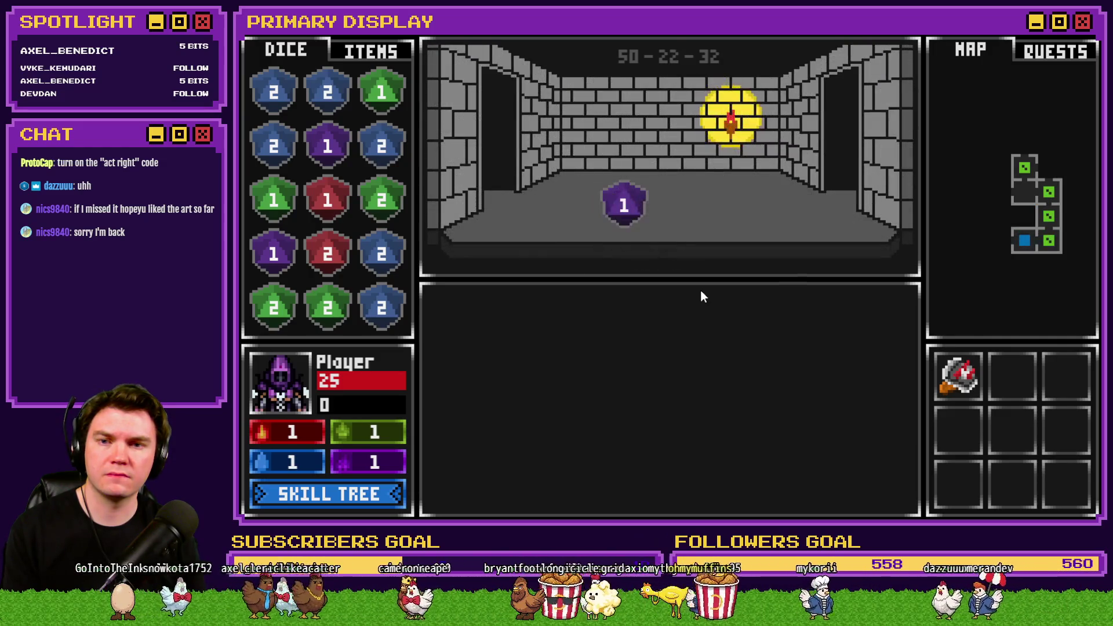
{"action": "key", "text": "a"}
{"action": "key", "text": "s"}
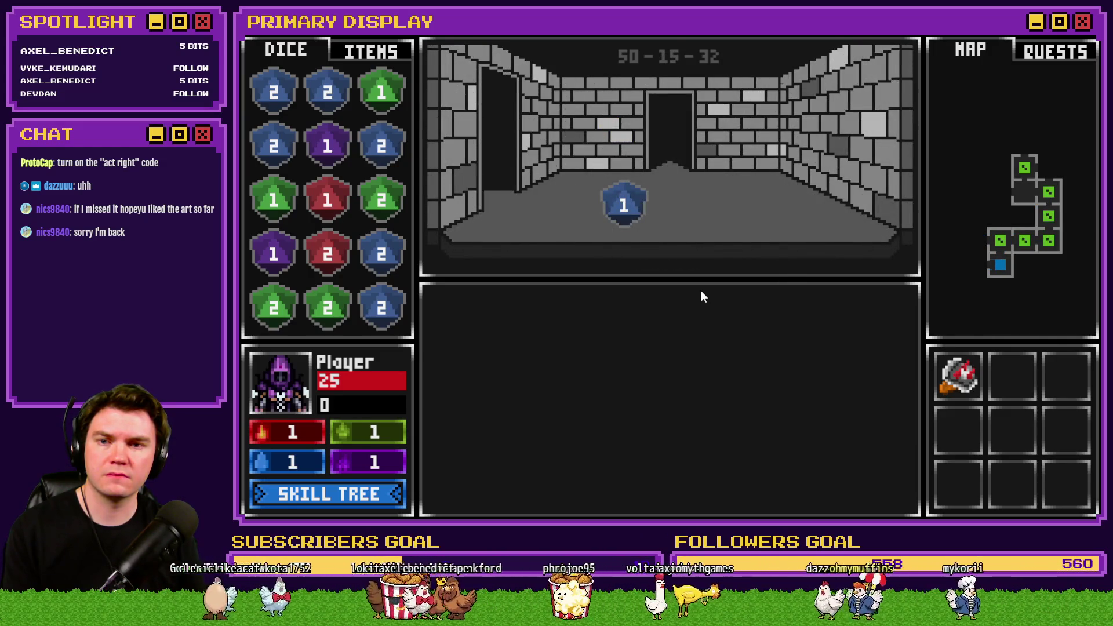
{"action": "key", "text": "a"}
{"action": "key", "text": "w"}
{"action": "key", "text": "w"}
{"action": "key", "text": "w"}
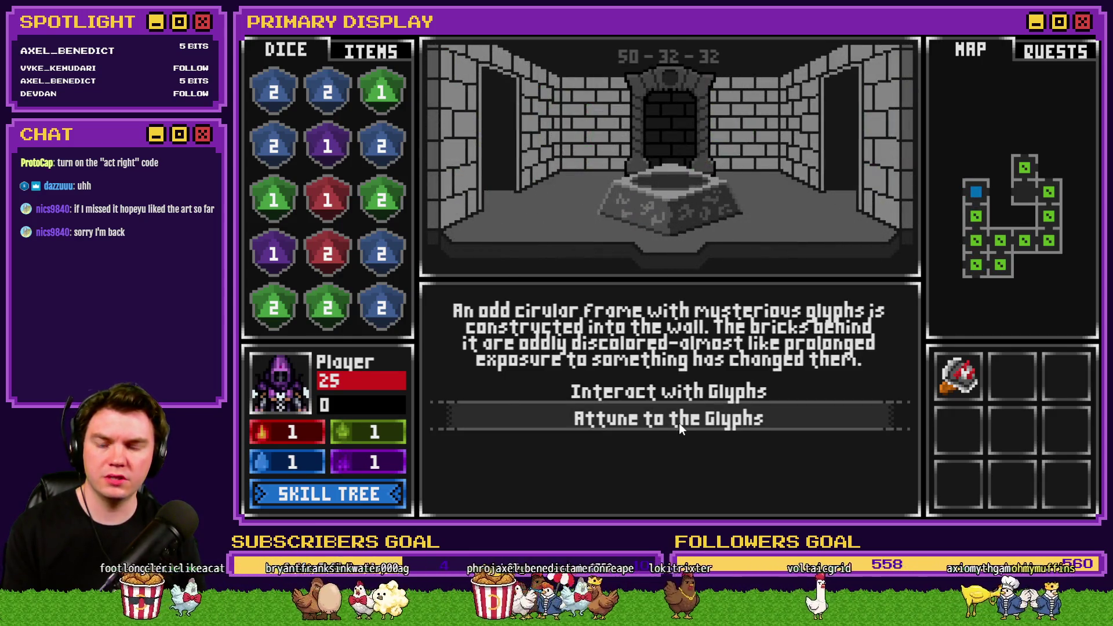
- Attune to the wall glyphs, open the wooden door, and bring up the F9 debug window
{"action": "left_click", "coordinate": [679, 423]}
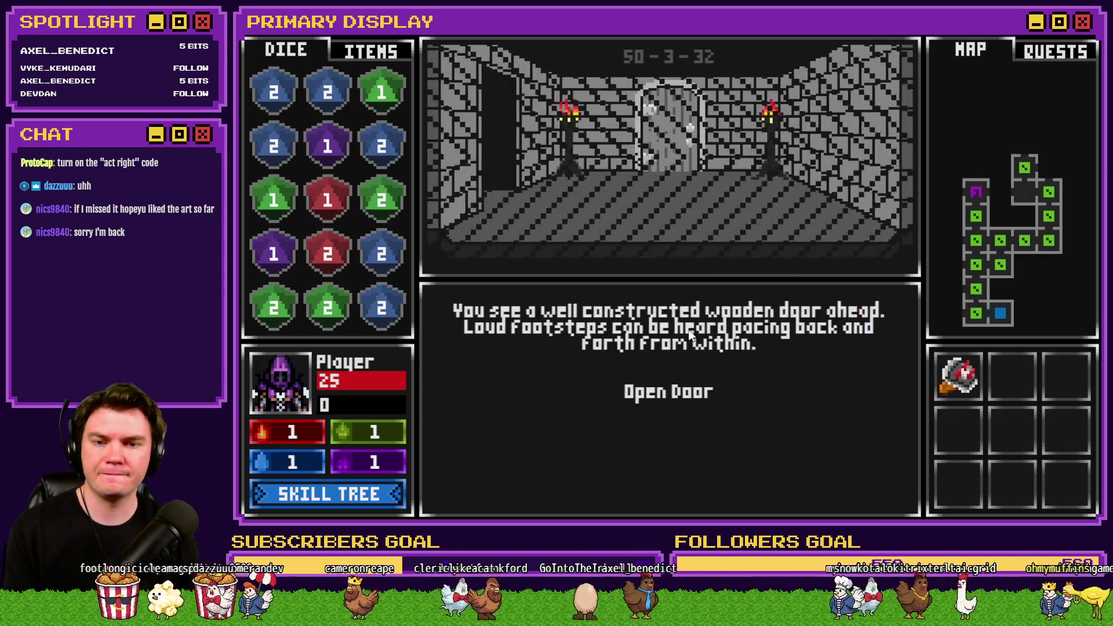
{"action": "left_click", "coordinate": [698, 392]}
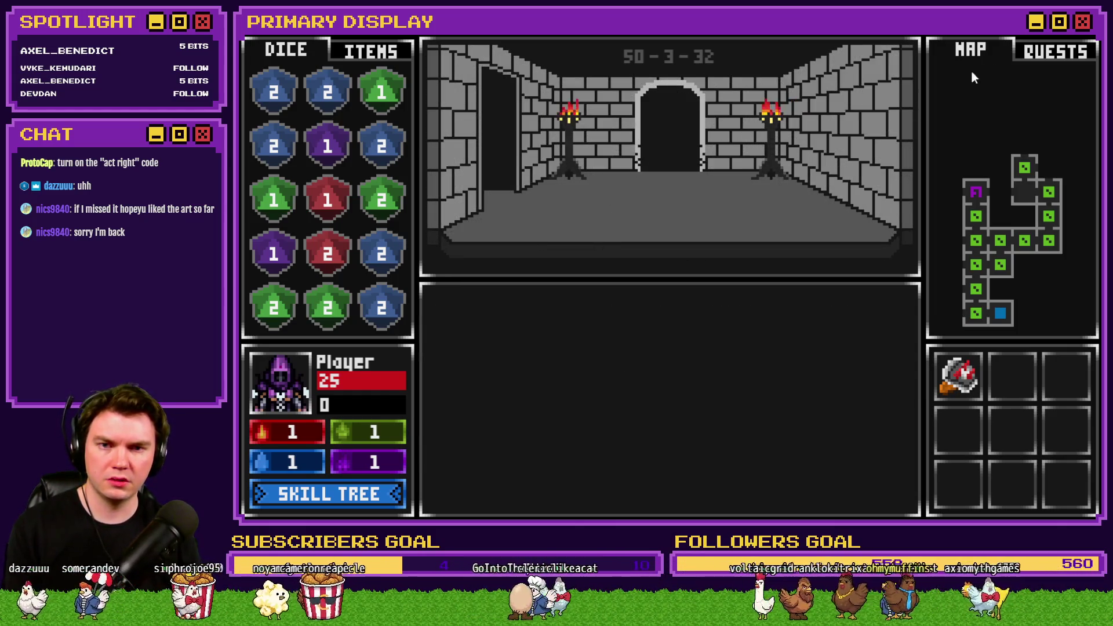
{"action": "key", "text": "F9"}
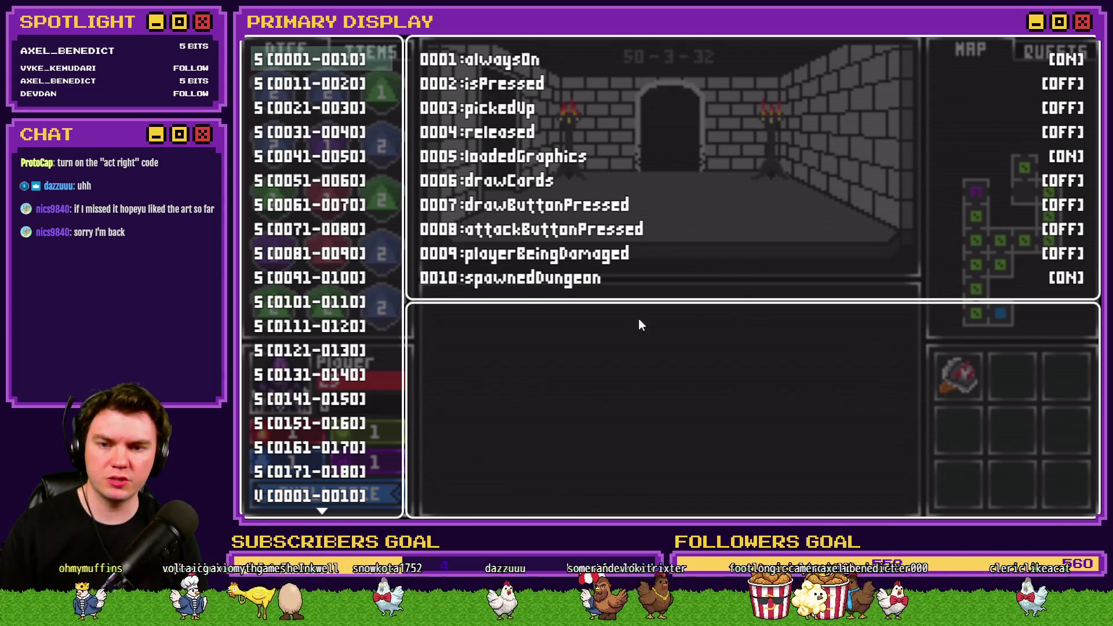
- Browse switches 0141–0170 to check the fightingMiniboss switch
{"action": "scroll", "coordinate": [325, 308], "scroll_direction": "down", "scroll_amount": 4}
{"action": "left_click", "coordinate": [318, 325]}
{"action": "left_click", "coordinate": [346, 304]}
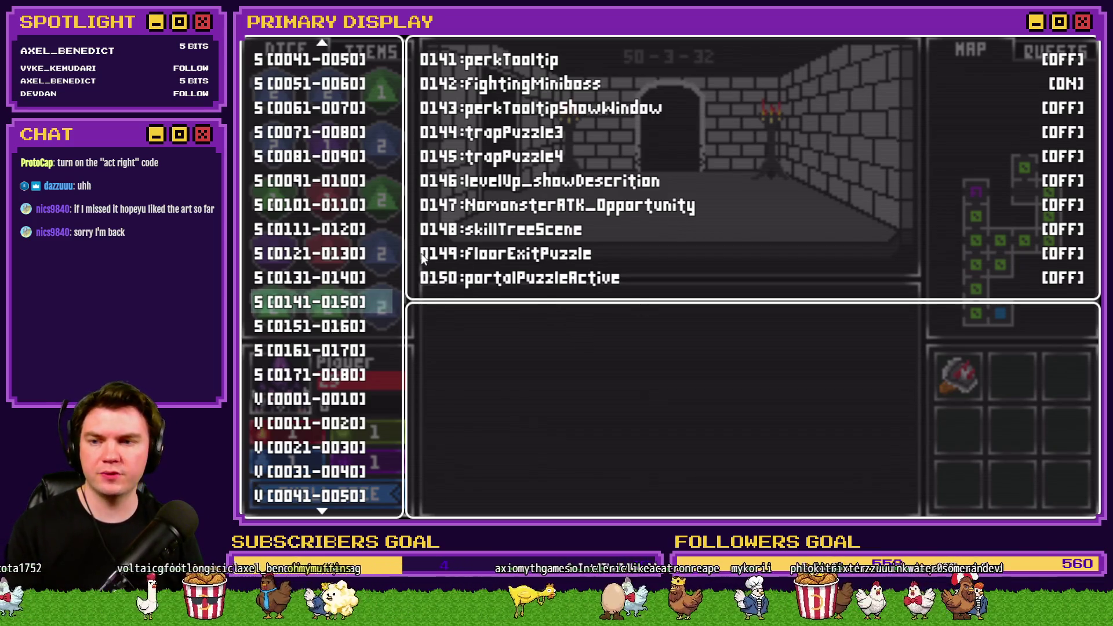
{"action": "left_click", "coordinate": [332, 350]}
{"action": "scroll", "coordinate": [332, 378], "scroll_direction": "down", "scroll_amount": 6}
- Browse variables up to 0521–0530 to find MB-spawnLocation, then return to the editor
{"action": "left_click", "coordinate": [331, 409]}
{"action": "scroll", "coordinate": [335, 406], "scroll_direction": "down", "scroll_amount": 4}
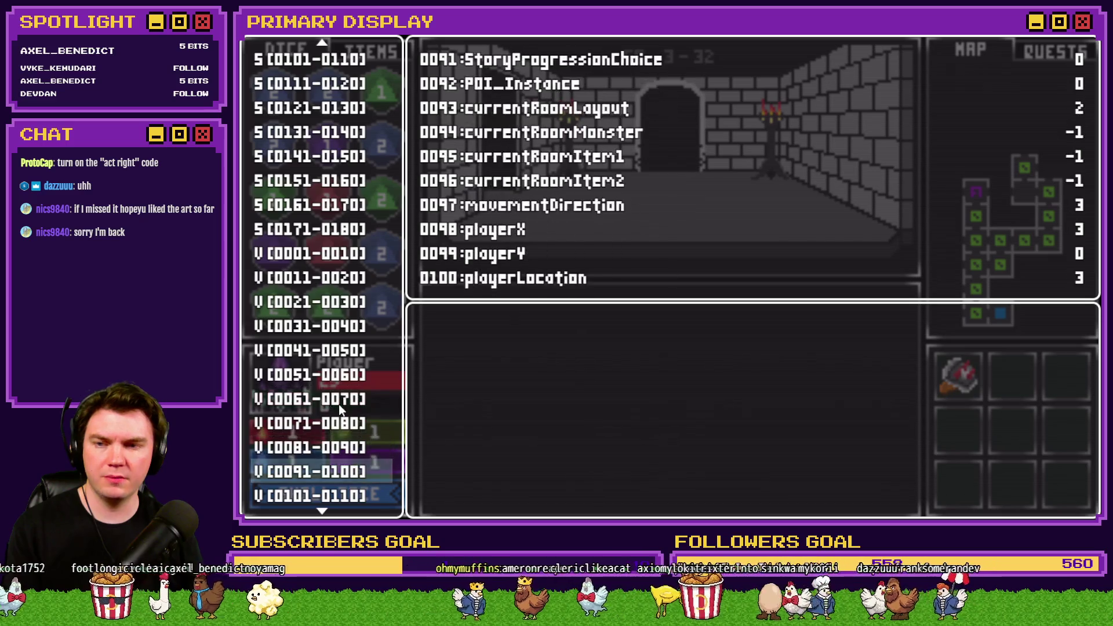
{"action": "scroll", "coordinate": [338, 404], "scroll_direction": "up", "scroll_amount": 1}
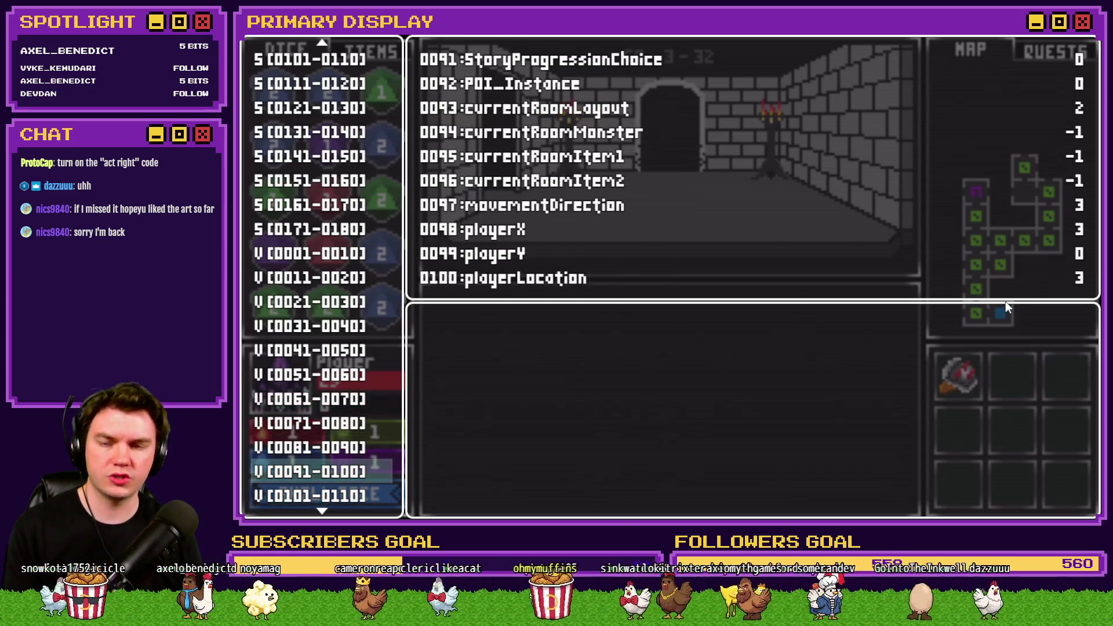
{"action": "key", "text": "Down"}
{"action": "key", "text": "Down"}
{"action": "scroll", "coordinate": [993, 268], "scroll_direction": "down", "scroll_amount": 20}
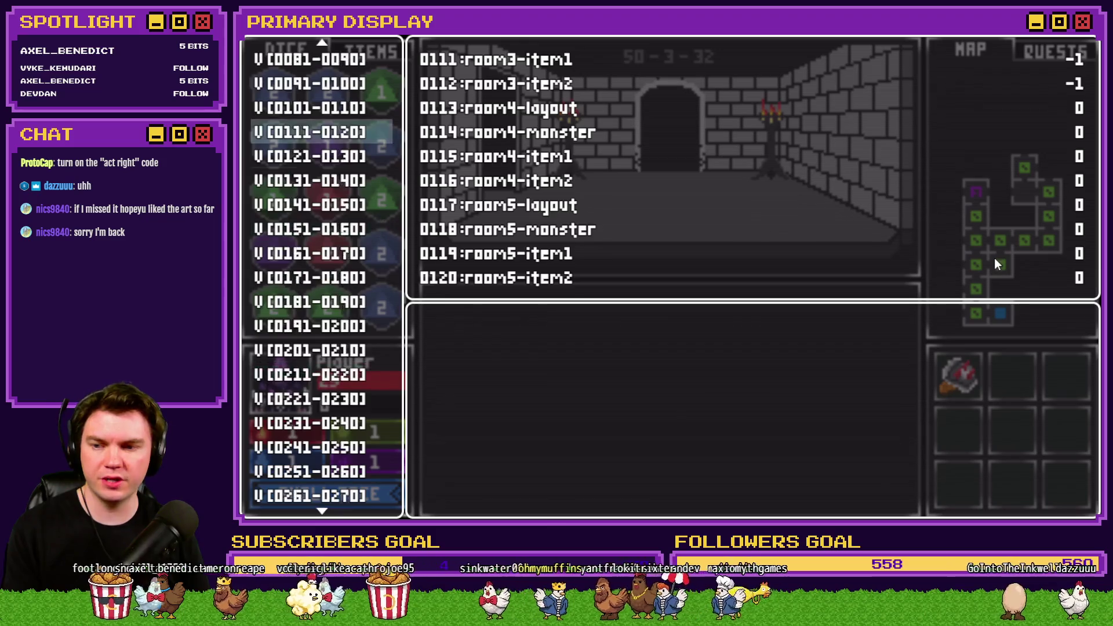
{"action": "scroll", "coordinate": [999, 268], "scroll_direction": "down", "scroll_amount": 3}
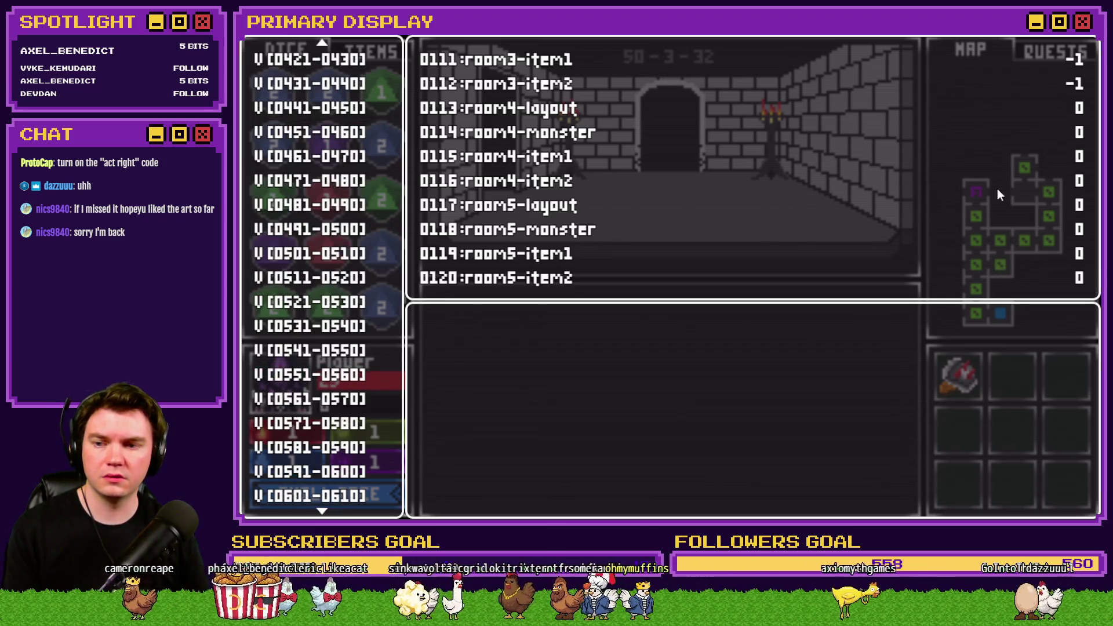
{"action": "left_click", "coordinate": [335, 376]}
{"action": "key", "text": "Up"}
{"action": "key", "text": "Up"}
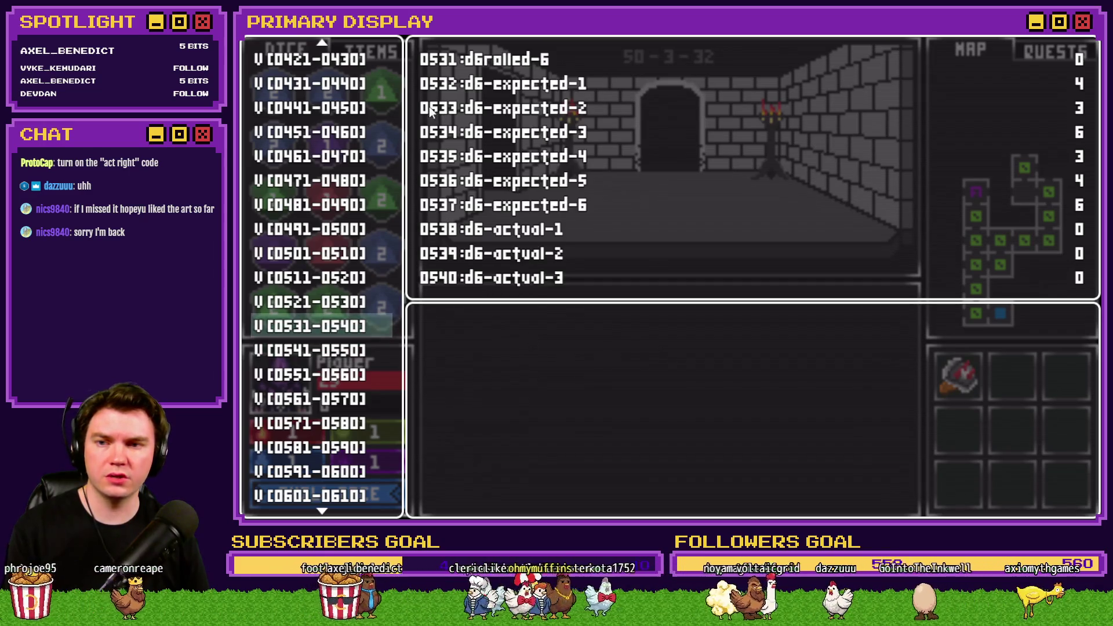
{"action": "key", "text": "Up"}
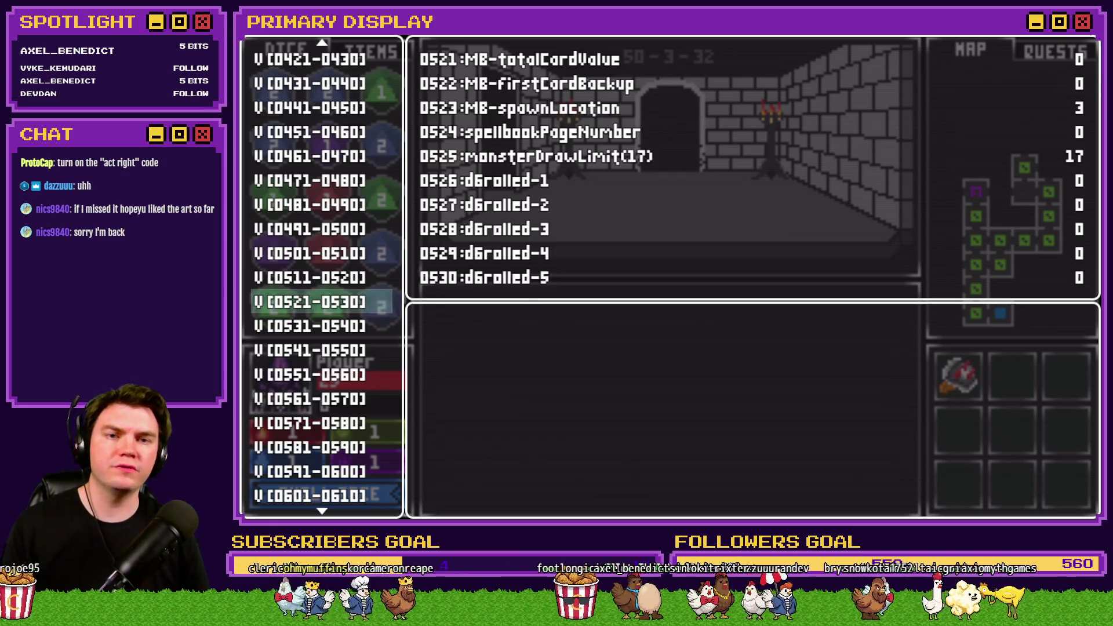
{"action": "key", "text": "alt+Tab"}
{"action": "left_click", "coordinate": [852, 381]}
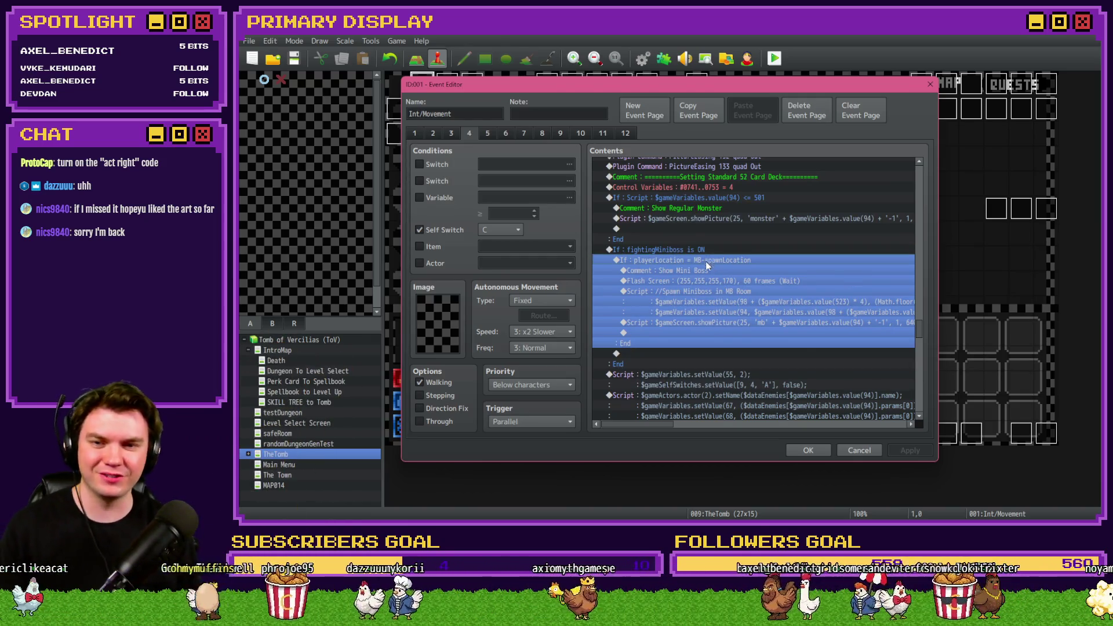
- Delete the Flash Screen command from the fightingMiniboss block on page 4
{"action": "left_click", "coordinate": [701, 280]}
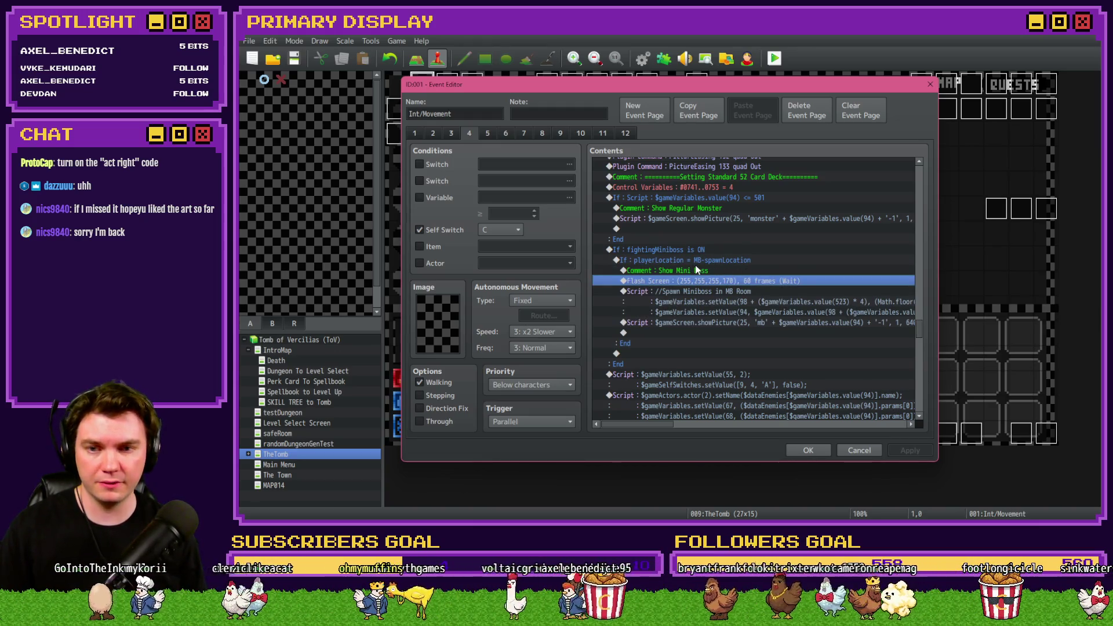
{"action": "key", "text": "Delete"}
{"action": "left_click", "coordinate": [684, 250]}
{"action": "left_click", "coordinate": [684, 196]}
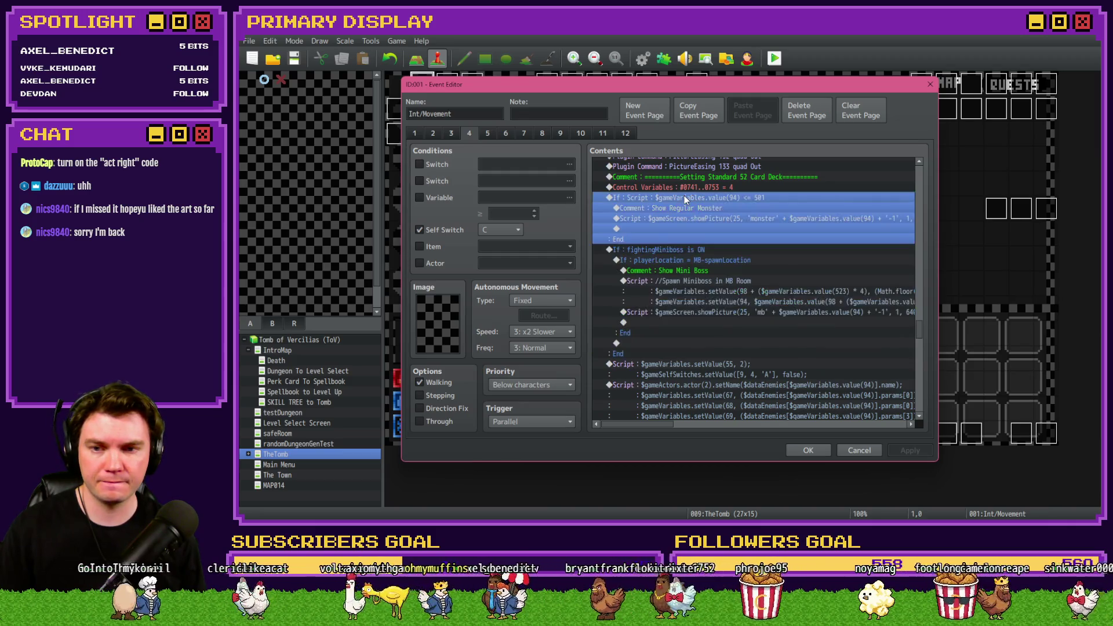
{"action": "left_click", "coordinate": [679, 249]}
{"action": "left_click", "coordinate": [686, 197]}
{"action": "scroll", "coordinate": [681, 287], "scroll_direction": "up", "scroll_amount": 2}
{"action": "scroll", "coordinate": [681, 287], "scroll_direction": "up", "scroll_amount": 13}
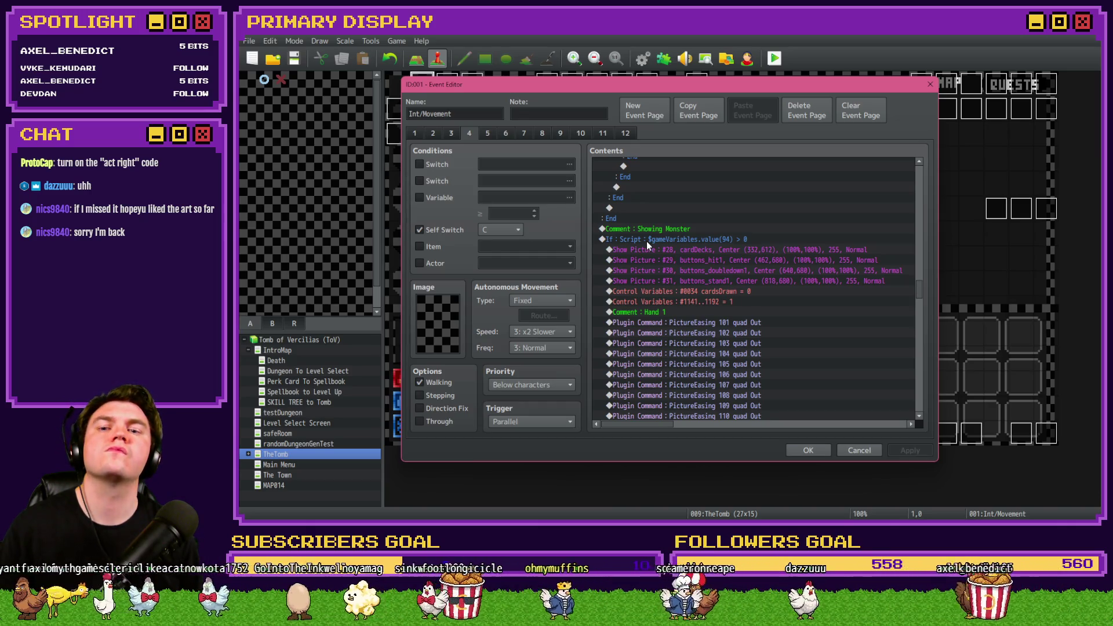
- Review the monster If blocks, select the Spawn Miniboss script, and go to page 1
{"action": "left_click", "coordinate": [647, 241]}
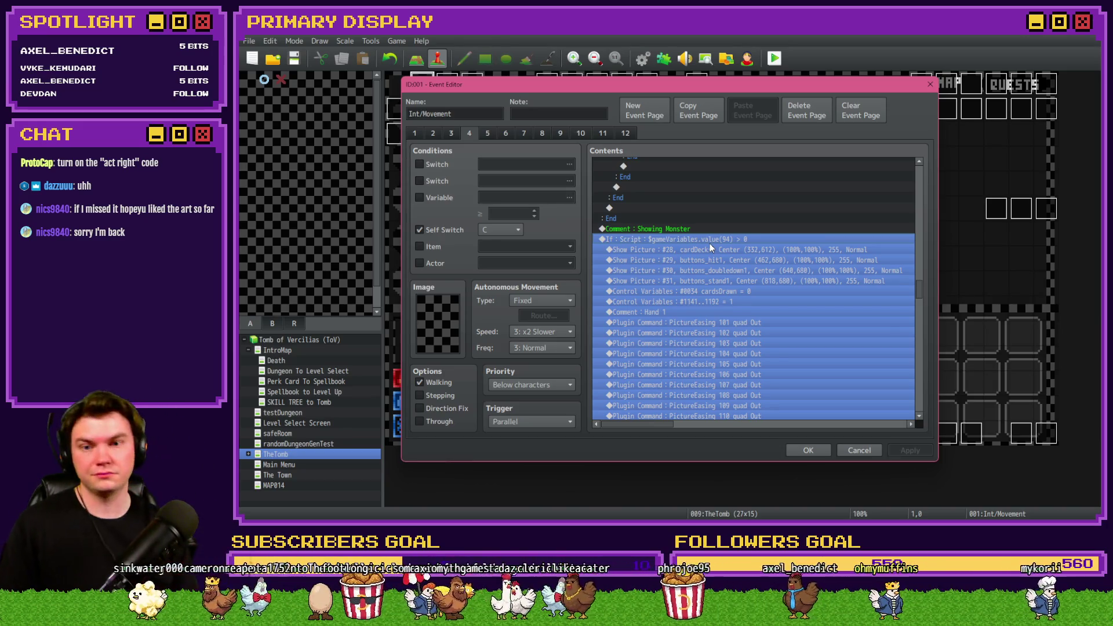
{"action": "left_click", "coordinate": [735, 281]}
{"action": "scroll", "coordinate": [735, 281], "scroll_direction": "down", "scroll_amount": 8}
{"action": "scroll", "coordinate": [735, 281], "scroll_direction": "down", "scroll_amount": 7}
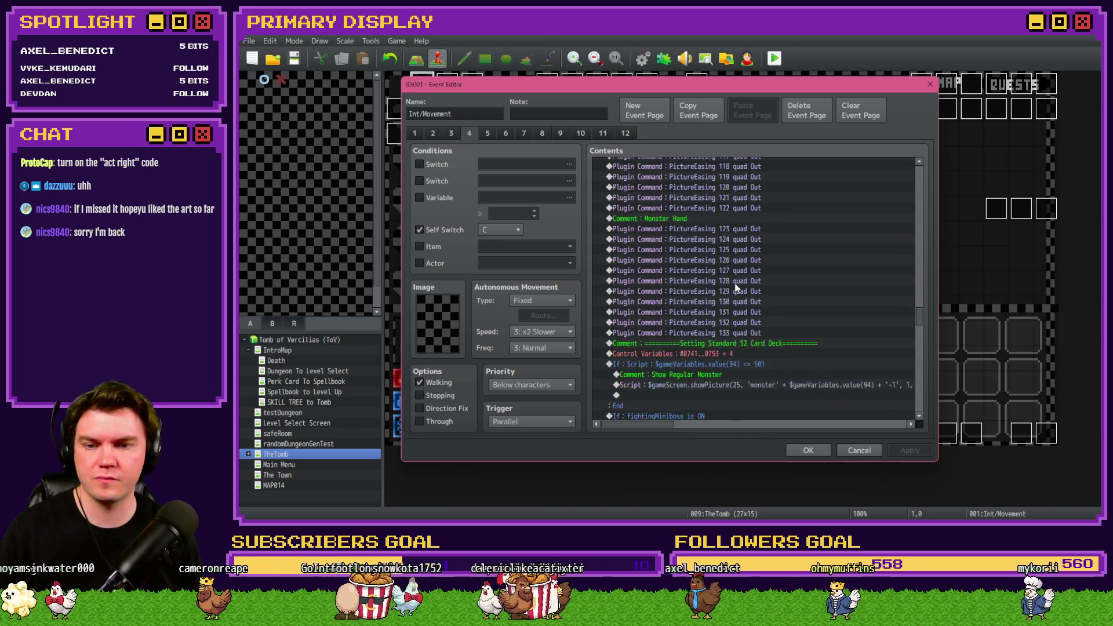
{"action": "scroll", "coordinate": [737, 286], "scroll_direction": "down", "scroll_amount": 3}
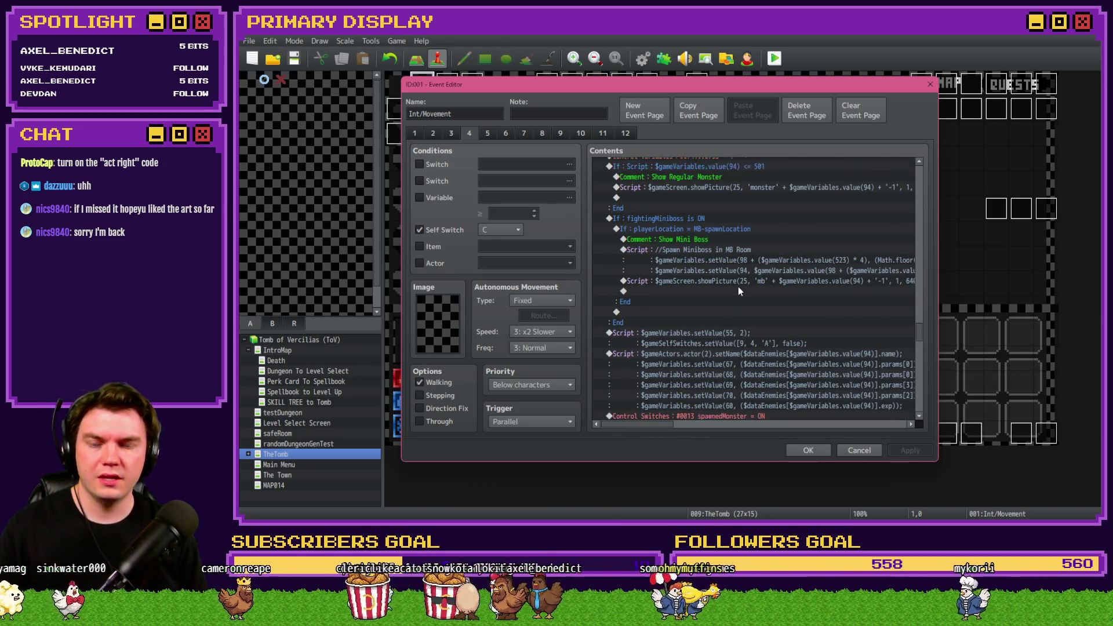
{"action": "scroll", "coordinate": [738, 287], "scroll_direction": "up", "scroll_amount": 3}
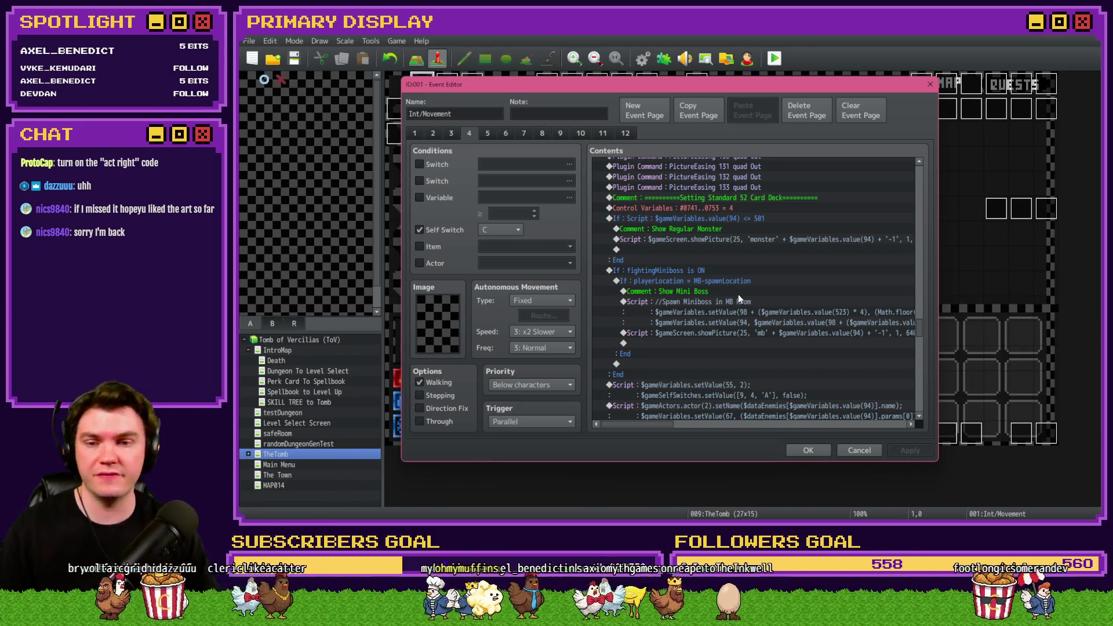
{"action": "left_click", "coordinate": [738, 300]}
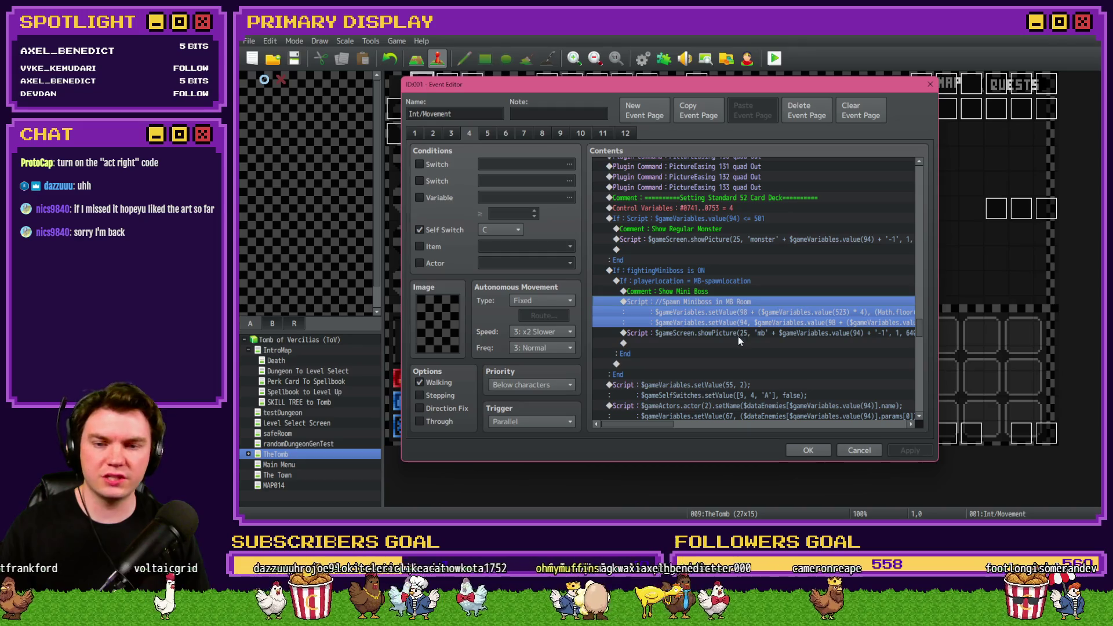
{"action": "left_click", "coordinate": [742, 302]}
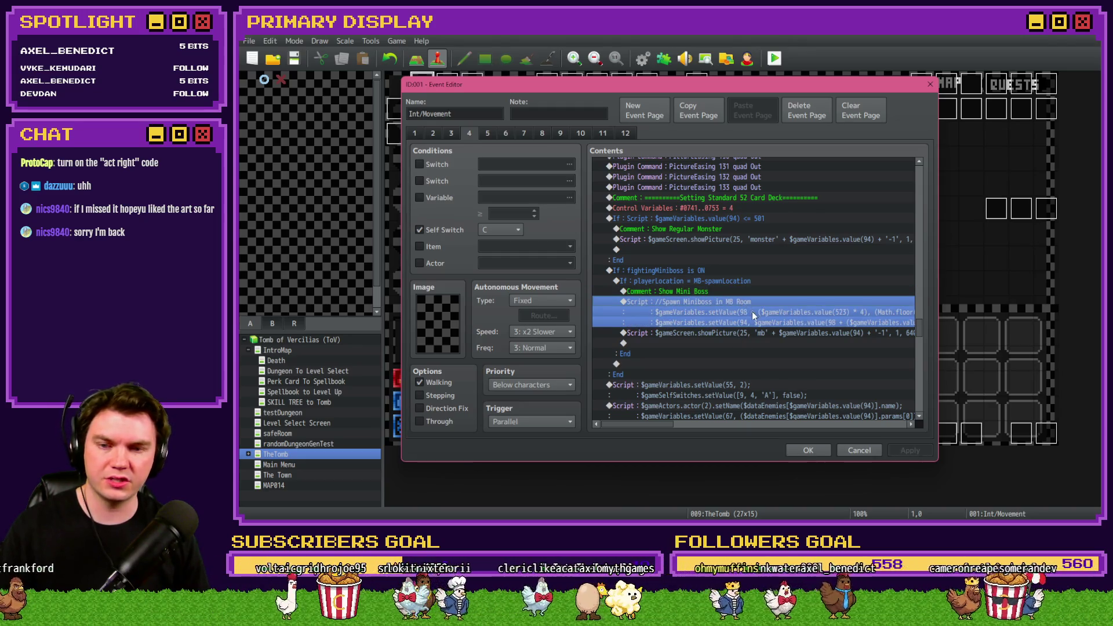
{"action": "left_click", "coordinate": [414, 133]}
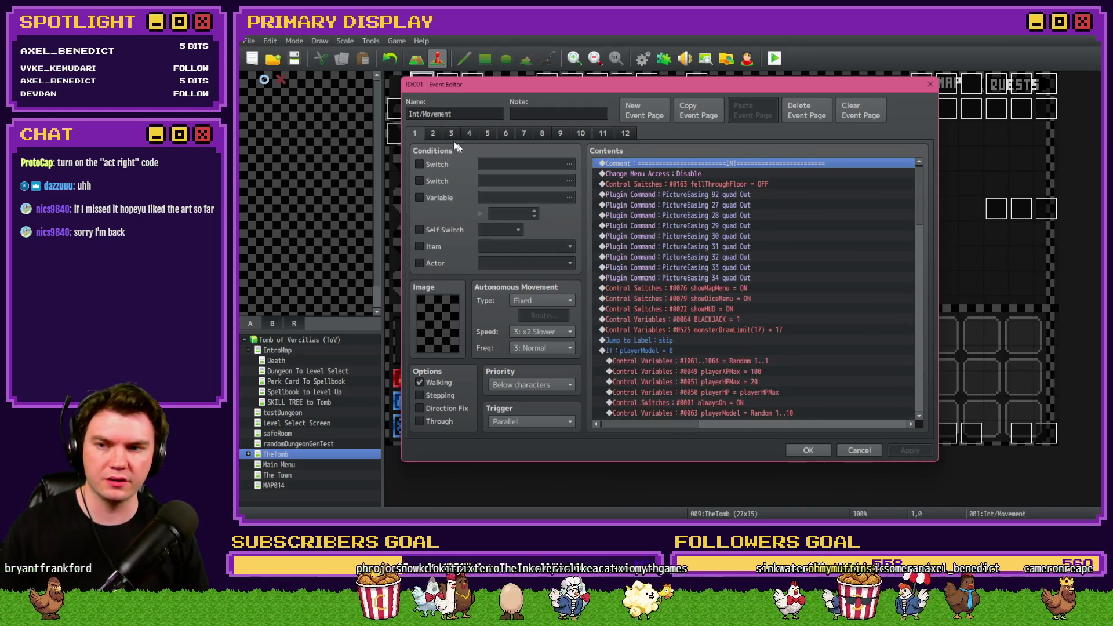
- On page 2, paste the Spawn Miniboss script above Control Self Switch B, then apply and close
{"action": "left_click", "coordinate": [433, 133]}
{"action": "scroll", "coordinate": [701, 311], "scroll_direction": "down", "scroll_amount": 10}
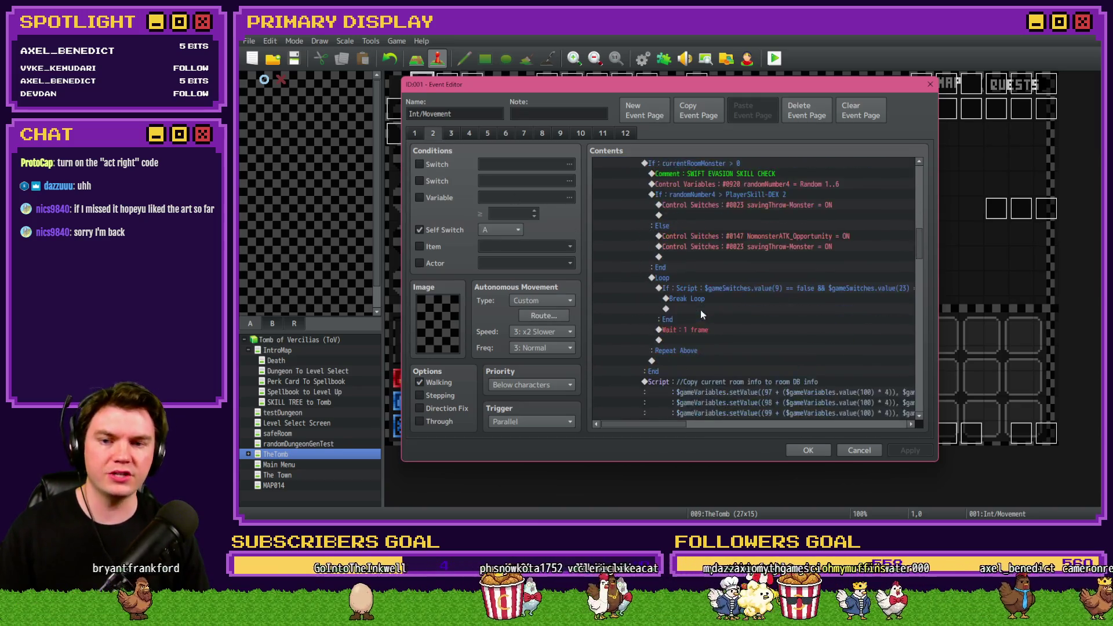
{"action": "scroll", "coordinate": [700, 309], "scroll_direction": "up", "scroll_amount": 8}
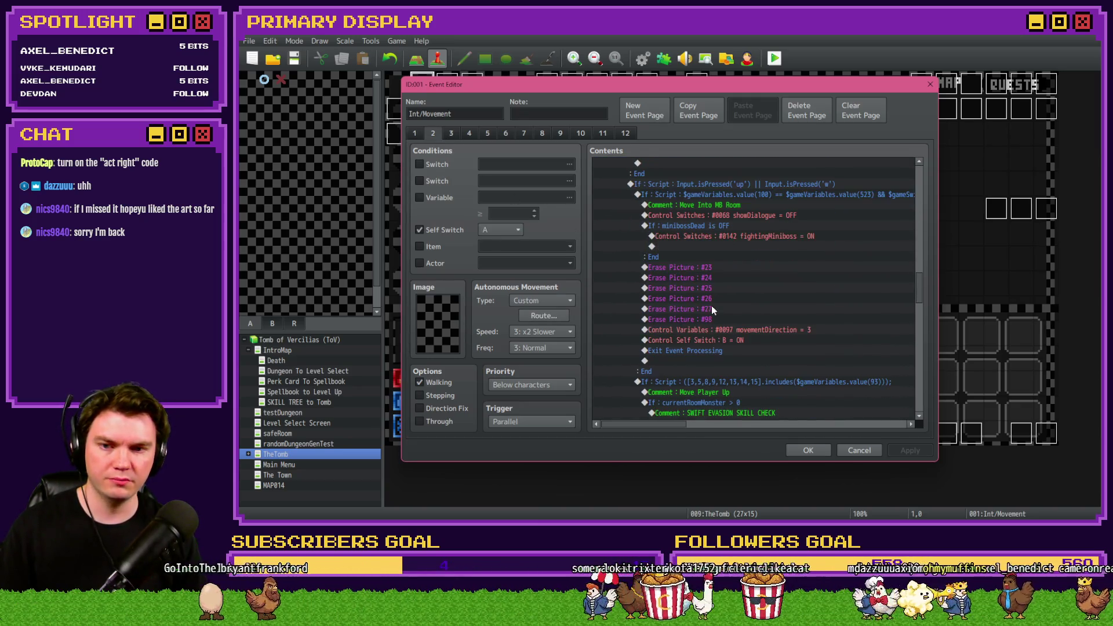
{"action": "left_click", "coordinate": [722, 330]}
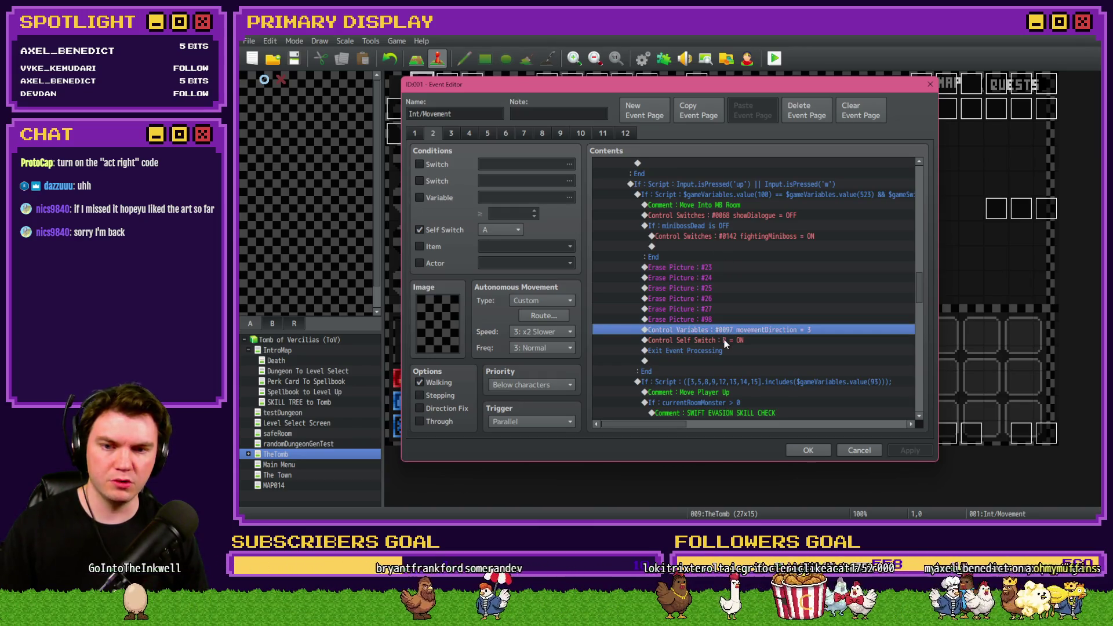
{"action": "left_click", "coordinate": [725, 341]}
{"action": "key", "text": "ctrl+v"}
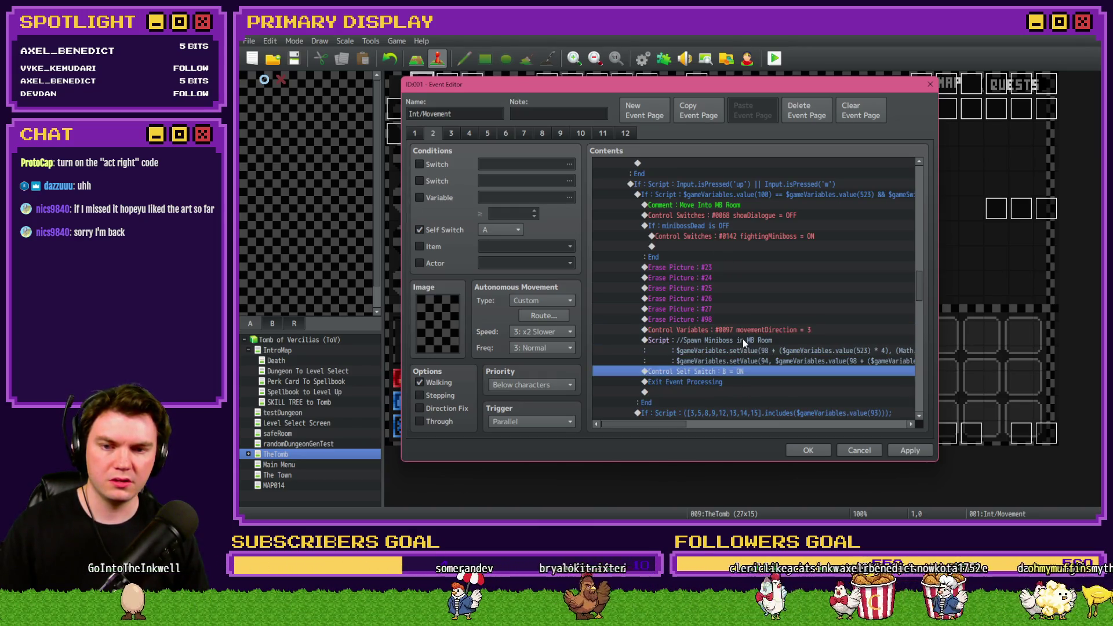
{"action": "mouse_move", "coordinate": [674, 425]}
{"action": "left_mouse_down"}
{"action": "mouse_move", "coordinate": [711, 420]}
{"action": "mouse_move", "coordinate": [653, 427]}
{"action": "left_mouse_up"}
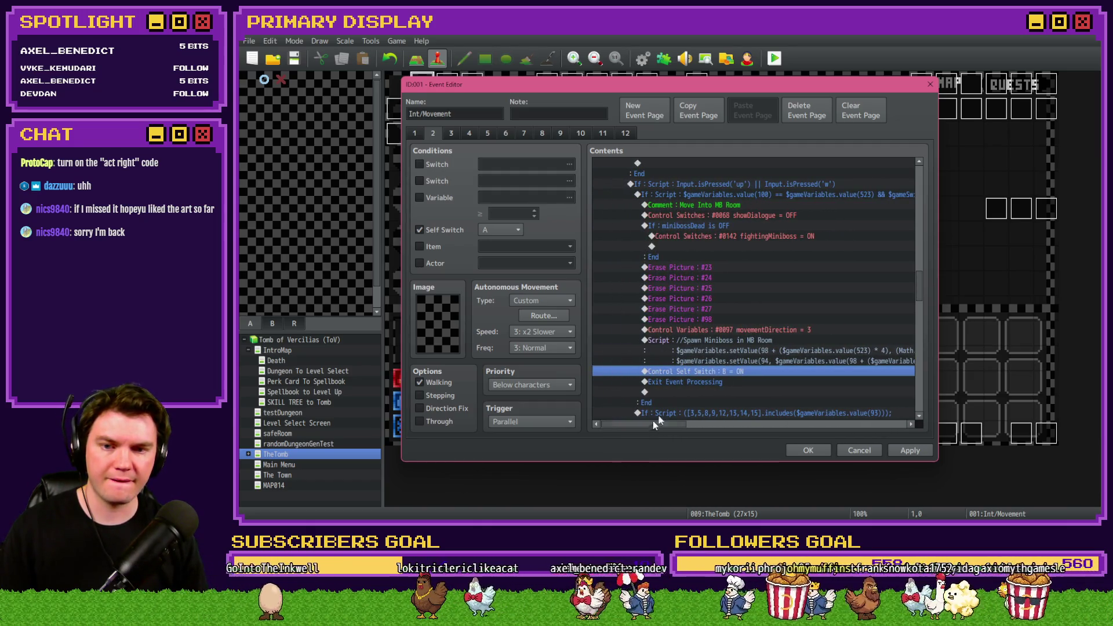
{"action": "left_click", "coordinate": [909, 451]}
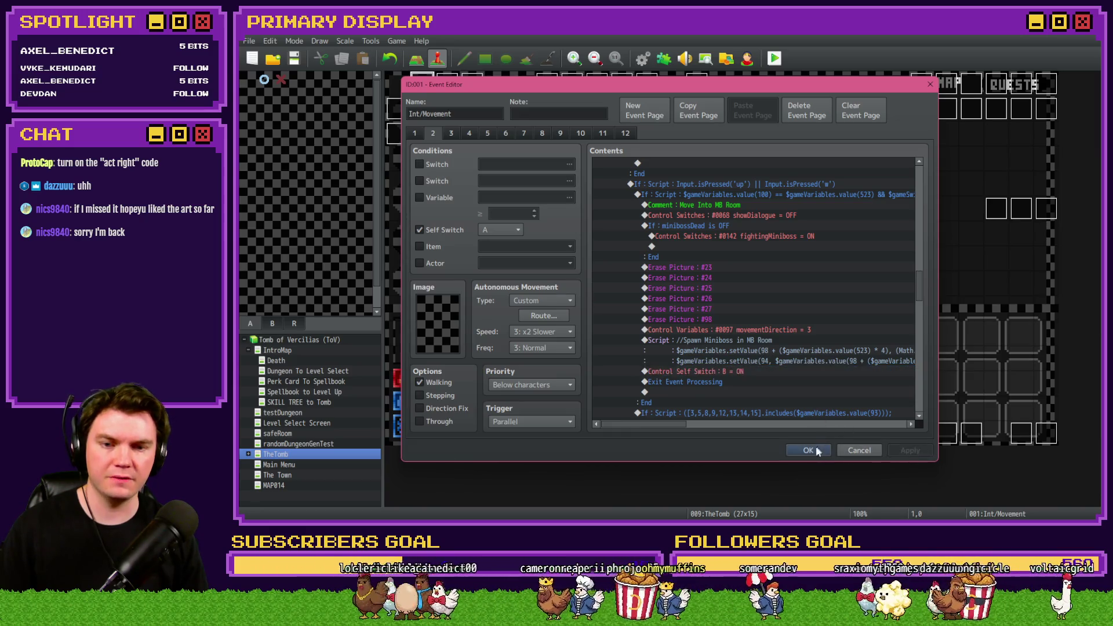
{"action": "left_click", "coordinate": [808, 450]}
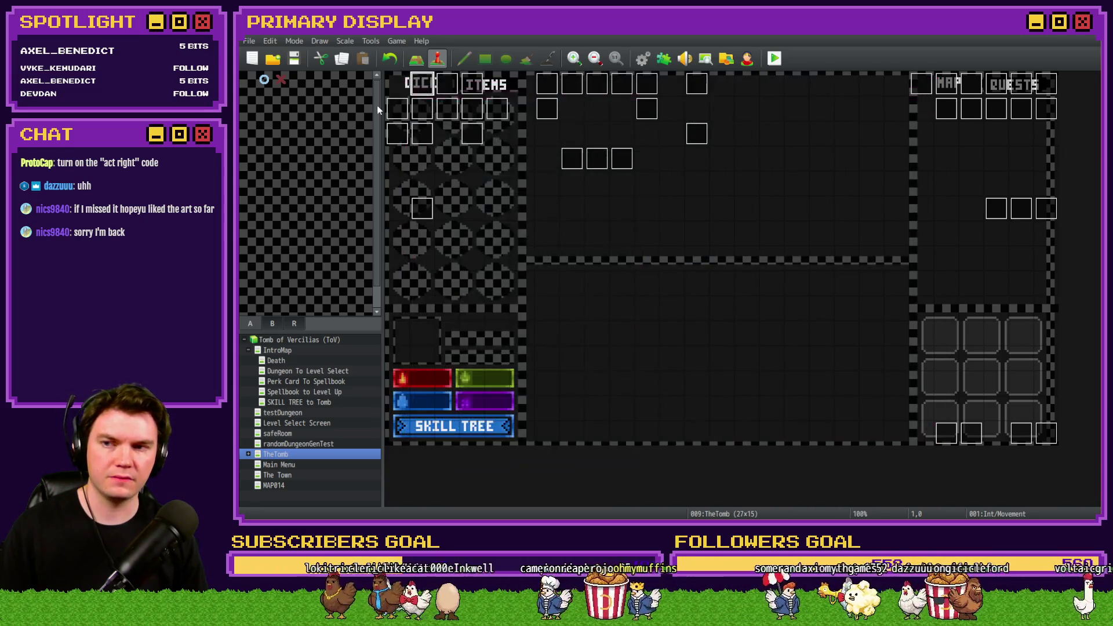
- Playtest: pick a perk, pass the glyph room, open the wooden door, and enter the dark miniboss room
{"action": "left_click", "coordinate": [774, 58]}
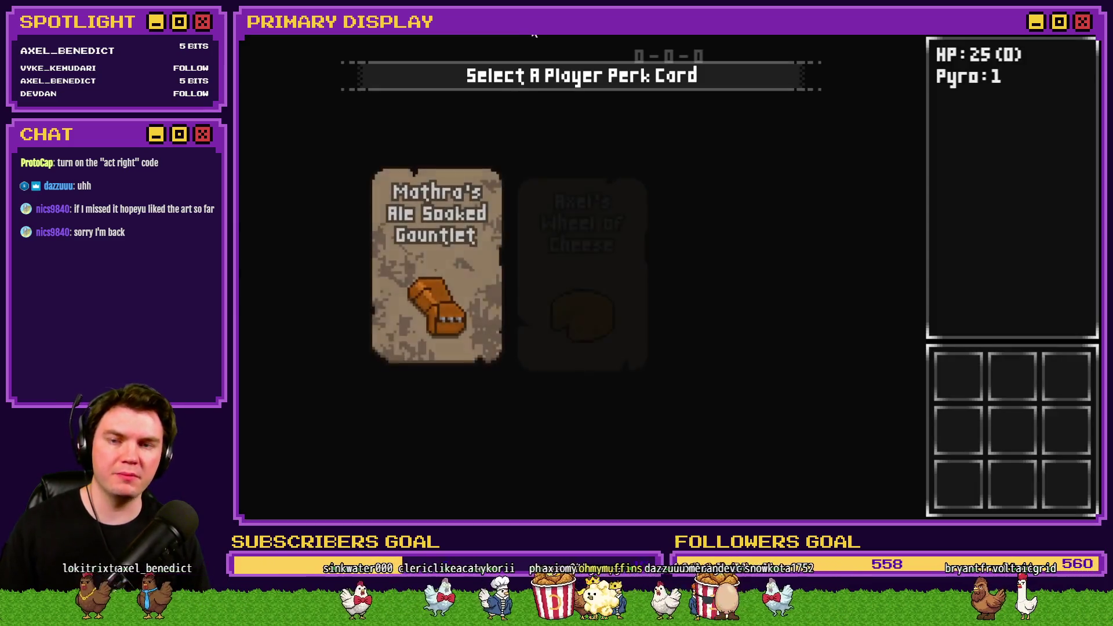
{"action": "left_click", "coordinate": [723, 225]}
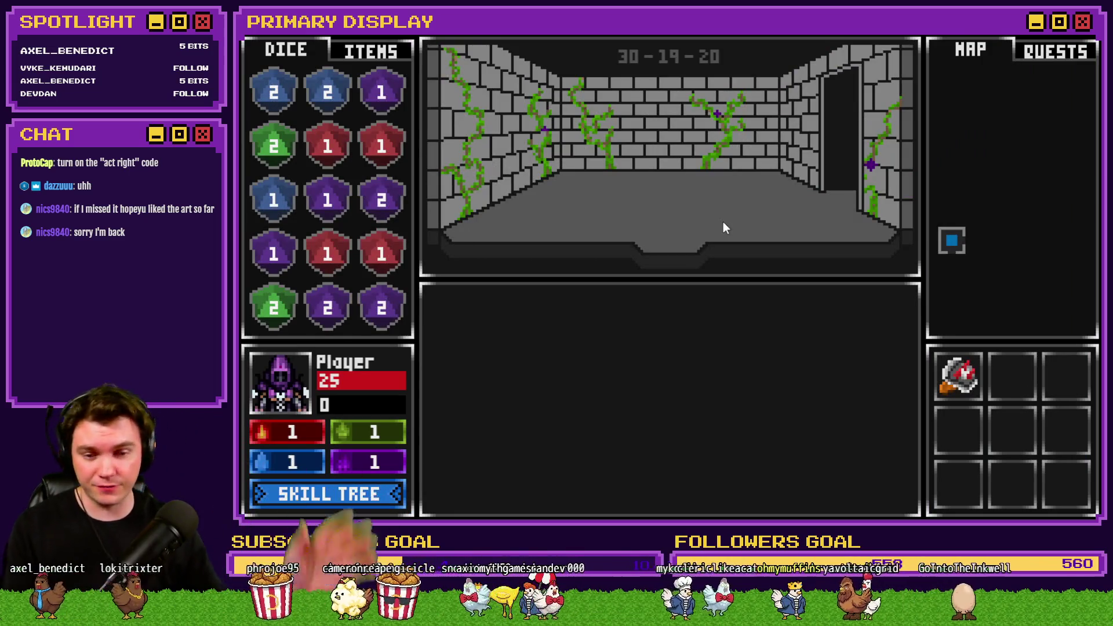
{"action": "left_click", "coordinate": [694, 257]}
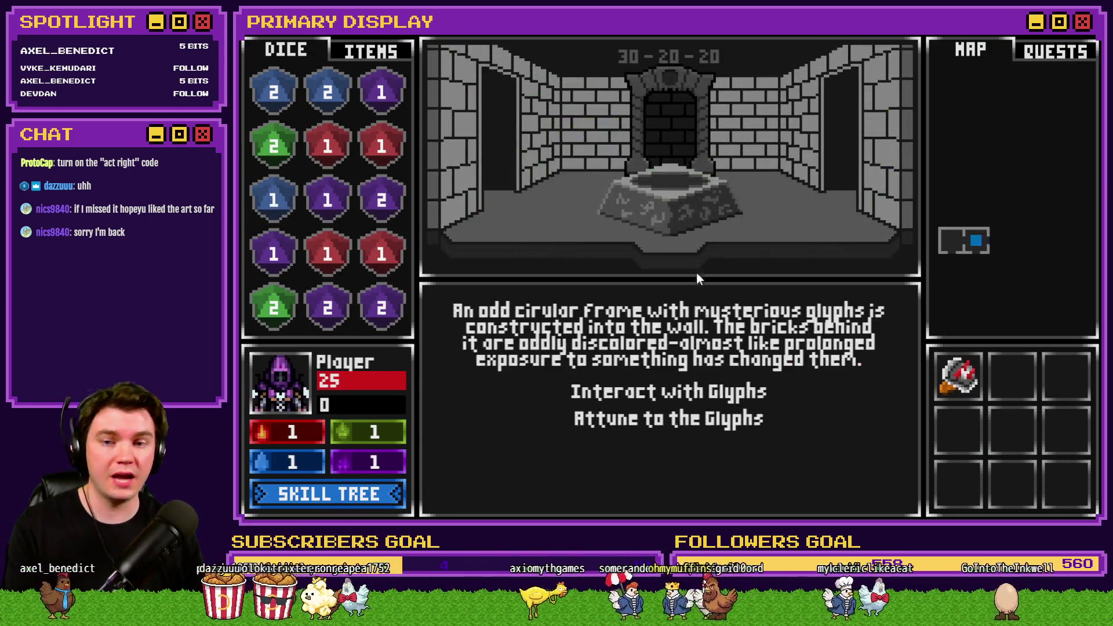
{"action": "left_click", "coordinate": [706, 419]}
{"action": "left_click", "coordinate": [717, 395]}
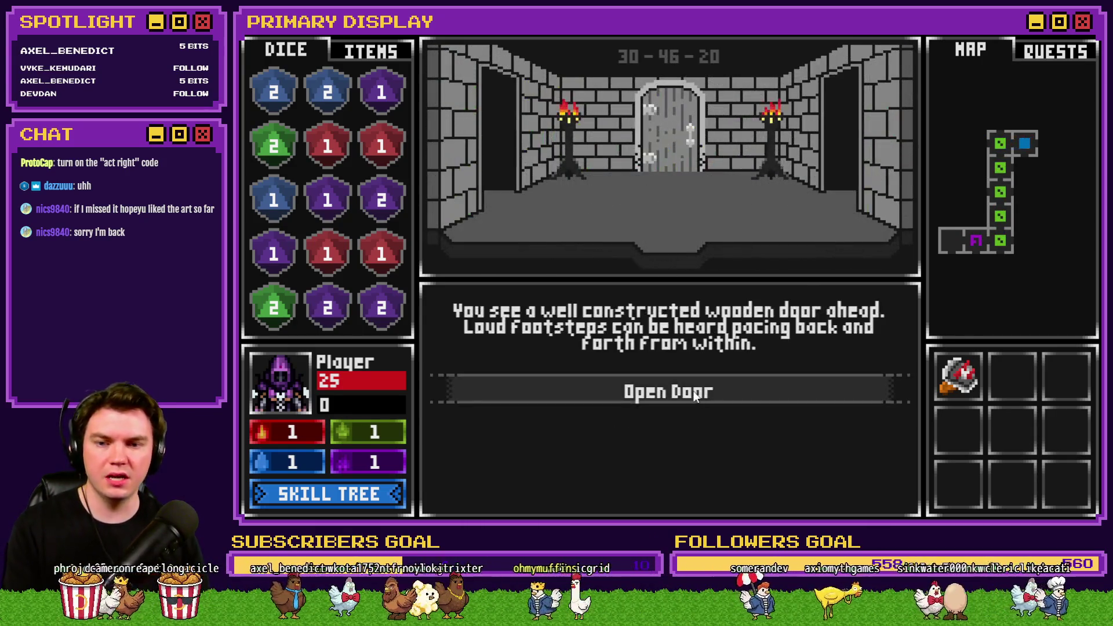
{"action": "left_click", "coordinate": [691, 393]}
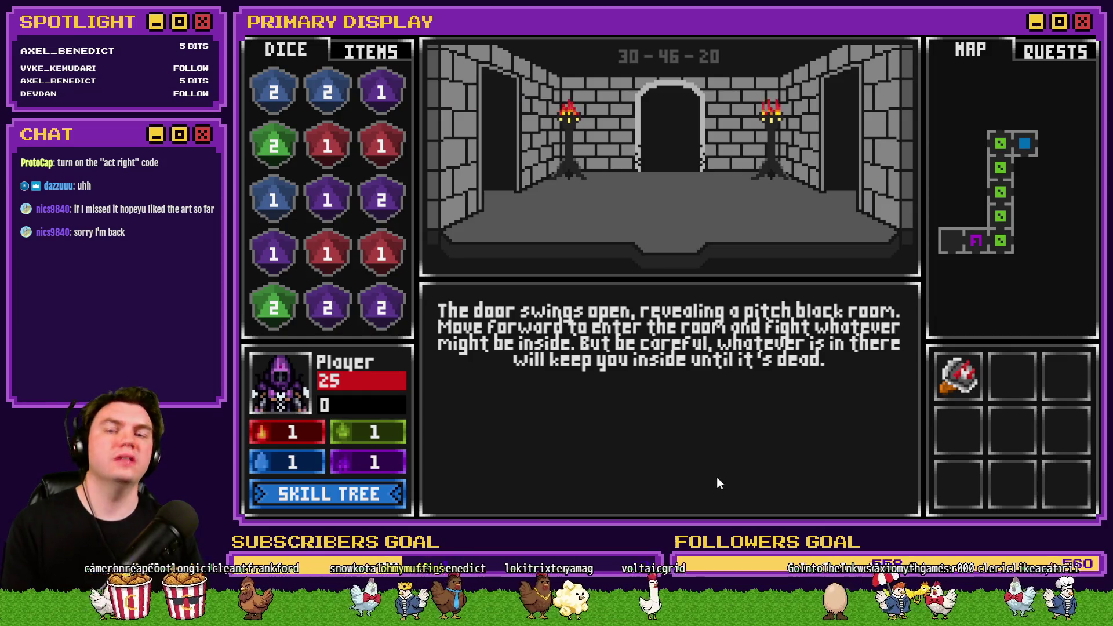
{"action": "left_click", "coordinate": [740, 480]}
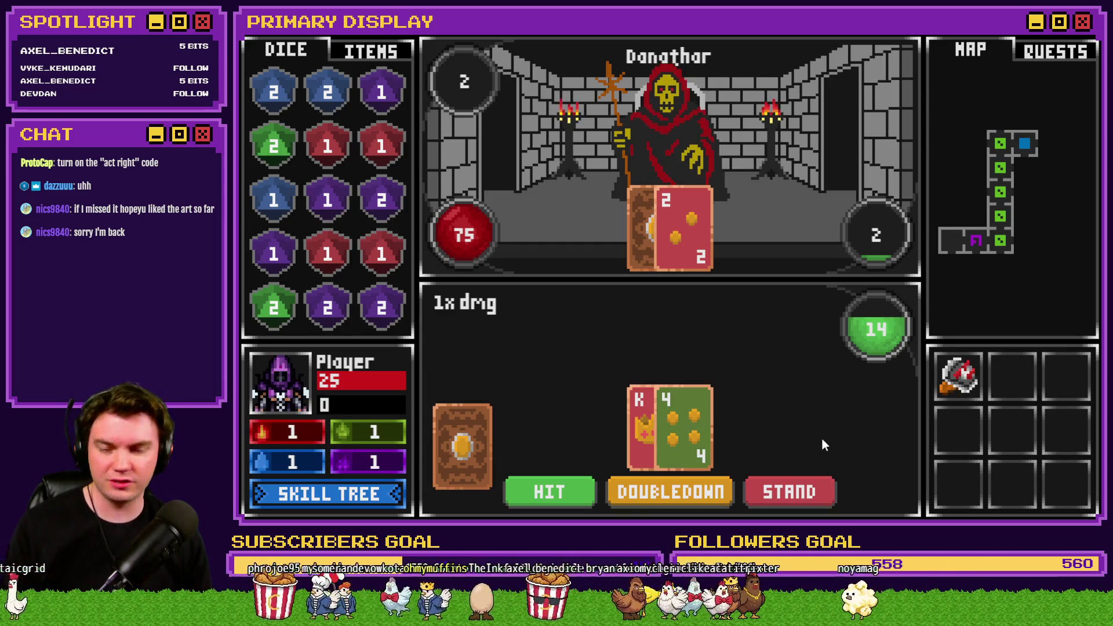
- Play HIT and STAND hands until Danathar drops to 68 health, then open the skill tree
{"action": "left_click", "coordinate": [549, 492]}
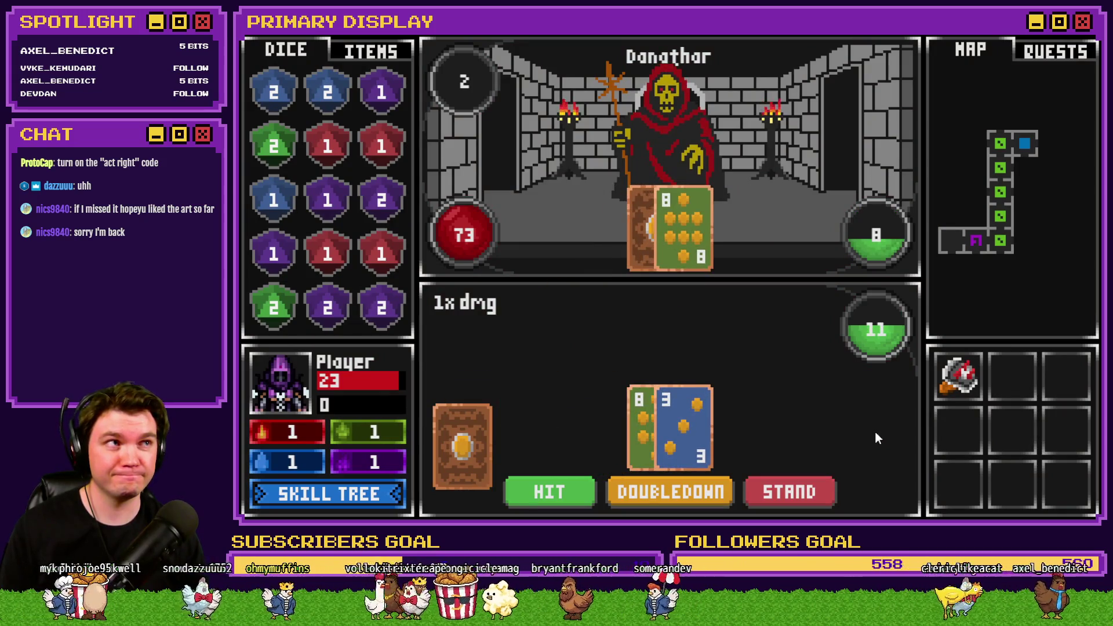
{"action": "mouse_move", "coordinate": [970, 384]}
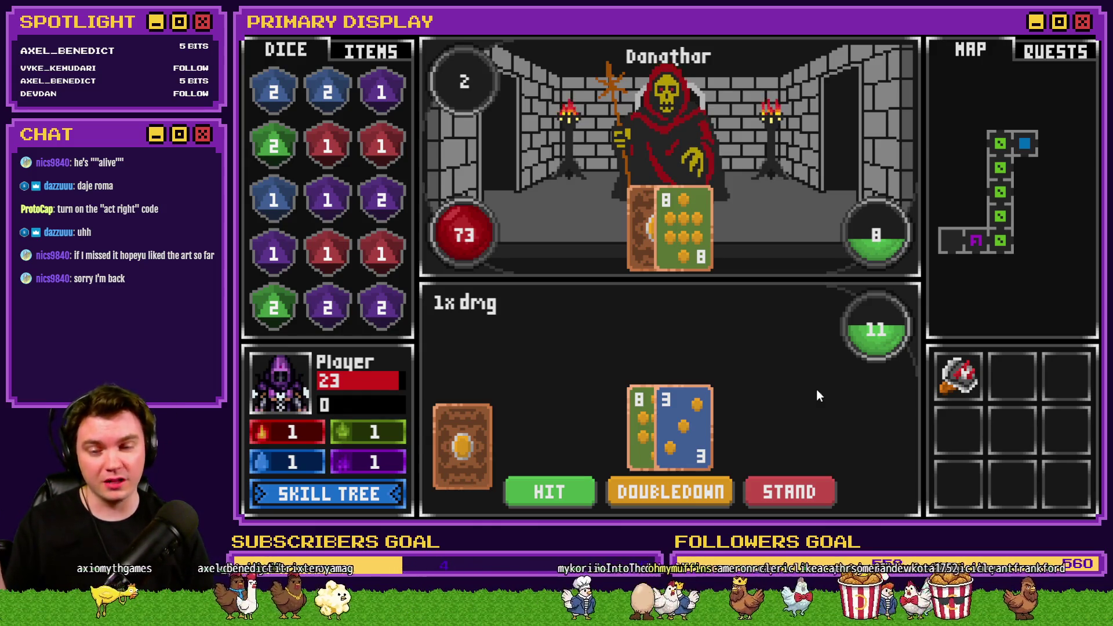
{"action": "left_click", "coordinate": [552, 503]}
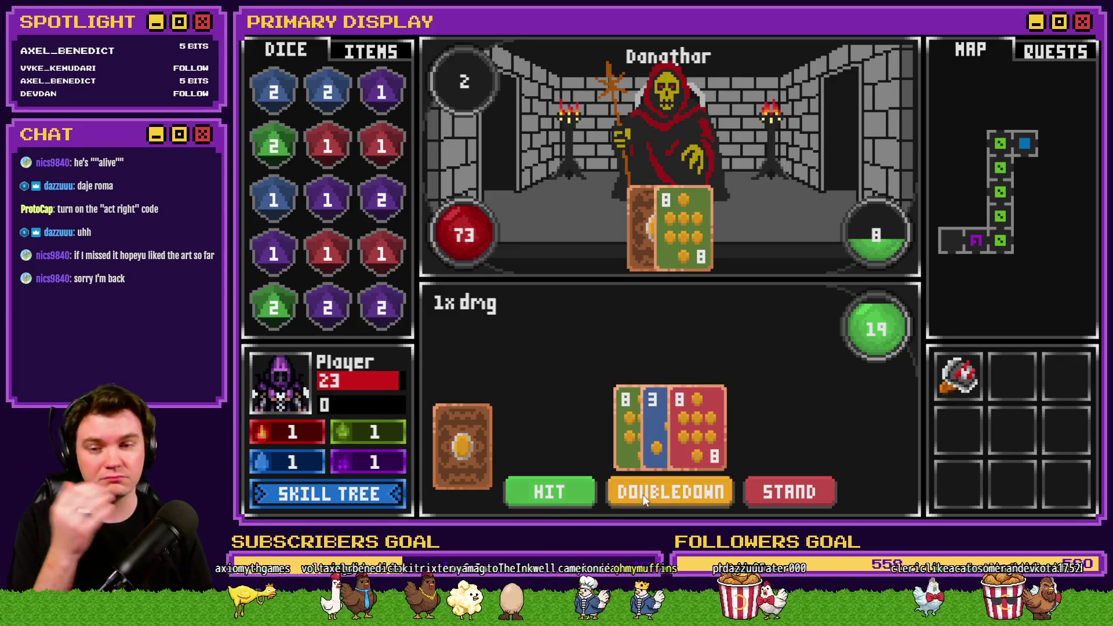
{"action": "left_click", "coordinate": [781, 488]}
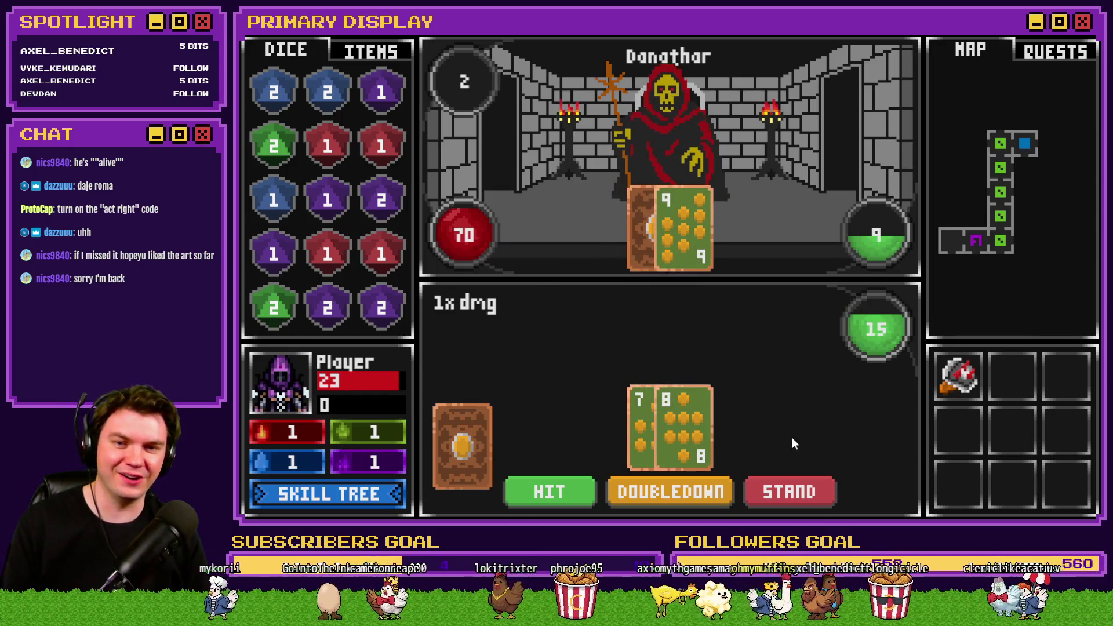
{"action": "left_click", "coordinate": [566, 484]}
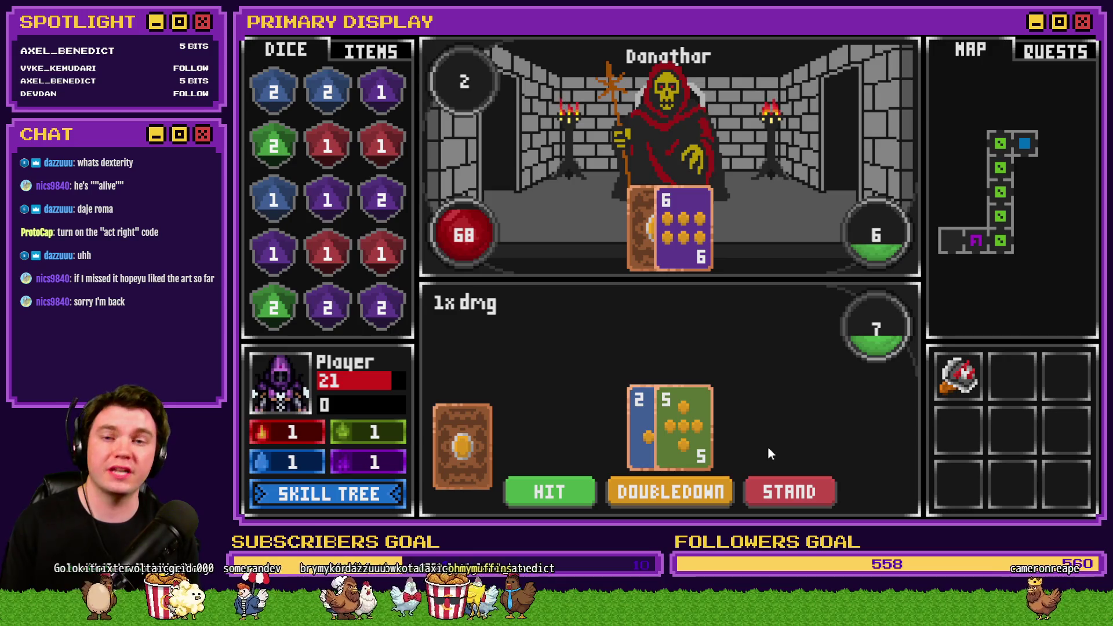
{"action": "left_click", "coordinate": [371, 497]}
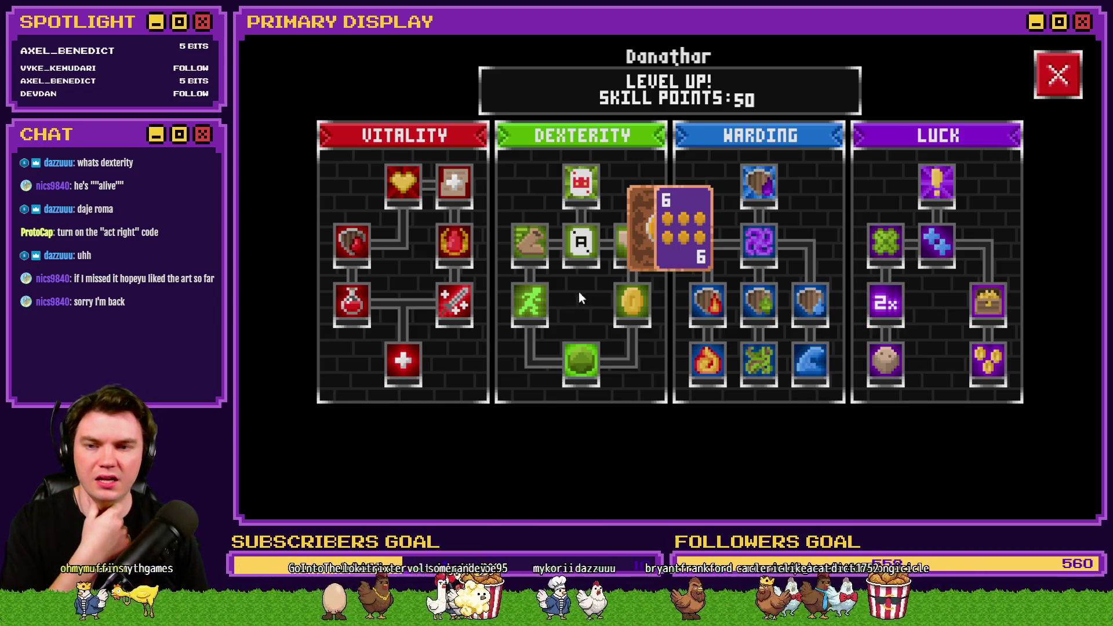
- Look over the Dexterity skills, close the skill tree, and quit the playtest
{"action": "mouse_move", "coordinate": [522, 255]}
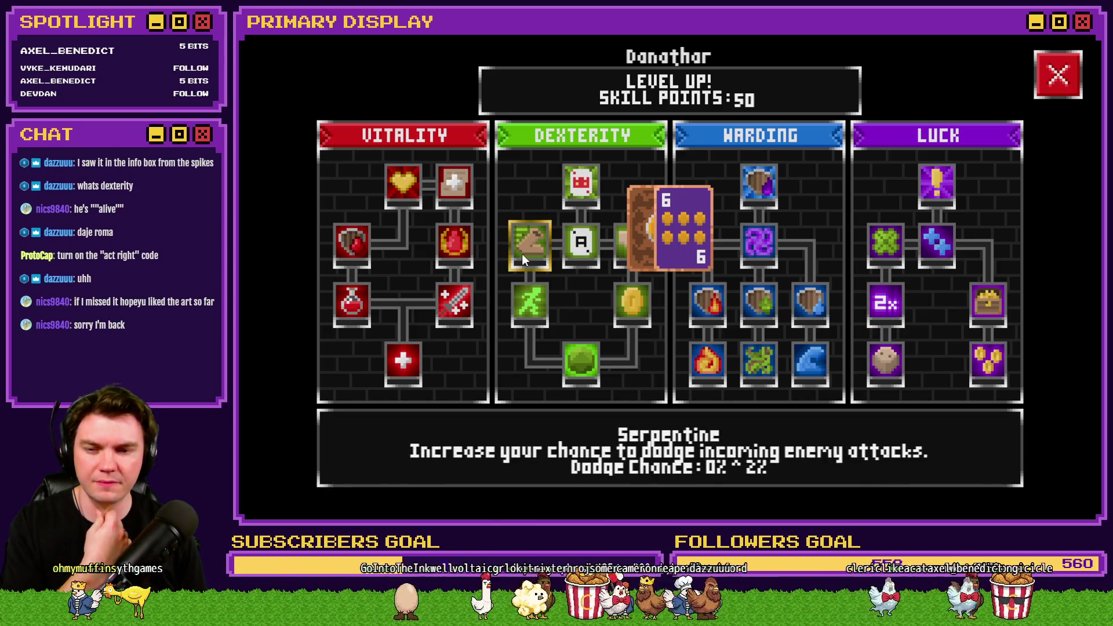
{"action": "mouse_move", "coordinate": [532, 301]}
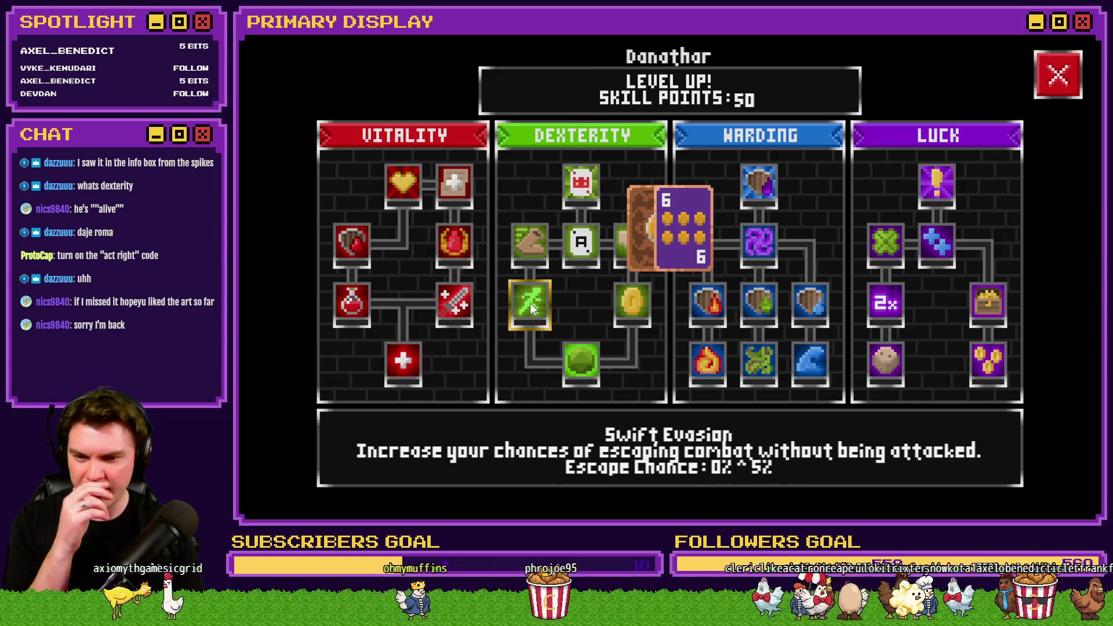
{"action": "mouse_move", "coordinate": [580, 368]}
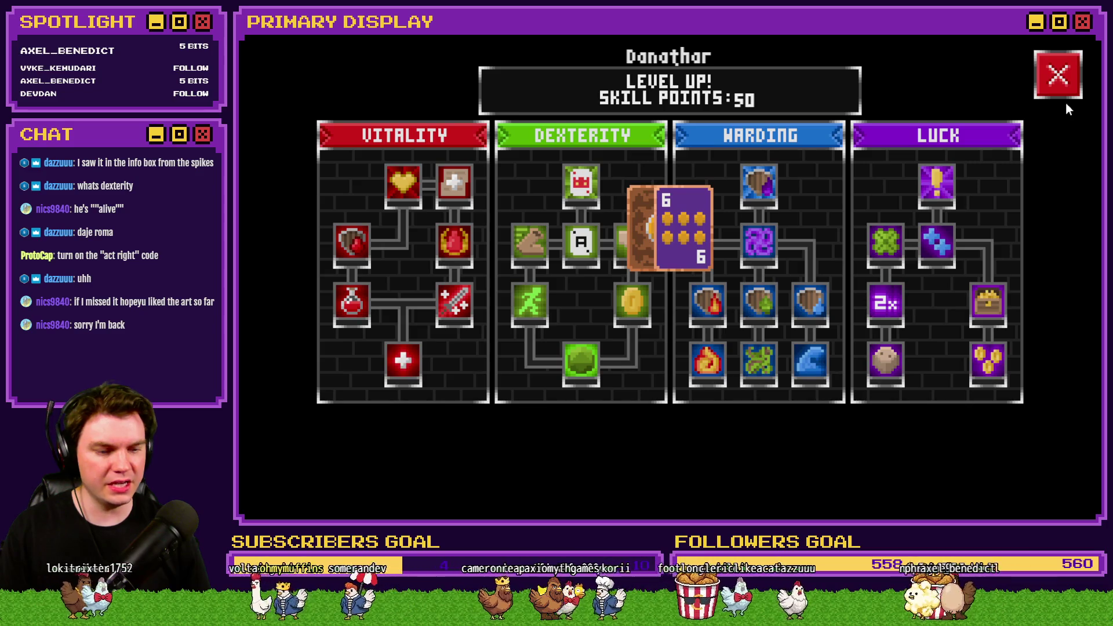
{"action": "left_click", "coordinate": [1058, 83]}
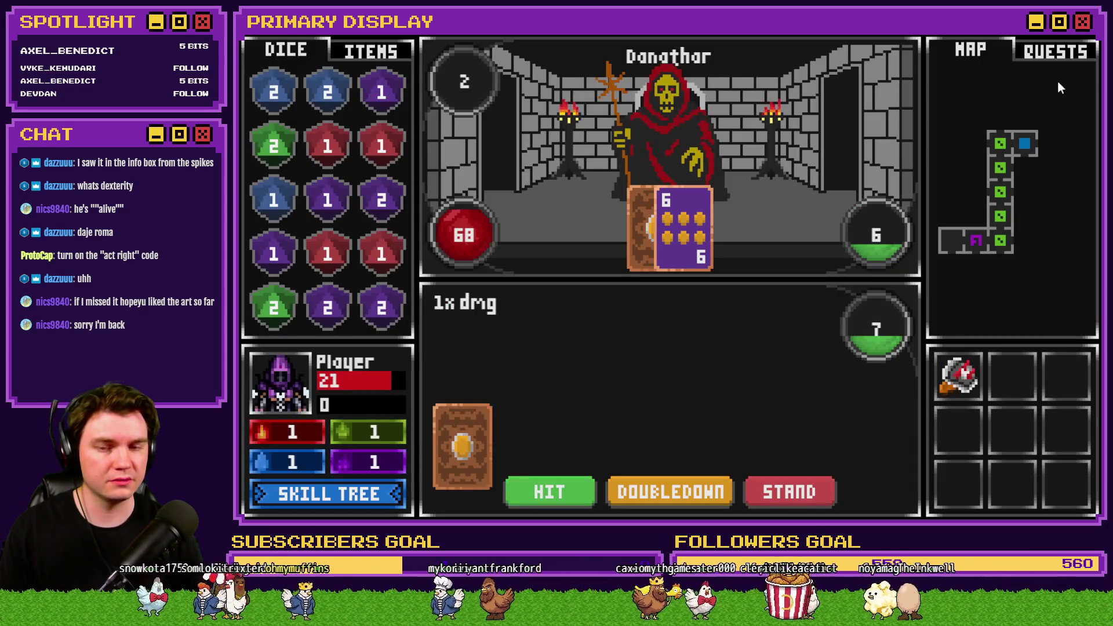
{"action": "key", "text": "alt+F4"}
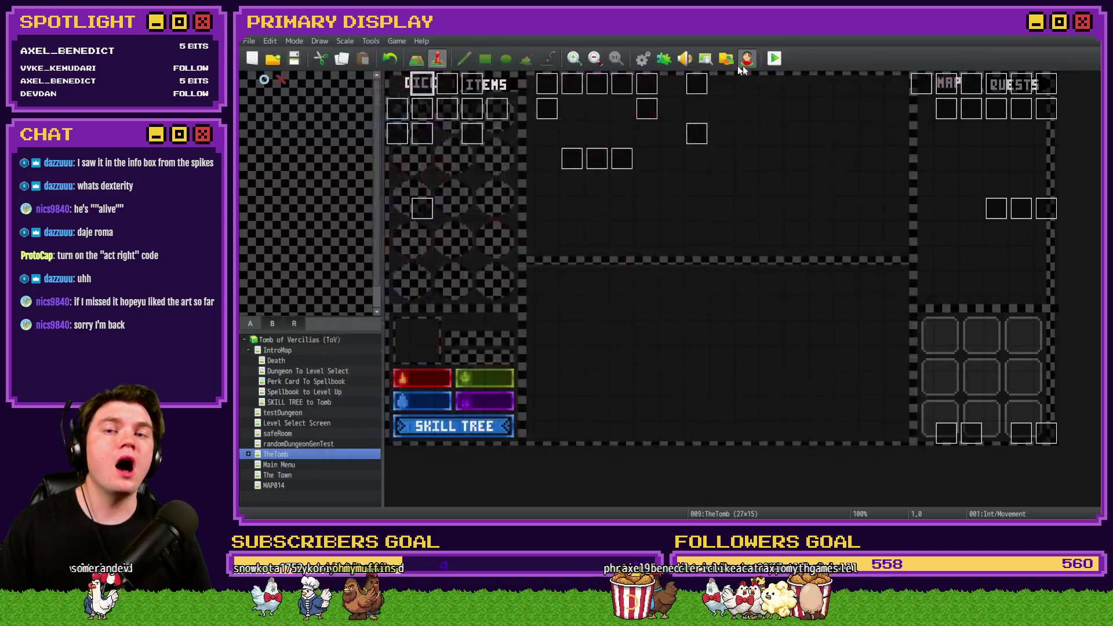
- Briefly view the database, then open the Int/Movement event on page 4
{"action": "left_click", "coordinate": [642, 60]}
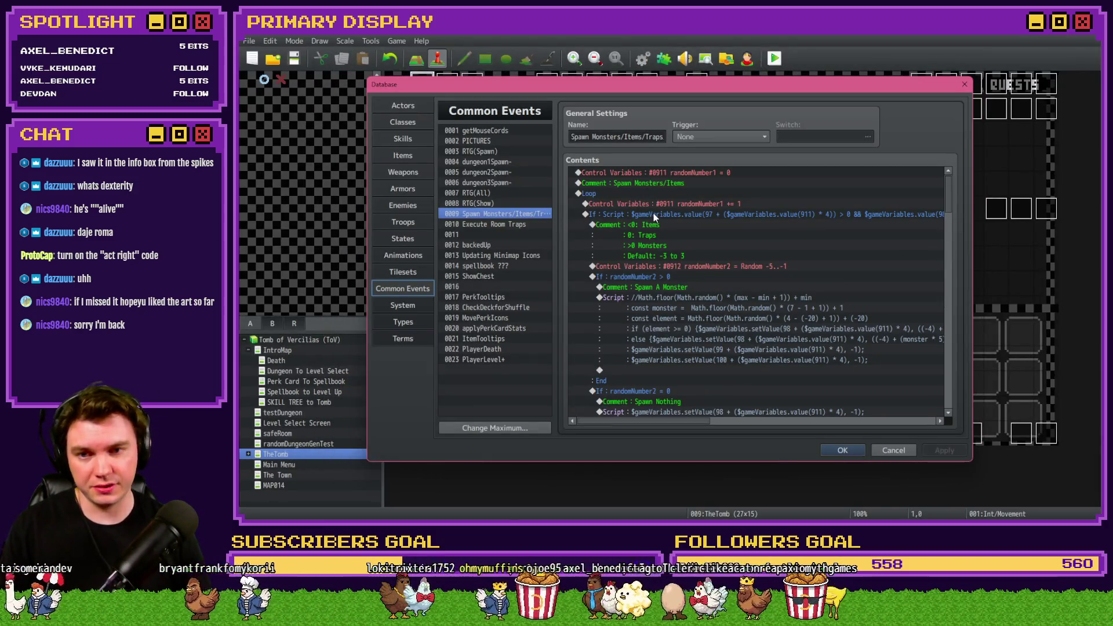
{"action": "key", "text": "Escape"}
{"action": "double_click", "coordinate": [423, 85]}
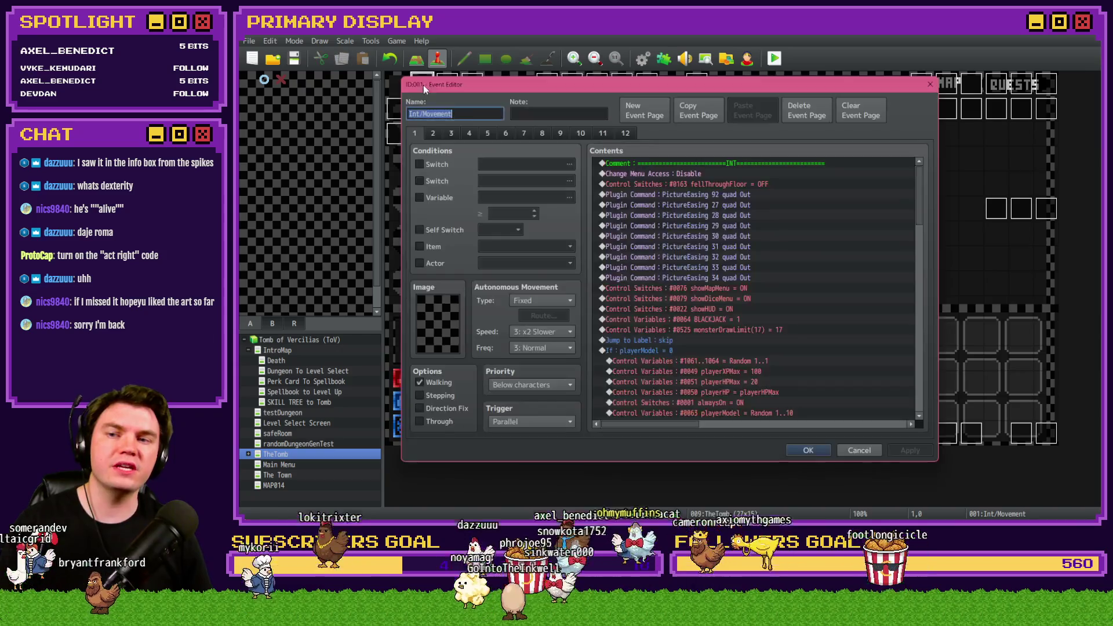
{"action": "left_click", "coordinate": [469, 133]}
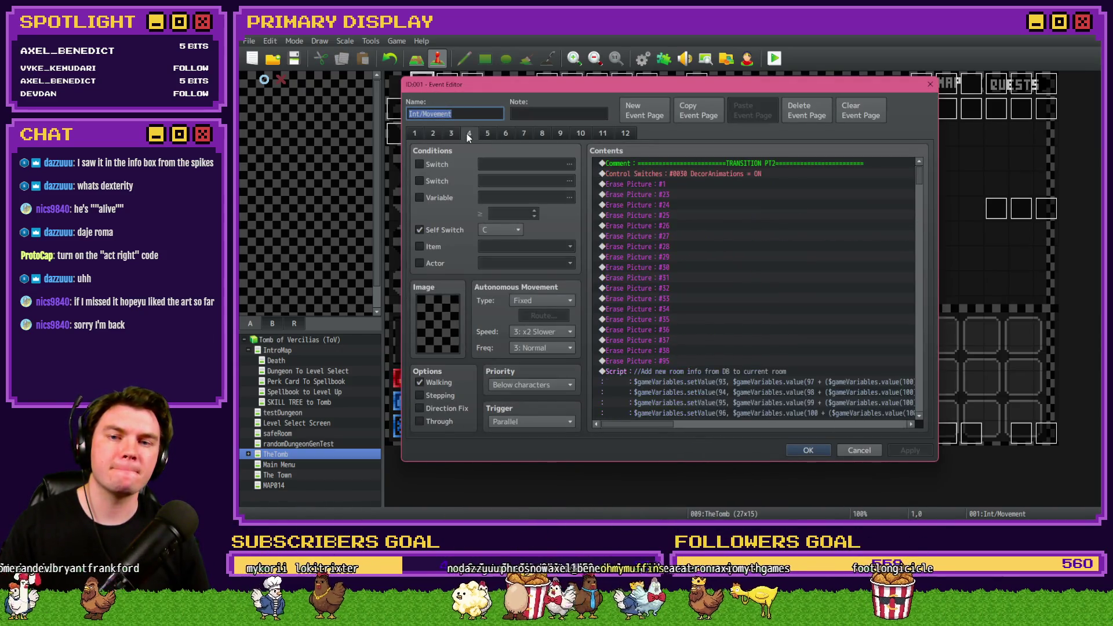
- Scroll page 4's commands and inspect the decorII Show Picture settings before closing
{"action": "scroll", "coordinate": [711, 262], "scroll_direction": "down", "scroll_amount": 15}
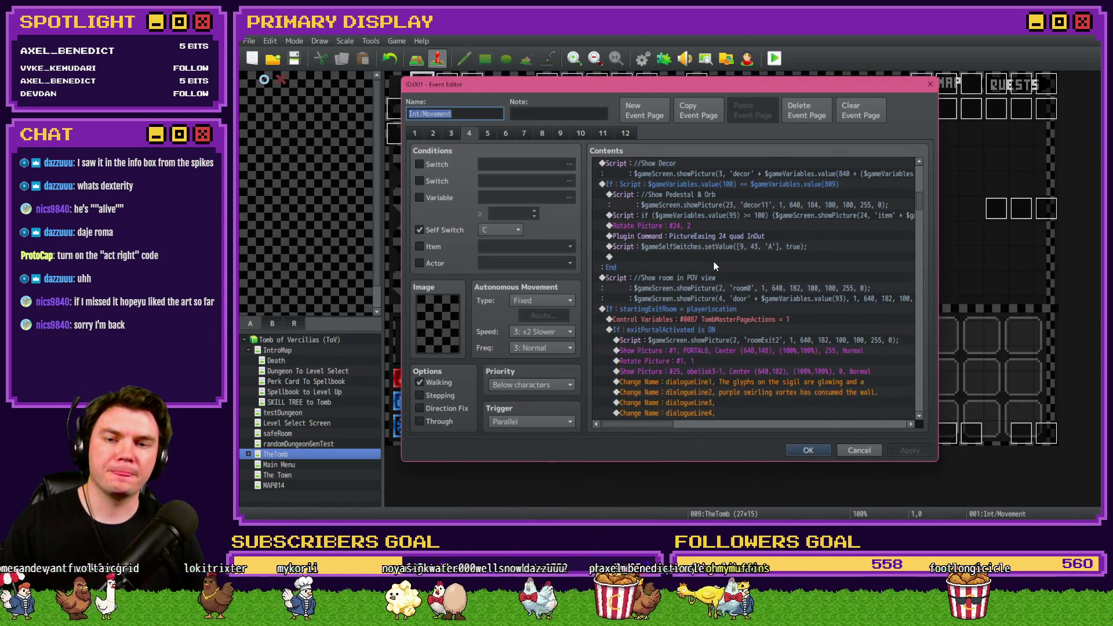
{"action": "scroll", "coordinate": [714, 262], "scroll_direction": "down", "scroll_amount": 10}
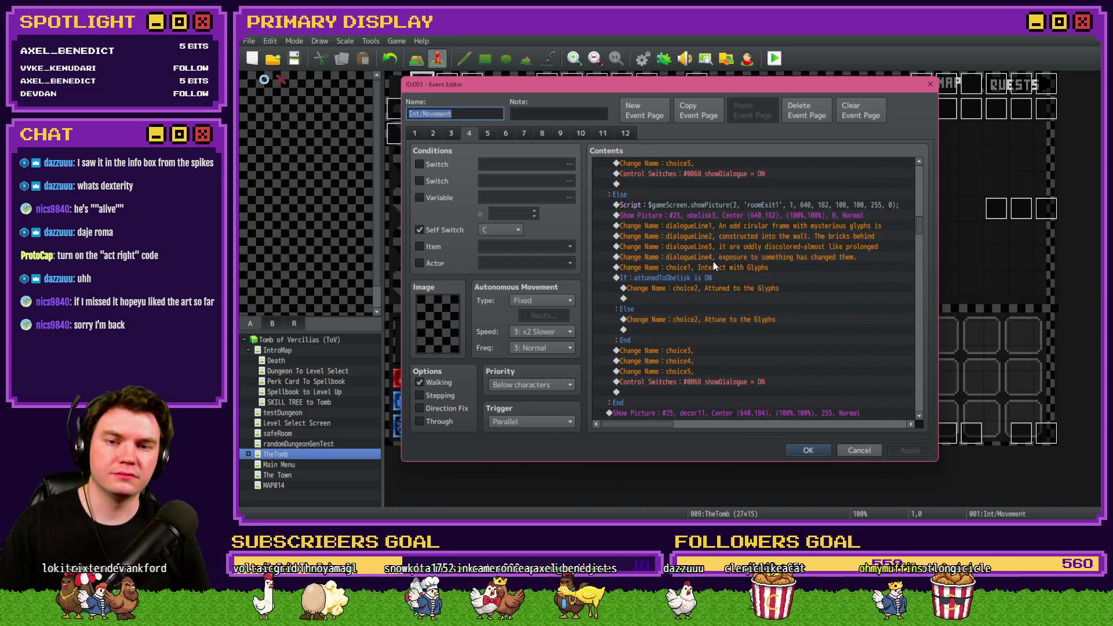
{"action": "scroll", "coordinate": [713, 266], "scroll_direction": "down", "scroll_amount": 3}
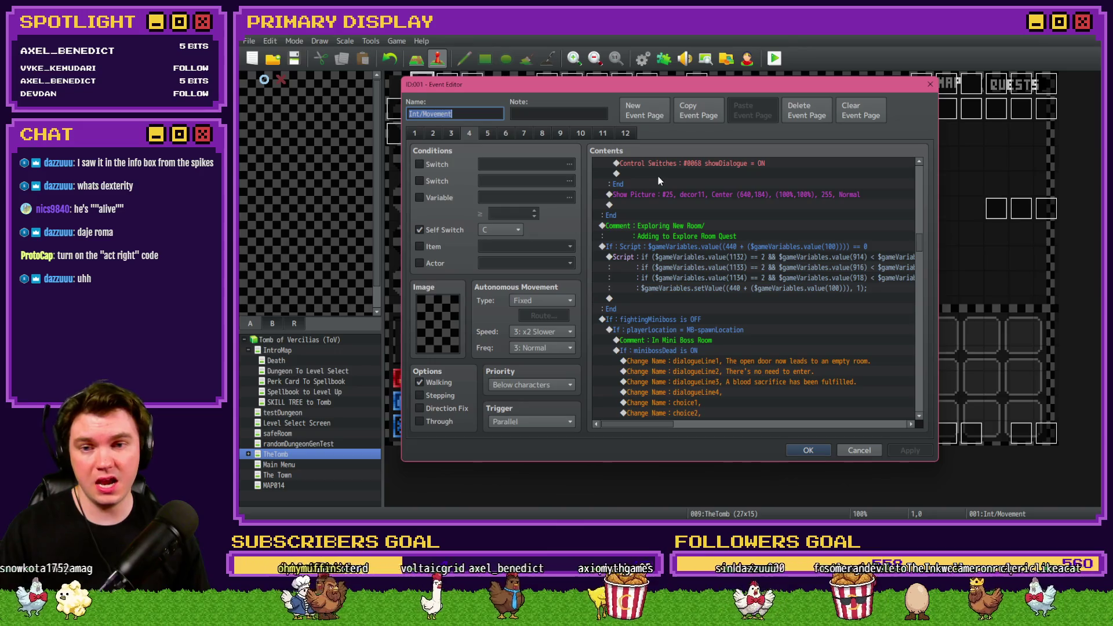
{"action": "left_click", "coordinate": [666, 189]}
{"action": "double_click", "coordinate": [665, 190]}
{"action": "key", "text": "Escape"}
{"action": "key", "text": "Escape"}
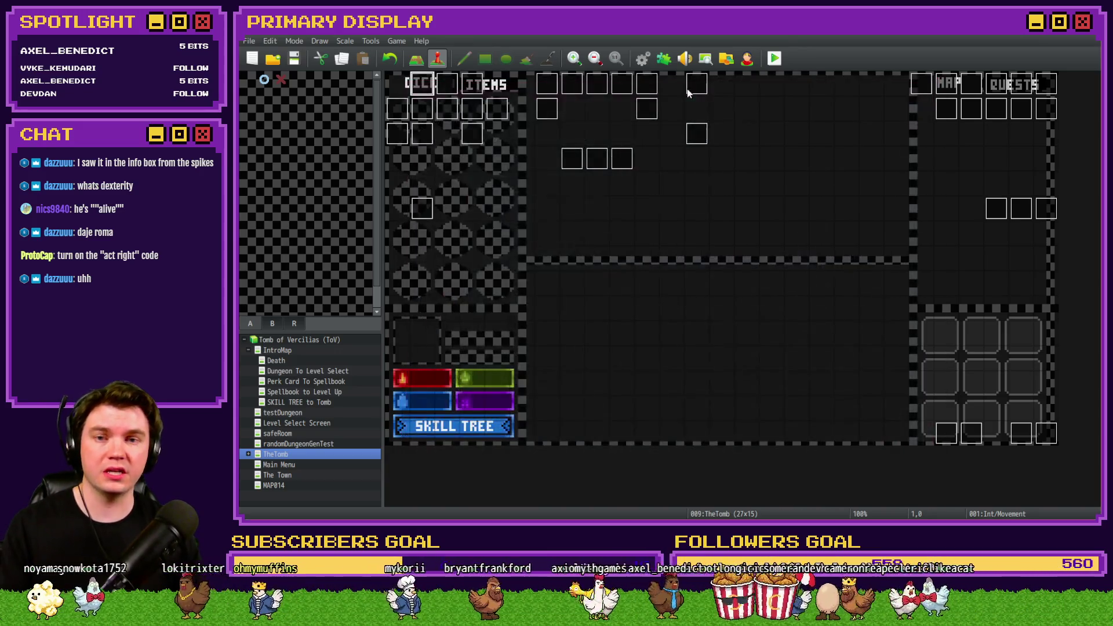
{"action": "left_click", "coordinate": [648, 59]}
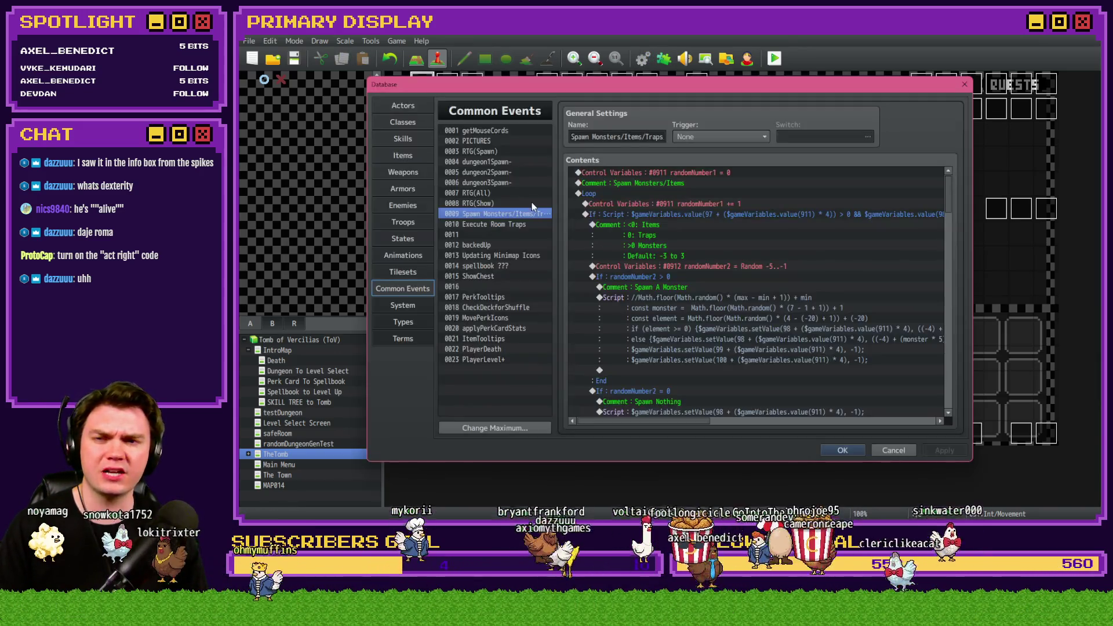
{"action": "left_click", "coordinate": [475, 140]}
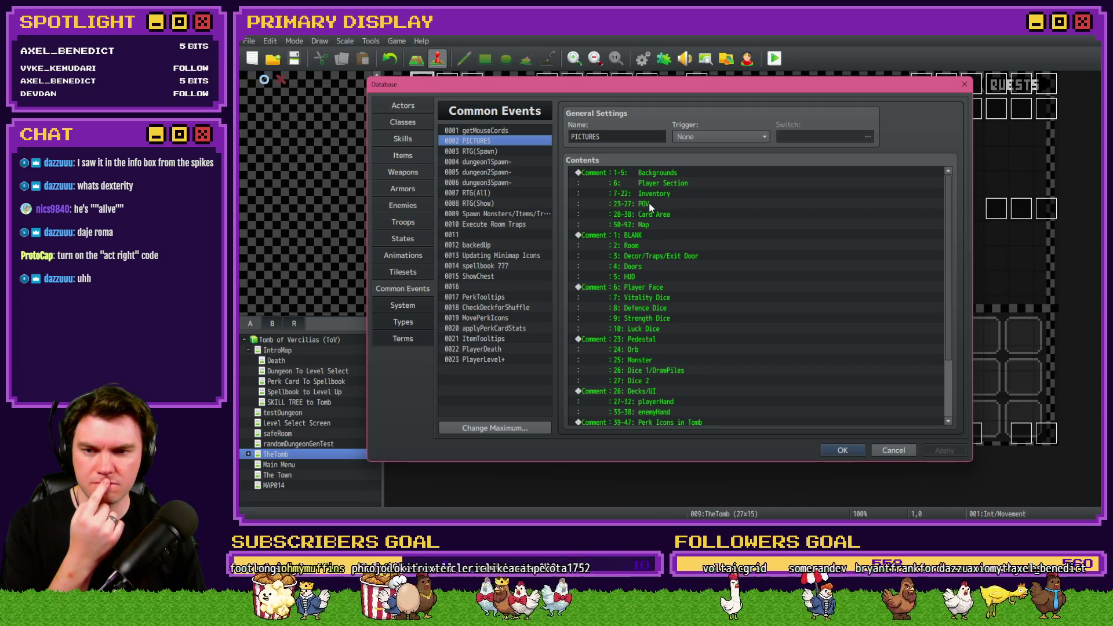
{"action": "left_click", "coordinate": [643, 246]}
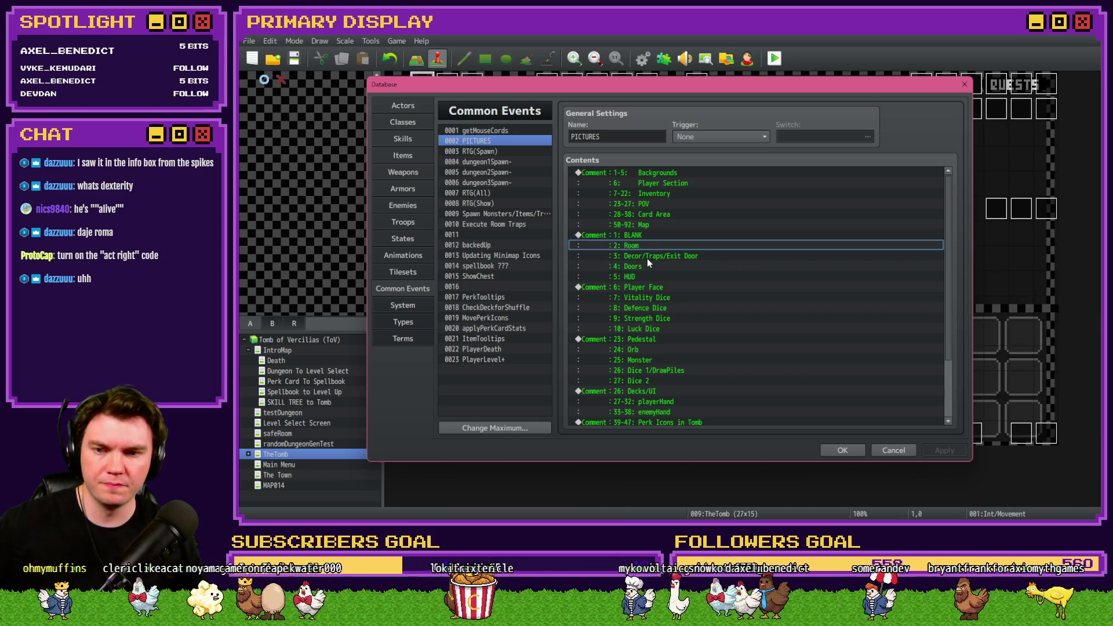
{"action": "left_click", "coordinate": [647, 259]}
{"action": "left_click", "coordinate": [648, 267]}
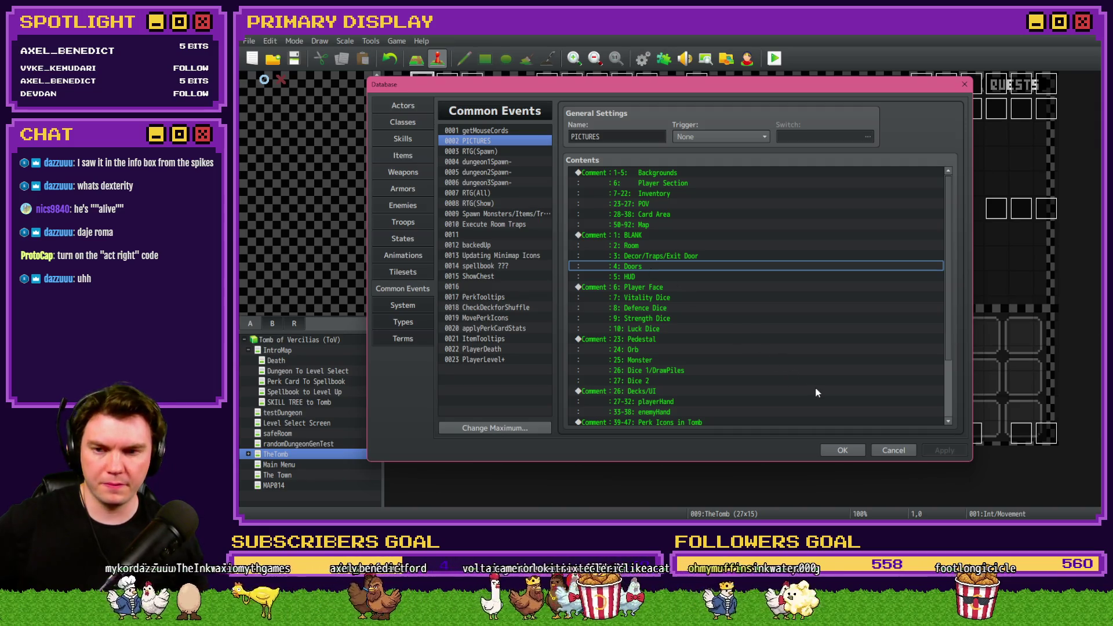
{"action": "left_click", "coordinate": [840, 450]}
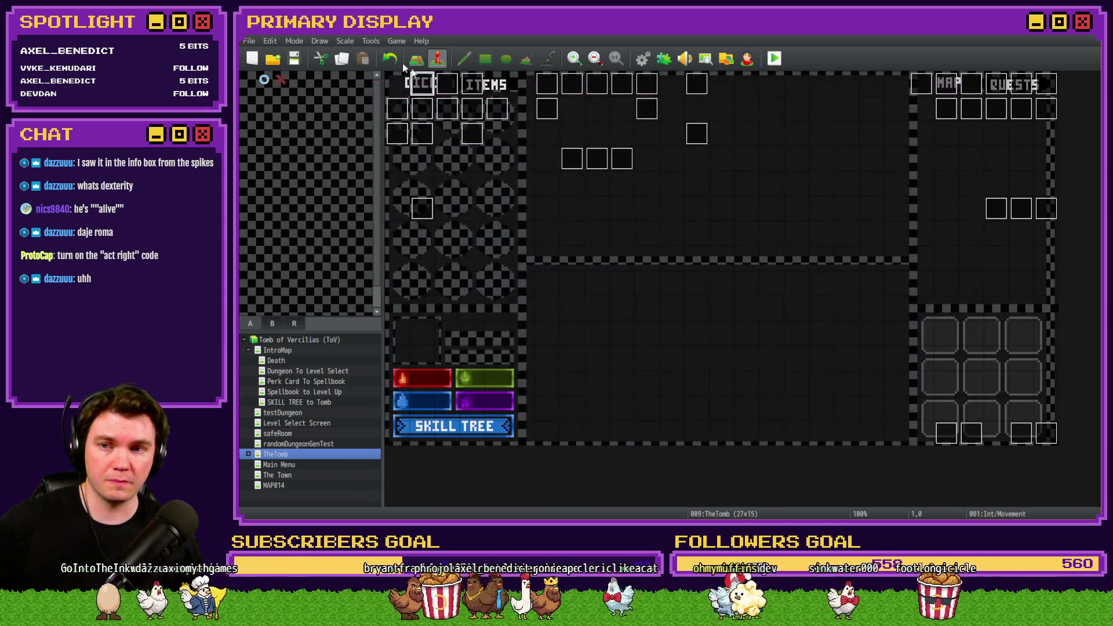
- Reopen the Int/Movement event on page 4 and select the Show Mini Boss line
{"action": "double_click", "coordinate": [426, 83]}
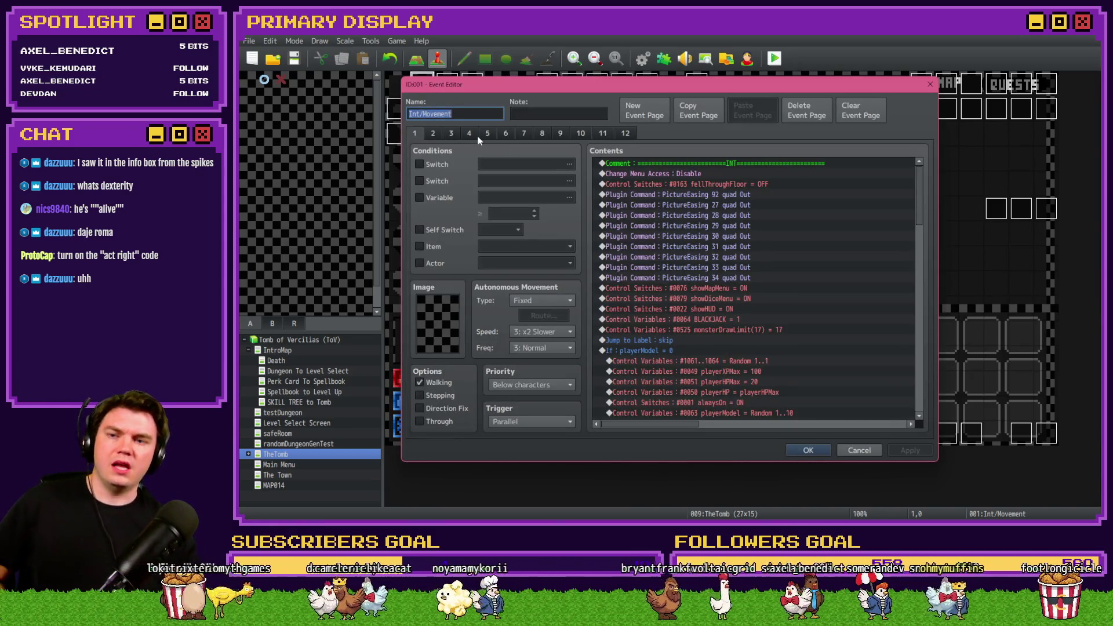
{"action": "mouse_move", "coordinate": [920, 191]}
{"action": "left_mouse_down"}
{"action": "mouse_move", "coordinate": [923, 242]}
{"action": "mouse_move", "coordinate": [520, 168]}
{"action": "left_mouse_up"}
{"action": "left_click", "coordinate": [433, 135]}
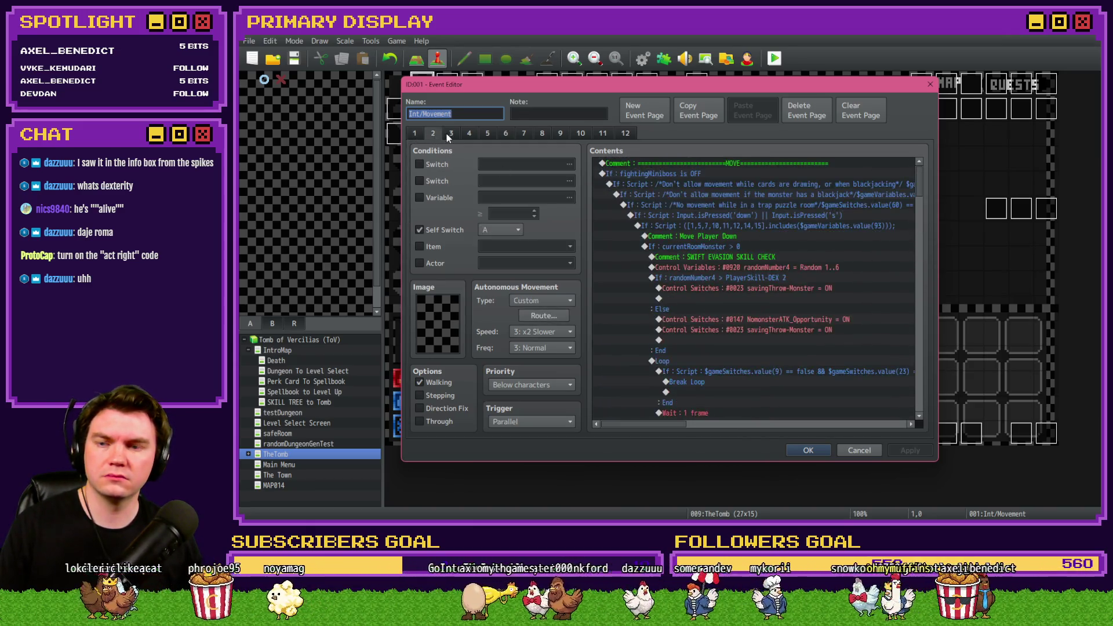
{"action": "left_click", "coordinate": [450, 134]}
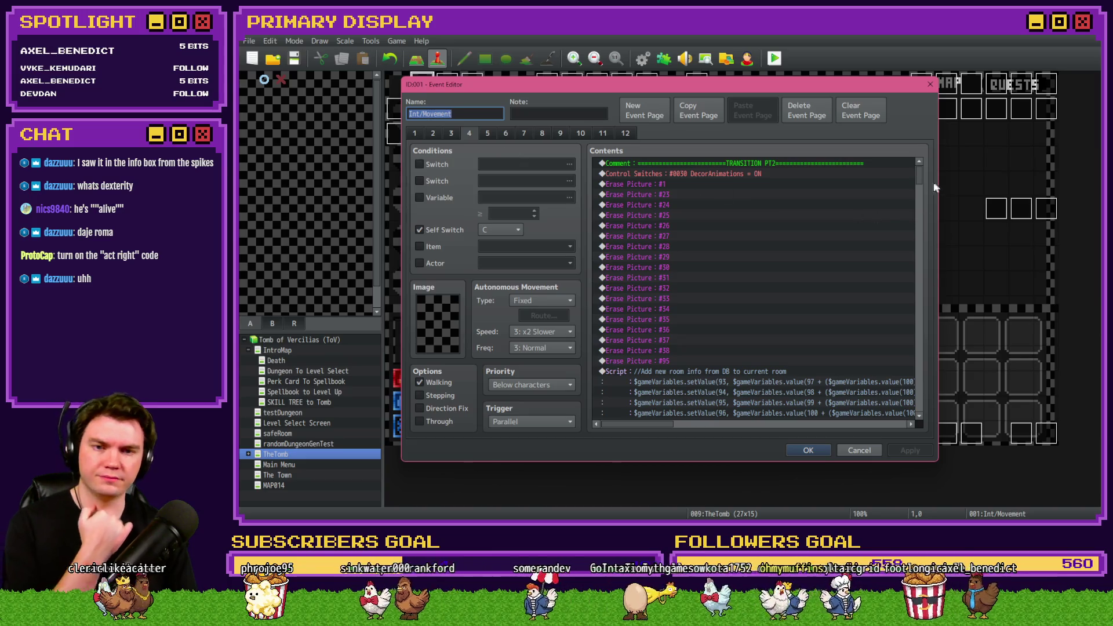
{"action": "scroll", "coordinate": [913, 293], "scroll_direction": "down", "scroll_amount": 10}
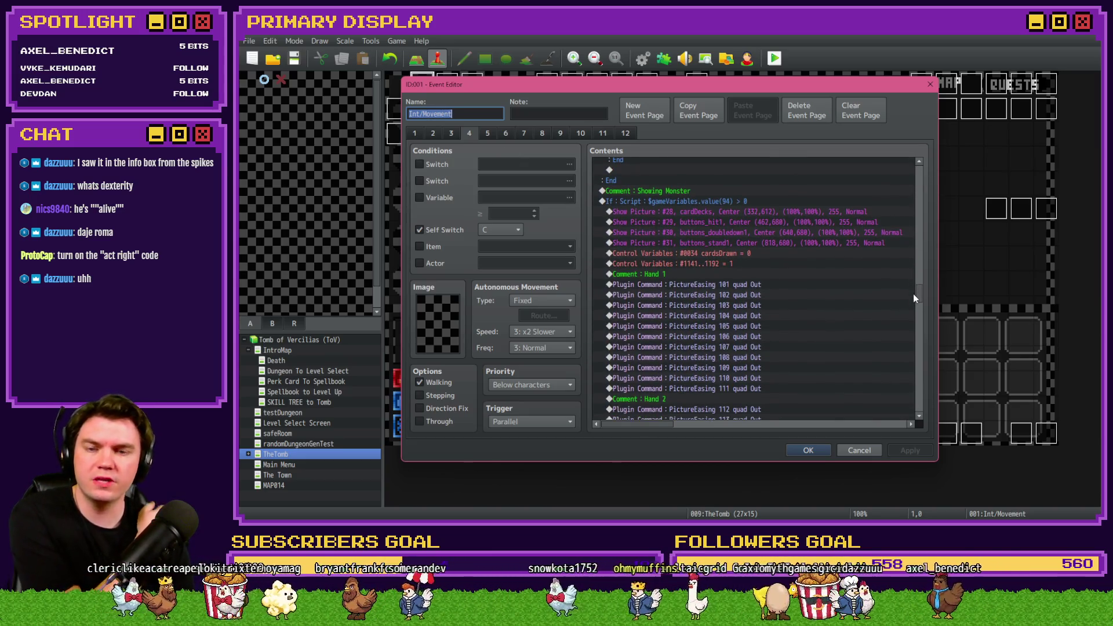
{"action": "mouse_move", "coordinate": [913, 293]}
{"action": "left_mouse_down"}
{"action": "mouse_move", "coordinate": [914, 362]}
{"action": "mouse_move", "coordinate": [919, 330]}
{"action": "left_mouse_up"}
{"action": "left_click", "coordinate": [681, 248]}
- Insert Erase Picture #2, #3 and #4 after the mini boss showPicture script and apply
{"action": "left_click", "coordinate": [684, 256]}
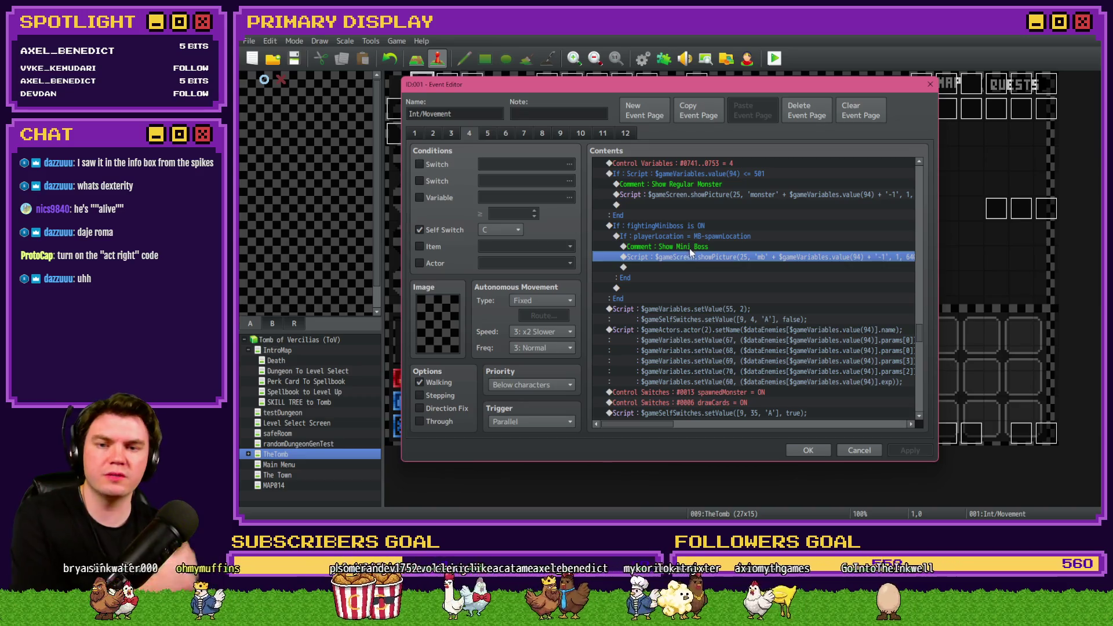
{"action": "double_click", "coordinate": [696, 266]}
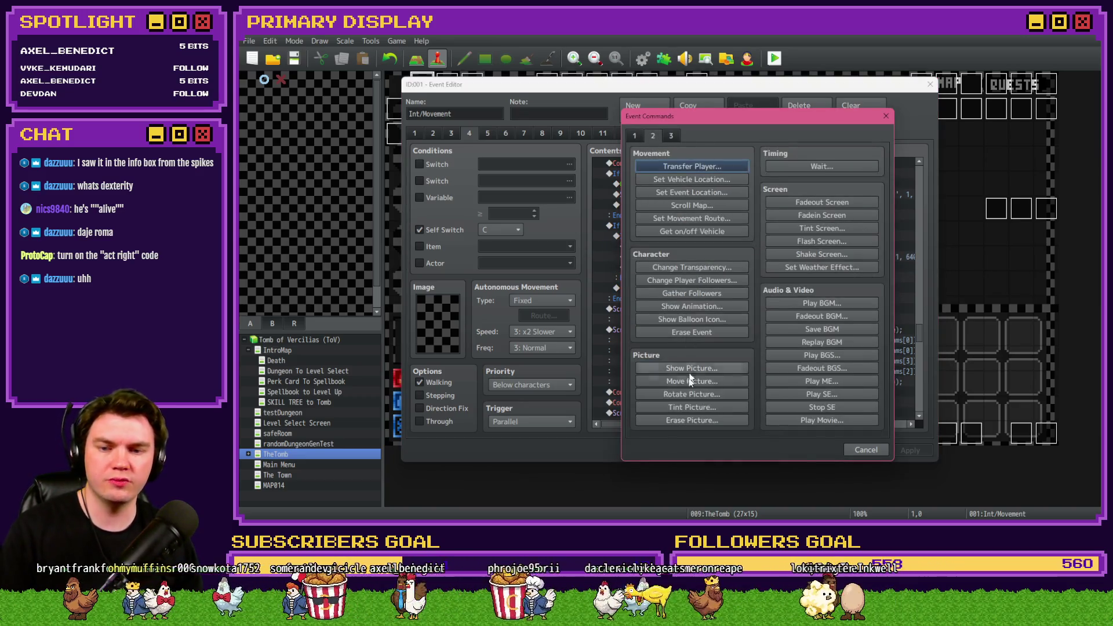
{"action": "left_click", "coordinate": [691, 419]}
{"action": "left_click", "coordinate": [696, 335]}
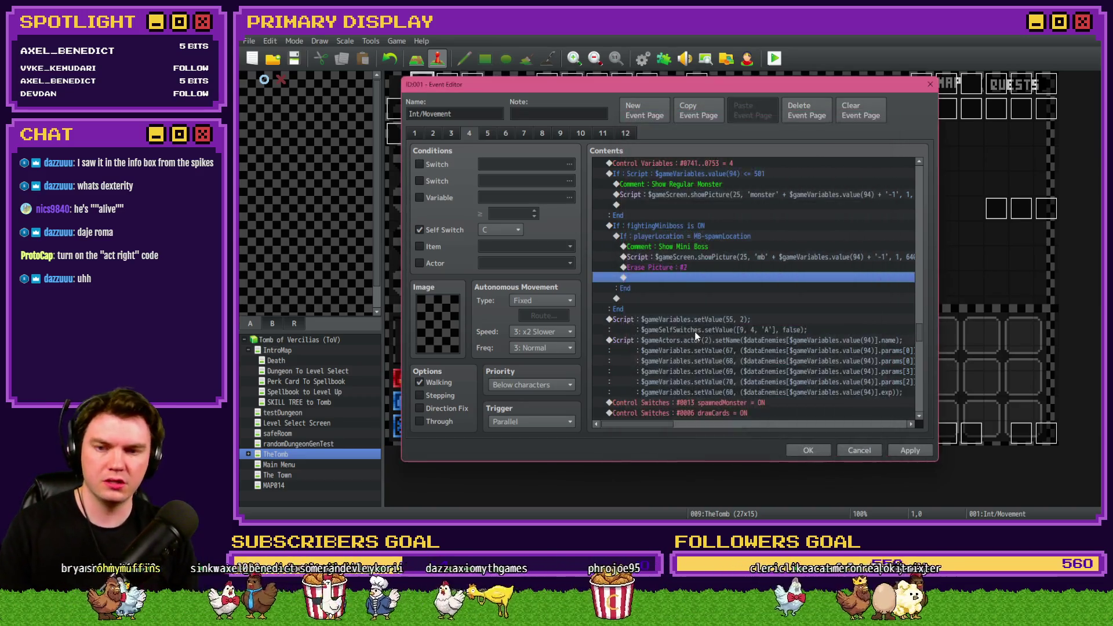
{"action": "key", "text": "Return"}
{"action": "key", "text": "Return"}
{"action": "key", "text": "Return"}
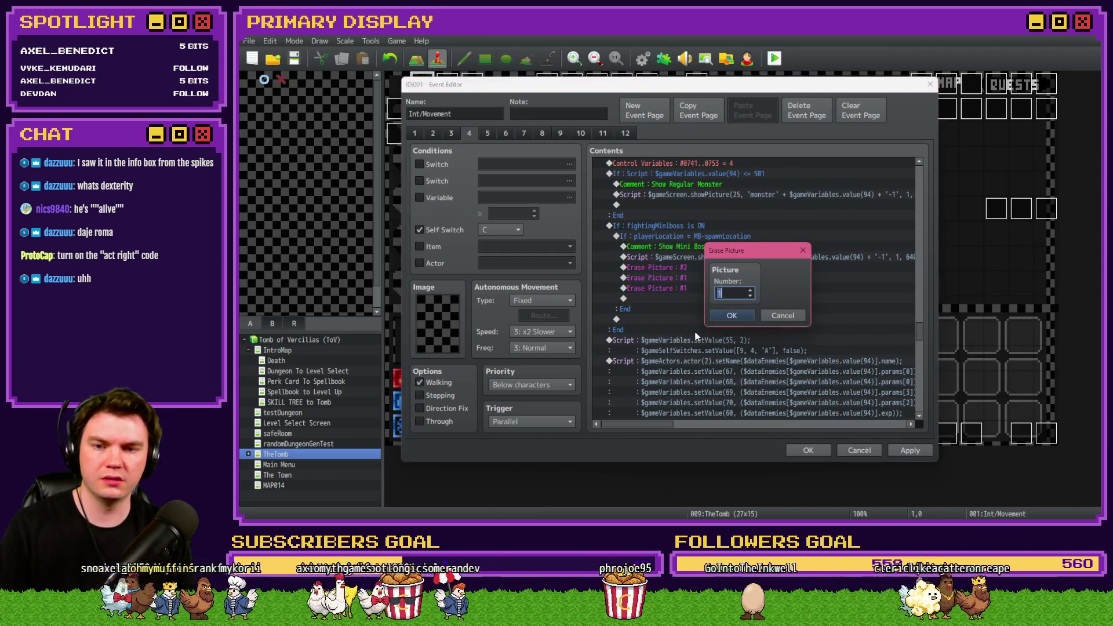
{"action": "type", "text": "4"}
{"action": "key", "text": "Return"}
{"action": "key", "text": "Up"}
{"action": "key", "text": "Return"}
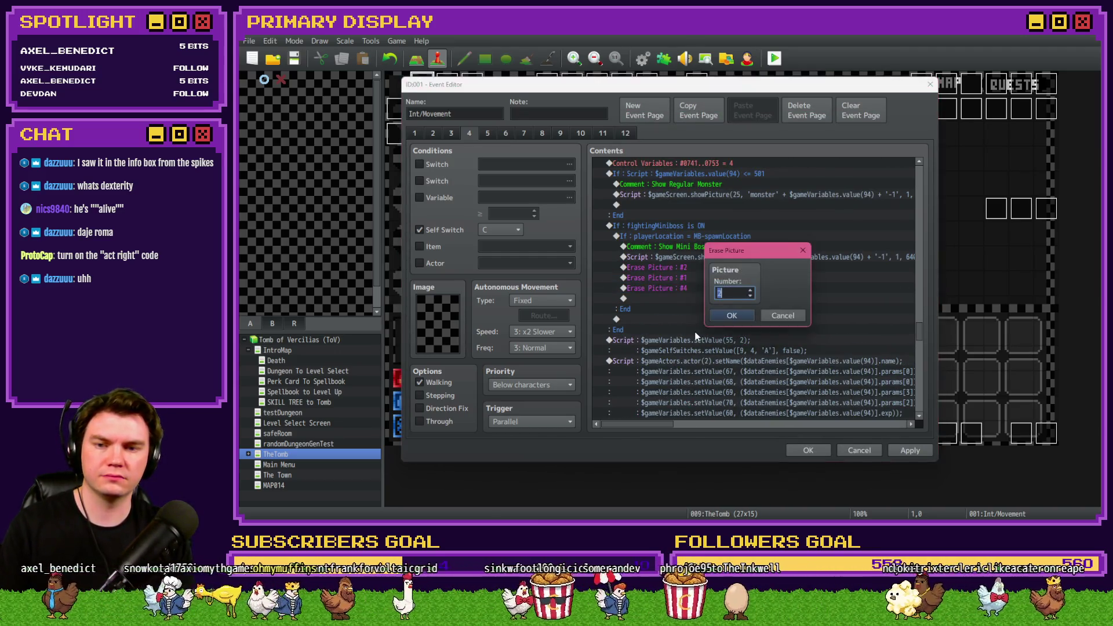
{"action": "type", "text": "3"}
{"action": "key", "text": "Return"}
{"action": "left_click", "coordinate": [910, 451]}
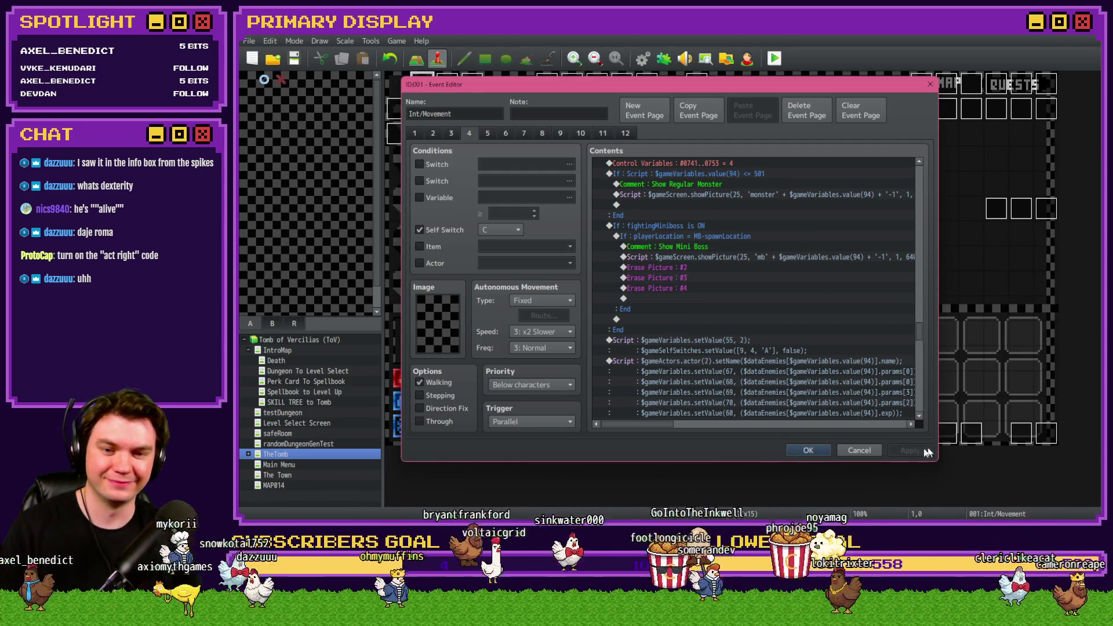
- Check the new Erase Picture lines, then scroll through page 2's commands
{"action": "left_click", "coordinate": [675, 258]}
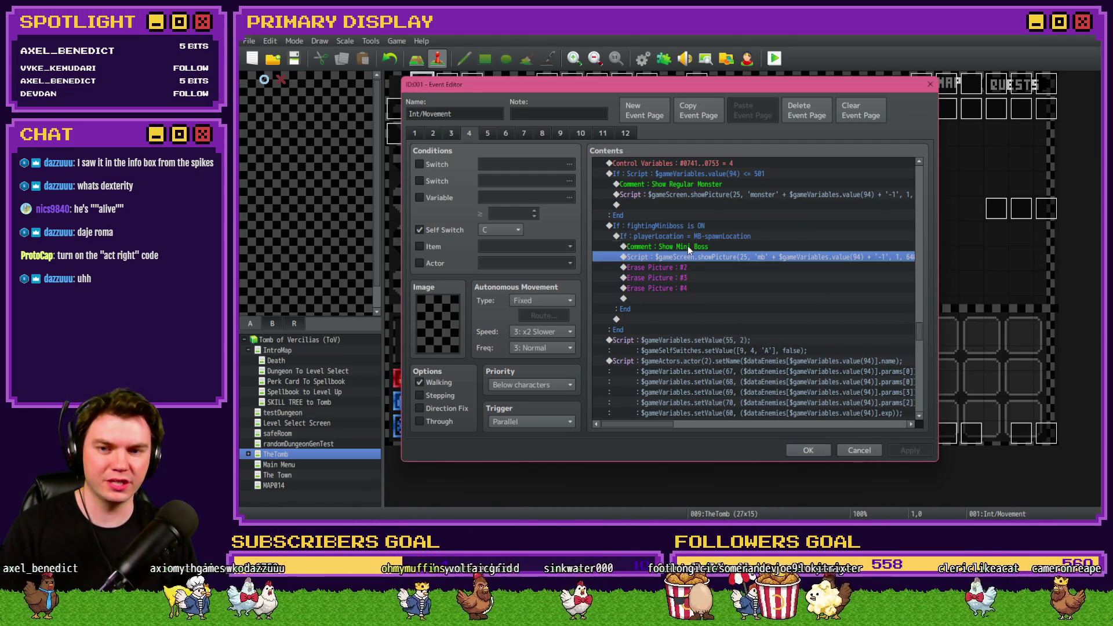
{"action": "left_click", "coordinate": [687, 267]}
{"action": "key", "text": "Insert"}
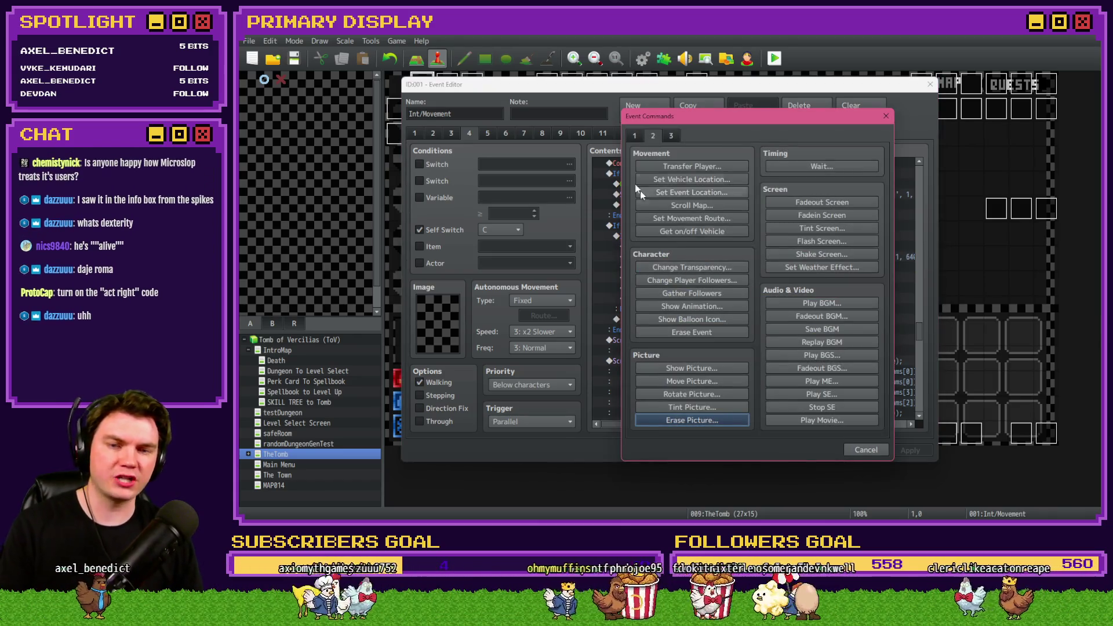
{"action": "key", "text": "Escape"}
{"action": "left_click", "coordinate": [432, 134]}
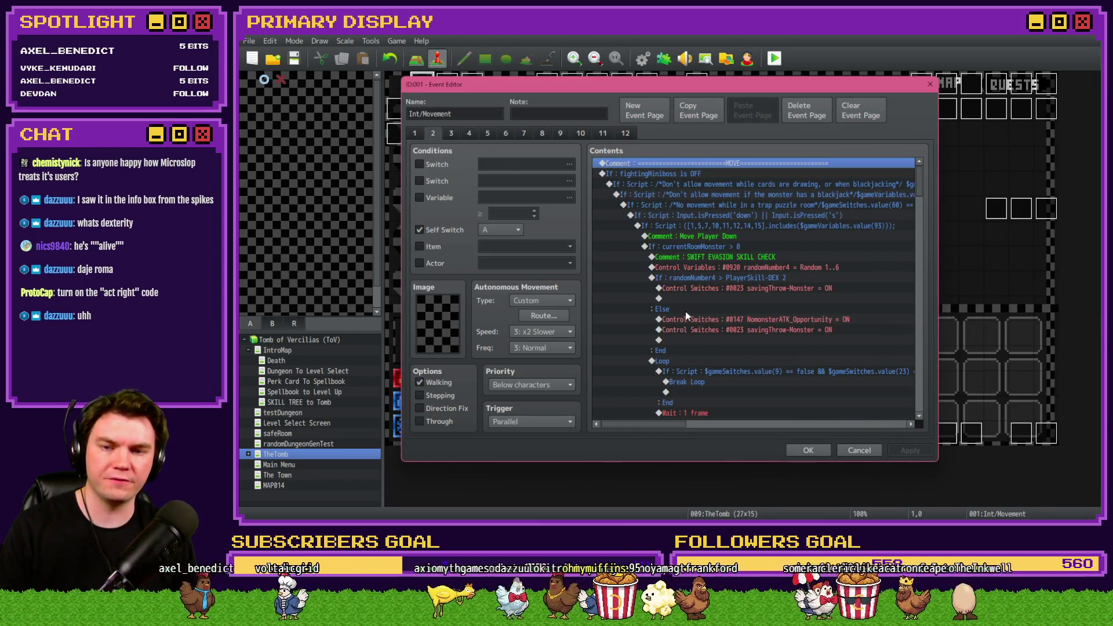
{"action": "scroll", "coordinate": [692, 315], "scroll_direction": "down", "scroll_amount": 15}
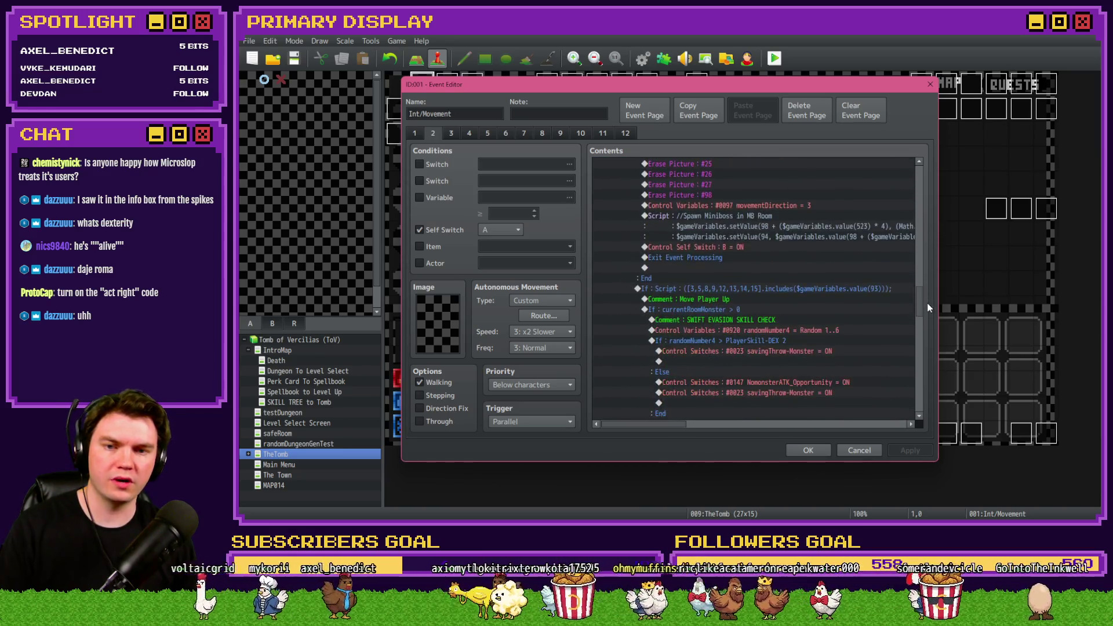
{"action": "left_click_drag", "start_coordinate": [927, 307], "coordinate": [930, 290]}
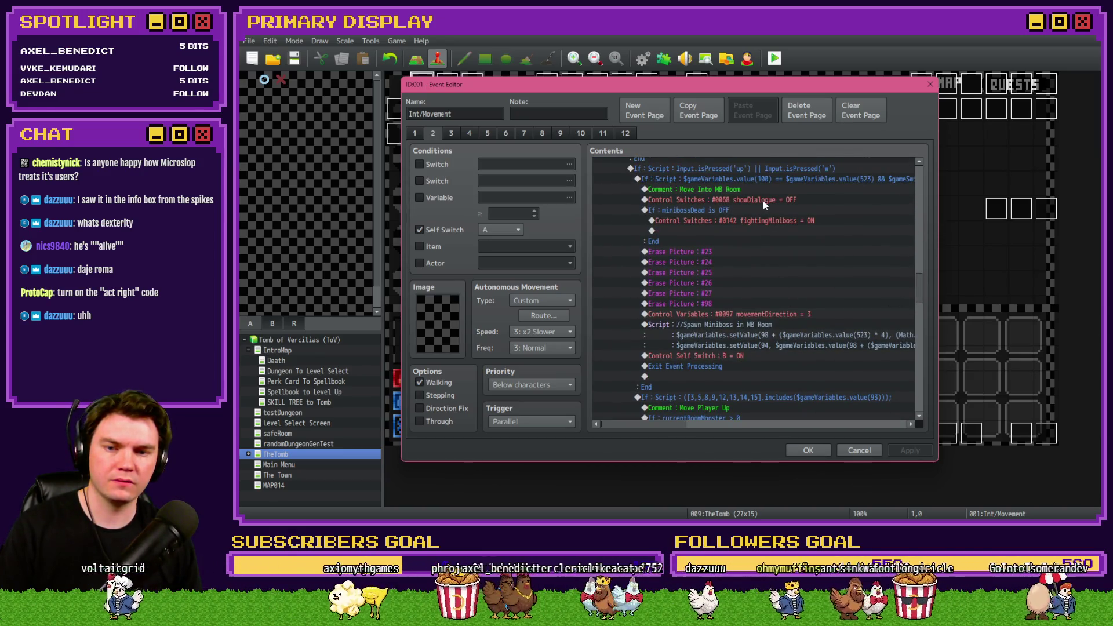
- Insert a Control Switches command after the miniboss spawn script on page 2
{"action": "left_click_drag", "start_coordinate": [733, 314], "coordinate": [734, 348]}
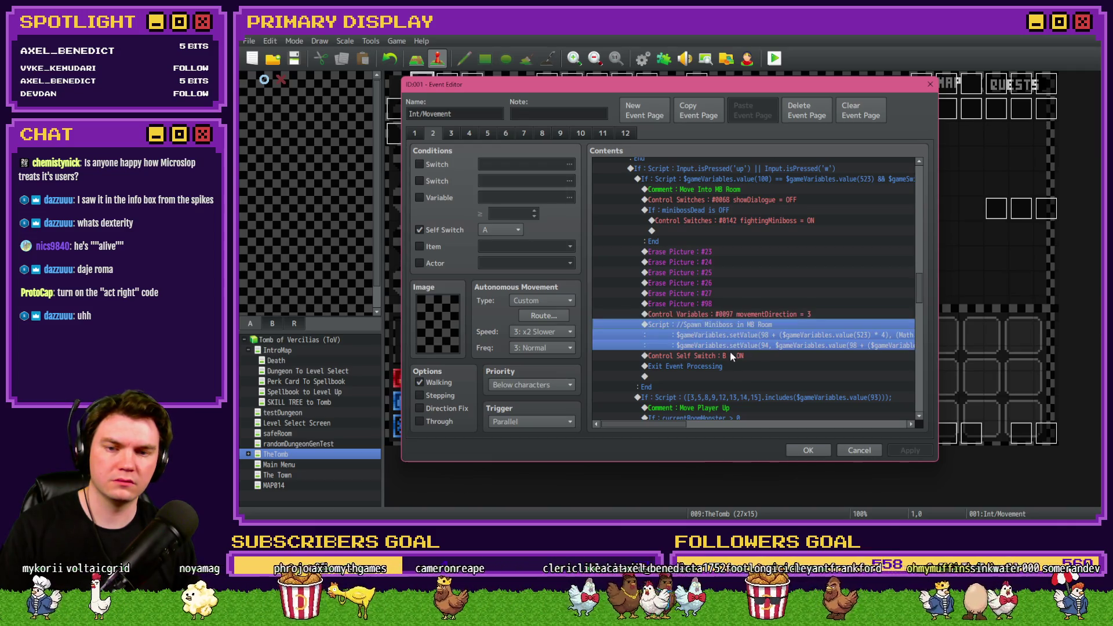
{"action": "left_click", "coordinate": [734, 355]}
{"action": "key", "text": "Insert"}
{"action": "left_click", "coordinate": [634, 136]}
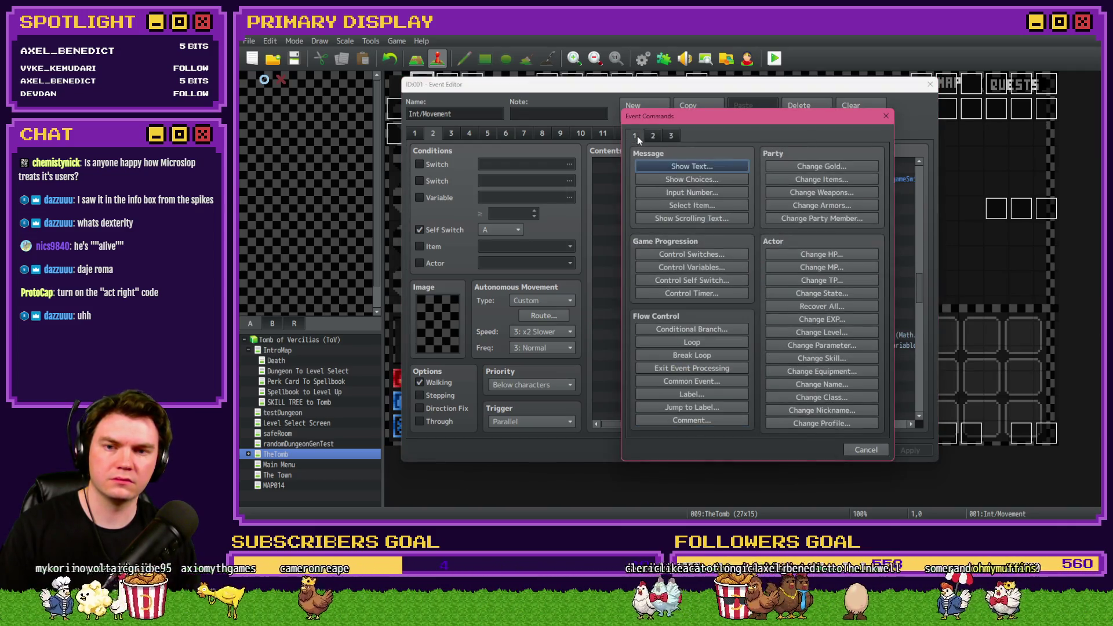
{"action": "left_click", "coordinate": [692, 253]}
- Search the switch list and choose switch #0030 DecorAnimations
{"action": "left_click", "coordinate": [771, 267]}
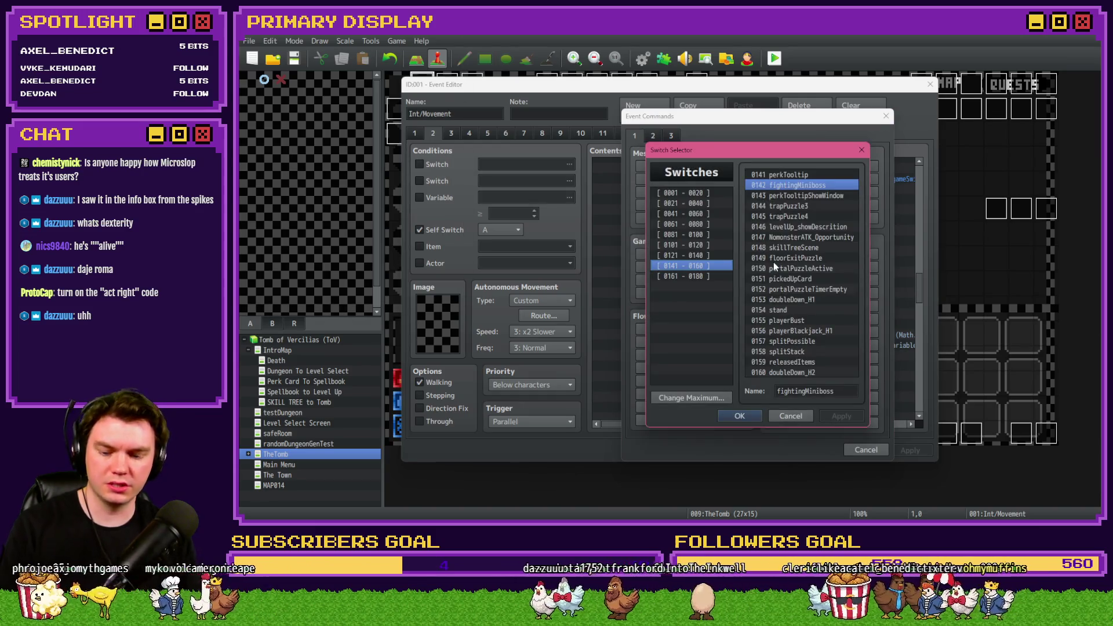
{"action": "key", "text": "ctrl+f"}
{"action": "type", "text": "decor"}
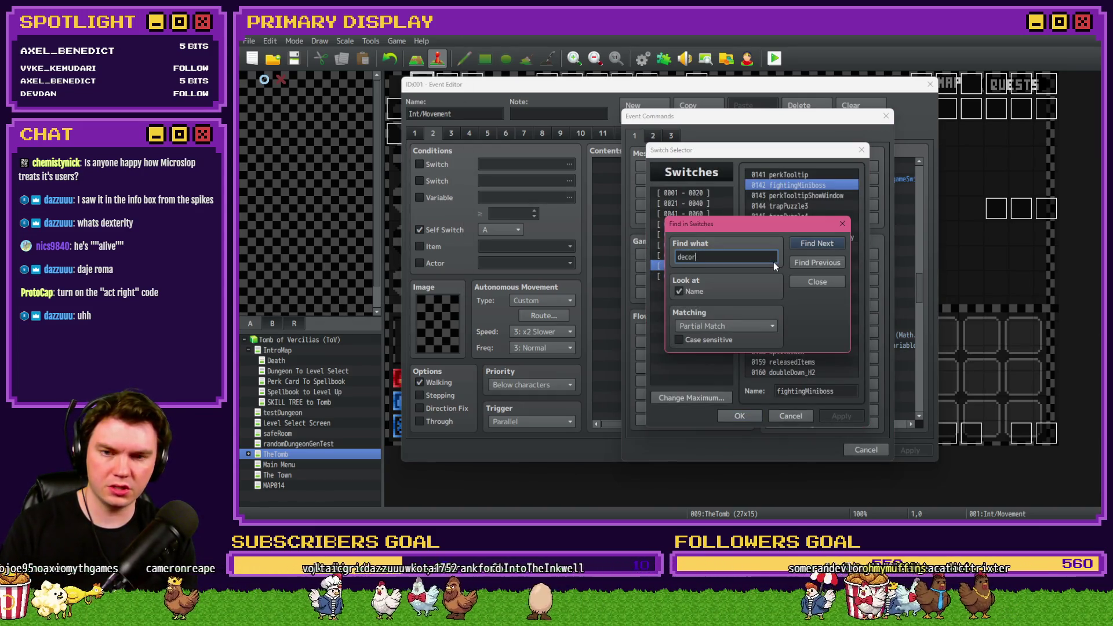
{"action": "key", "text": "Return"}
{"action": "key", "text": "Return"}
{"action": "left_click", "coordinate": [815, 262]}
{"action": "left_click_drag", "start_coordinate": [811, 228], "coordinate": [652, 217]}
{"action": "left_click", "coordinate": [682, 212]}
{"action": "key", "text": "Return"}
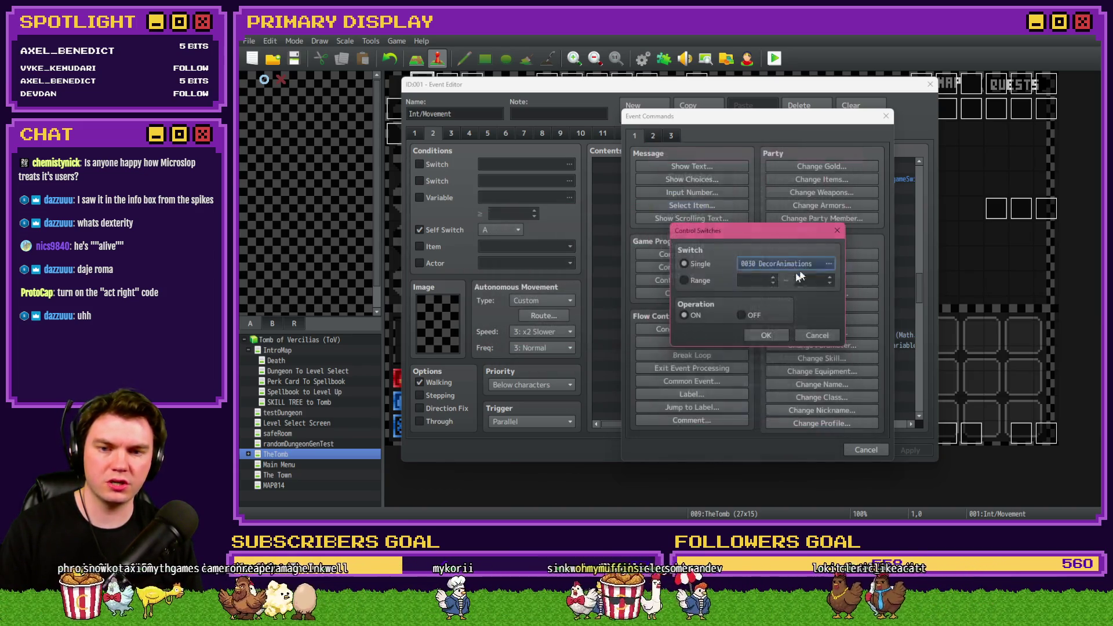
- Set DecorAnimations to OFF, insert the command, then apply and save the event
{"action": "left_click", "coordinate": [743, 315]}
{"action": "left_click", "coordinate": [764, 336]}
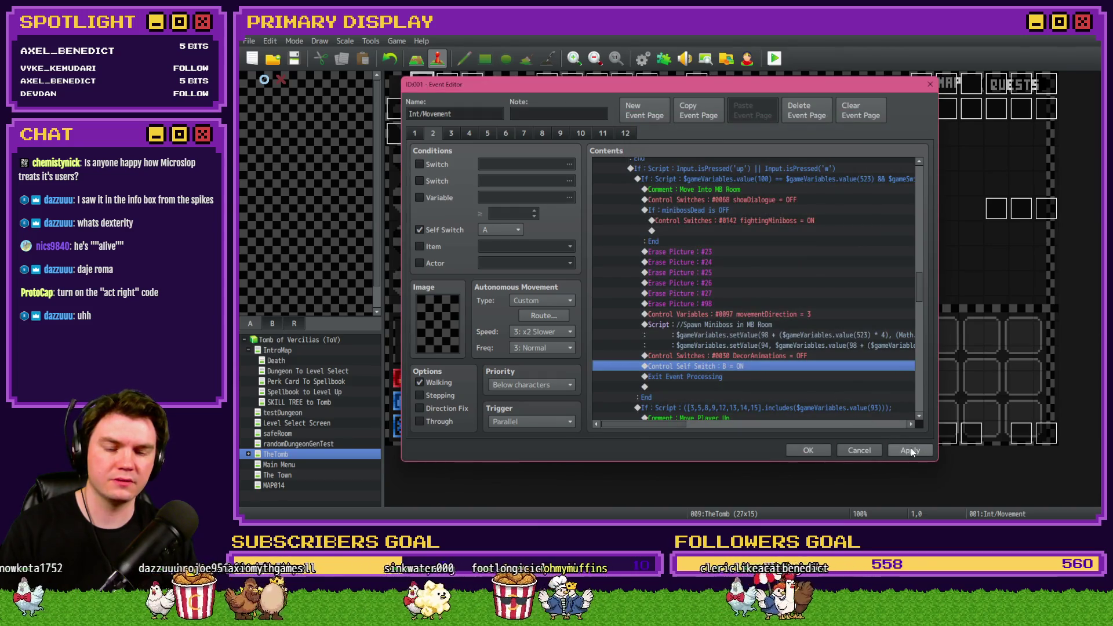
{"action": "left_click", "coordinate": [910, 450]}
{"action": "left_click", "coordinate": [803, 451]}
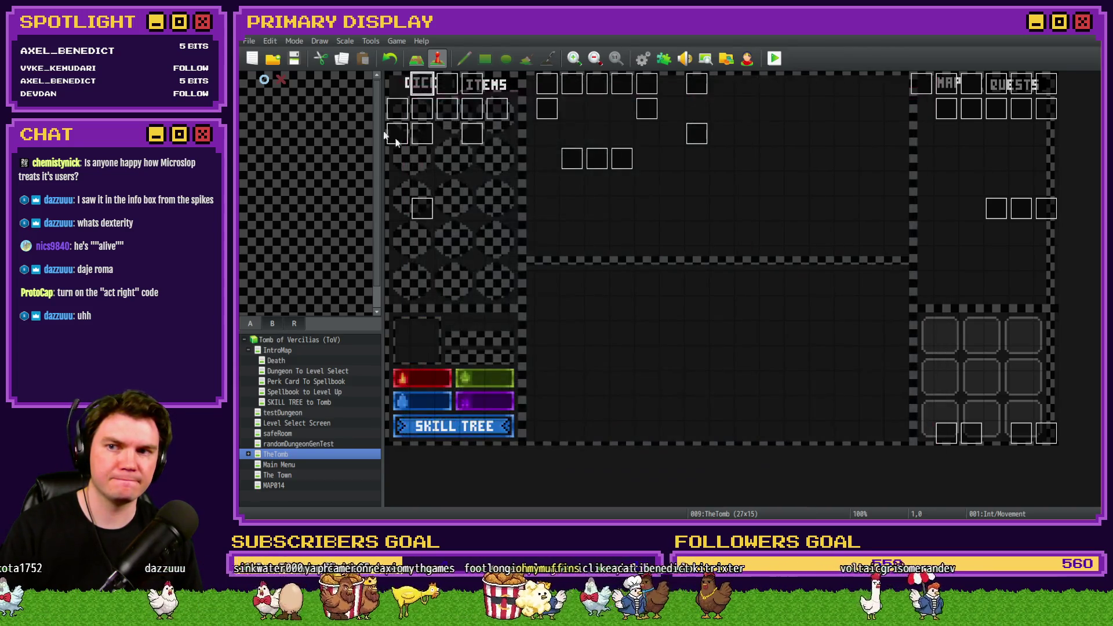
- Open the Int/Movement event and review the DecorAnimations and self switch B lines on pages 2–4
{"action": "double_click", "coordinate": [420, 87]}
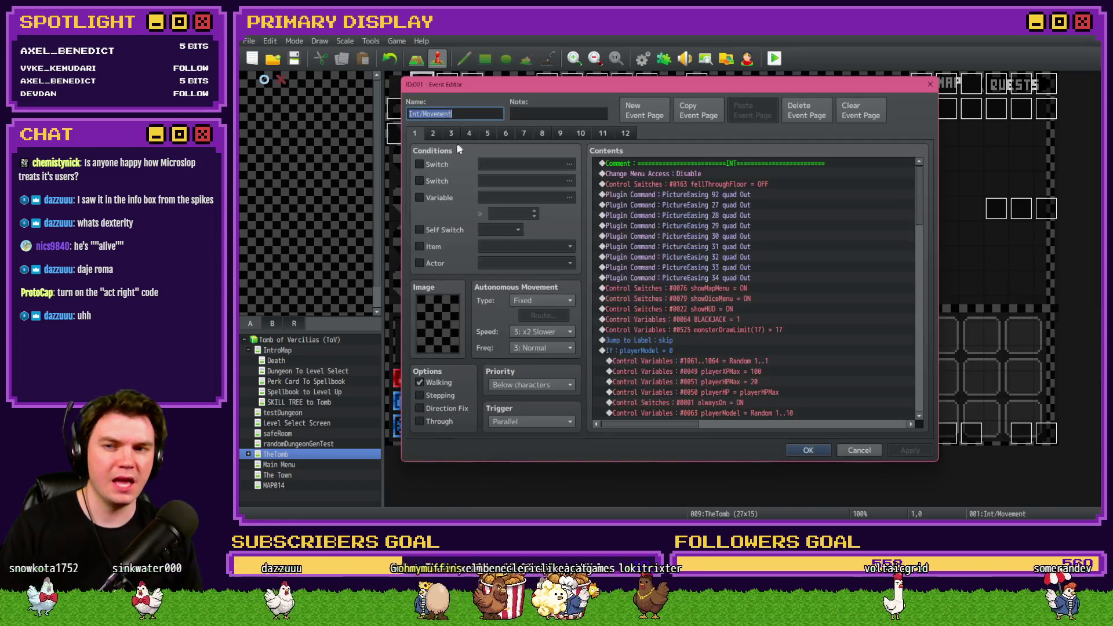
{"action": "left_click", "coordinate": [451, 132]}
{"action": "left_click", "coordinate": [773, 195]}
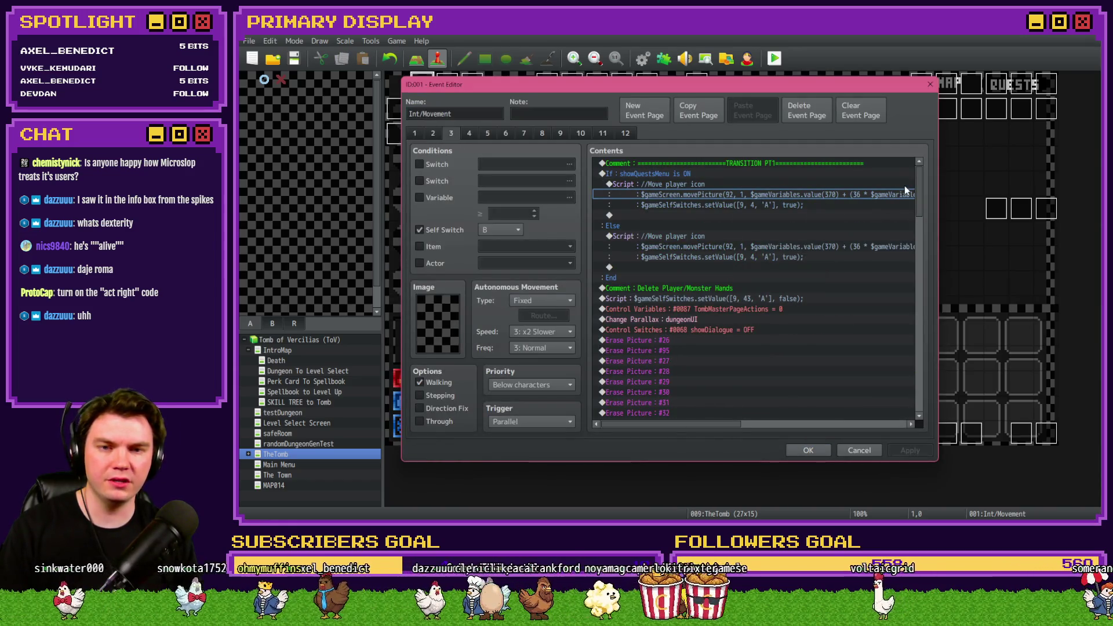
{"action": "left_click_drag", "start_coordinate": [919, 189], "coordinate": [939, 389]}
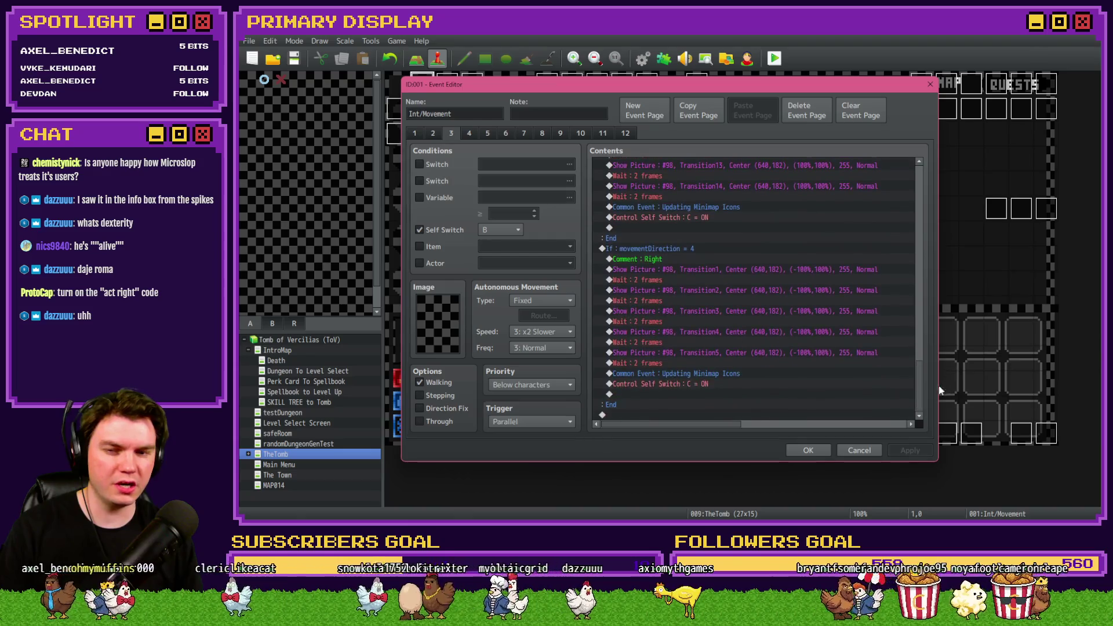
{"action": "left_click", "coordinate": [474, 132]}
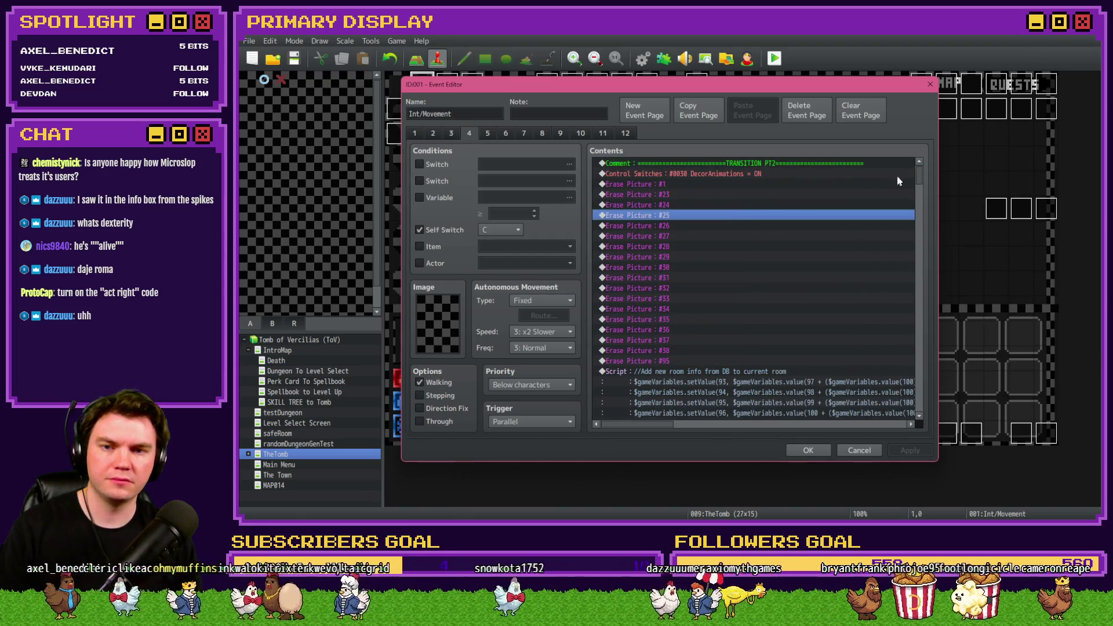
{"action": "left_click", "coordinate": [751, 176]}
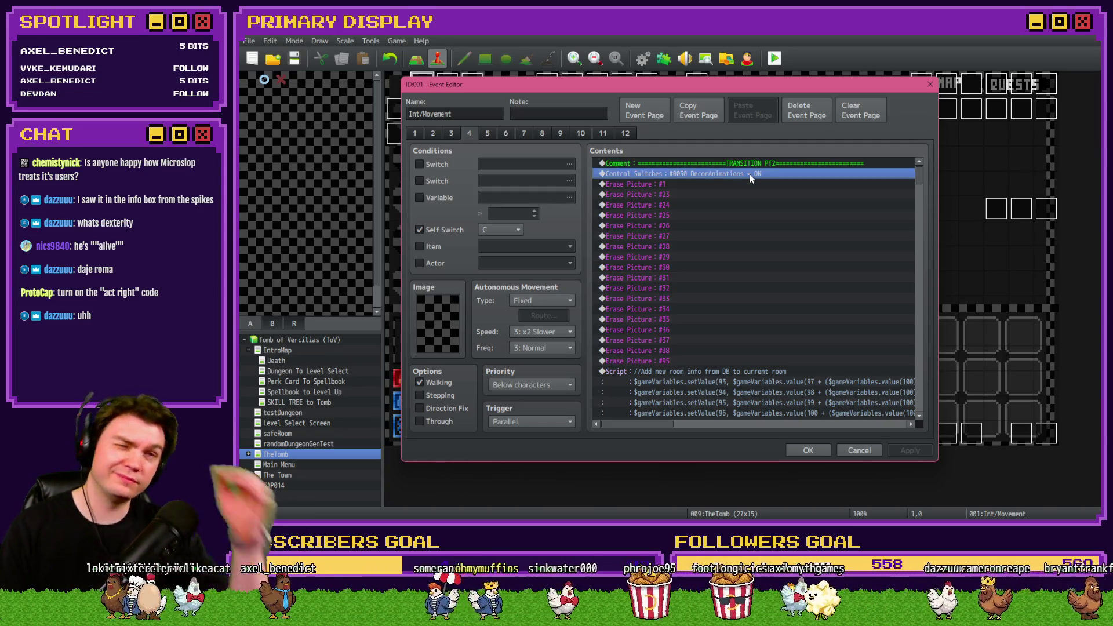
{"action": "left_click", "coordinate": [422, 133]}
{"action": "left_click", "coordinate": [431, 135]}
{"action": "scroll", "coordinate": [822, 291], "scroll_direction": "down", "scroll_amount": 7}
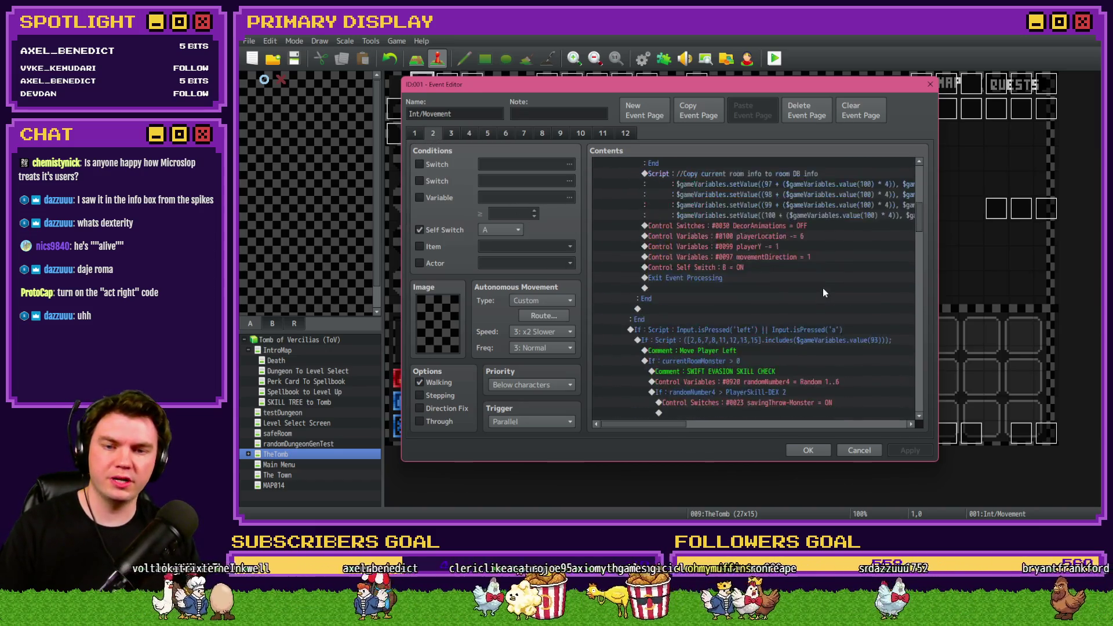
{"action": "scroll", "coordinate": [820, 291], "scroll_direction": "down", "scroll_amount": 5}
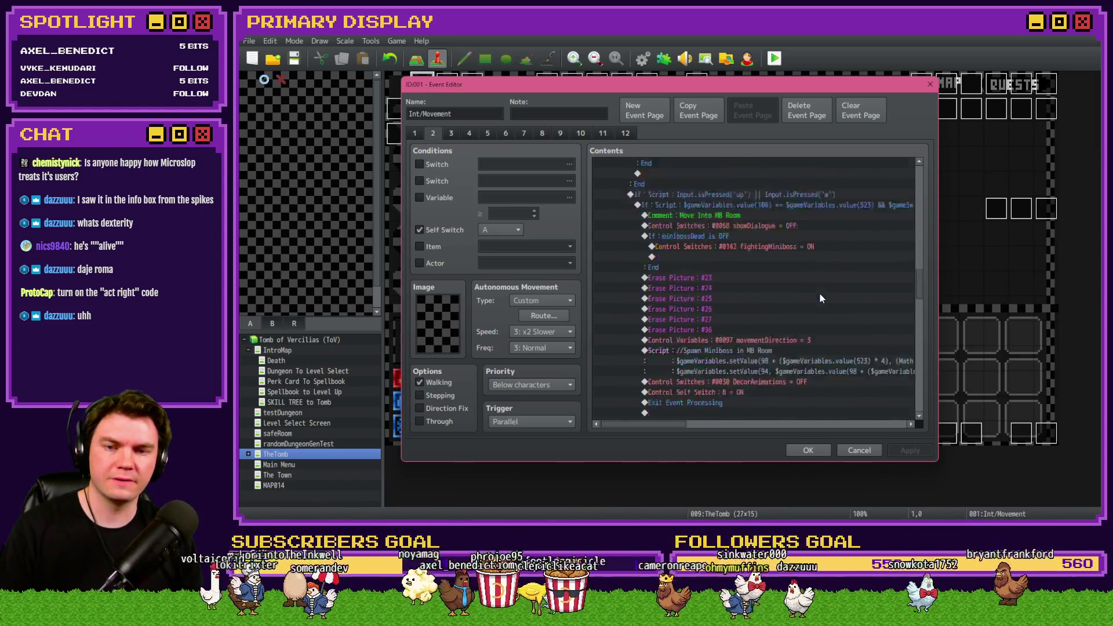
{"action": "left_click", "coordinate": [778, 329]}
- Paste the DecorAnimations OFF command above Erase Picture #2 in page 4's miniboss branch and save
{"action": "left_click", "coordinate": [474, 132]}
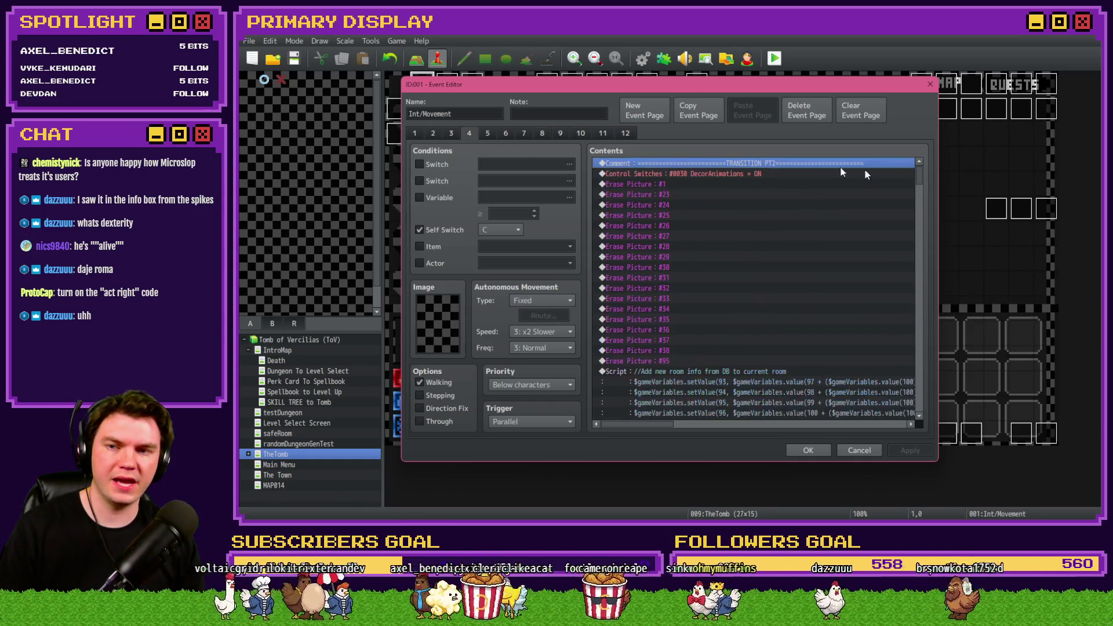
{"action": "left_click_drag", "start_coordinate": [919, 174], "coordinate": [920, 352]}
{"action": "scroll", "coordinate": [740, 361], "scroll_direction": "up", "scroll_amount": 7}
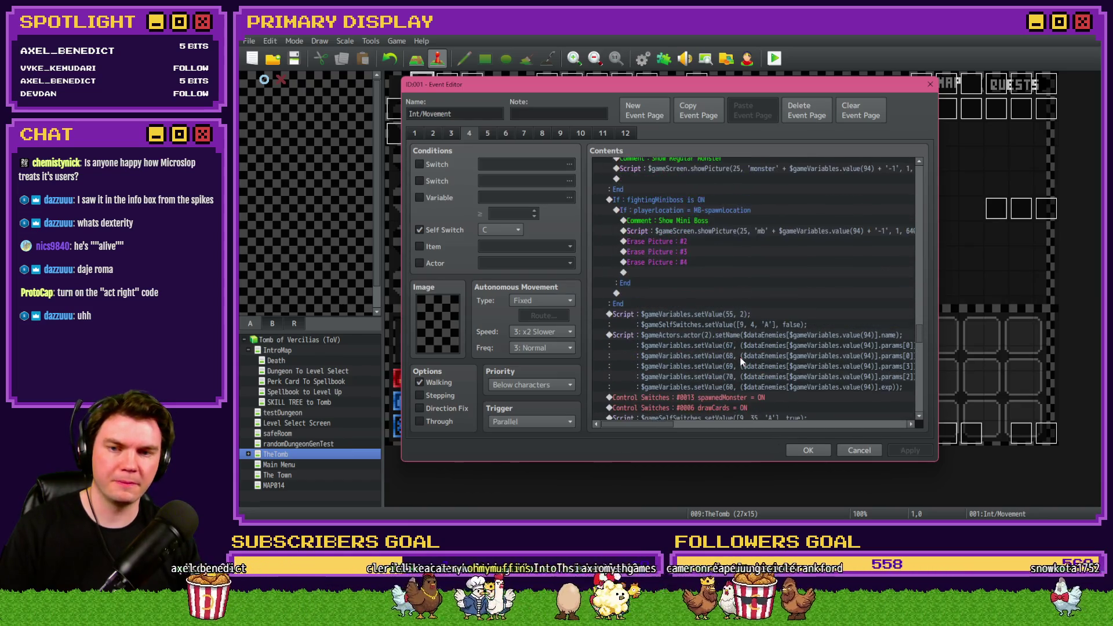
{"action": "left_click", "coordinate": [673, 241]}
{"action": "key", "text": "ctrl+v"}
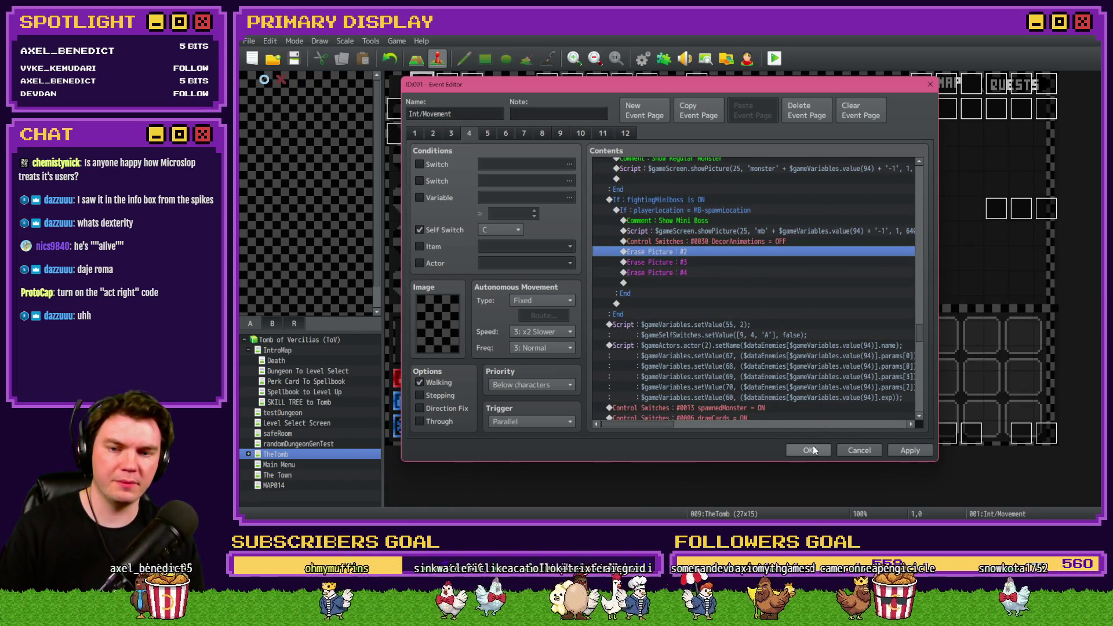
{"action": "left_click", "coordinate": [810, 450]}
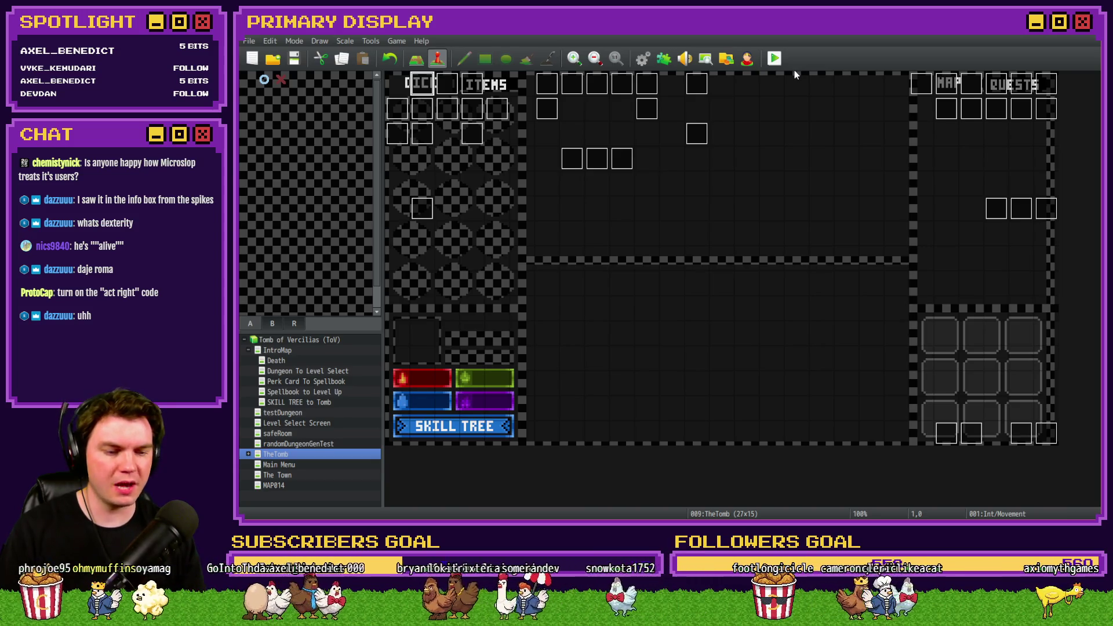
- Start a playtest, pick the cheese perk card and walk forward through the dungeon
{"action": "left_click", "coordinate": [771, 60]}
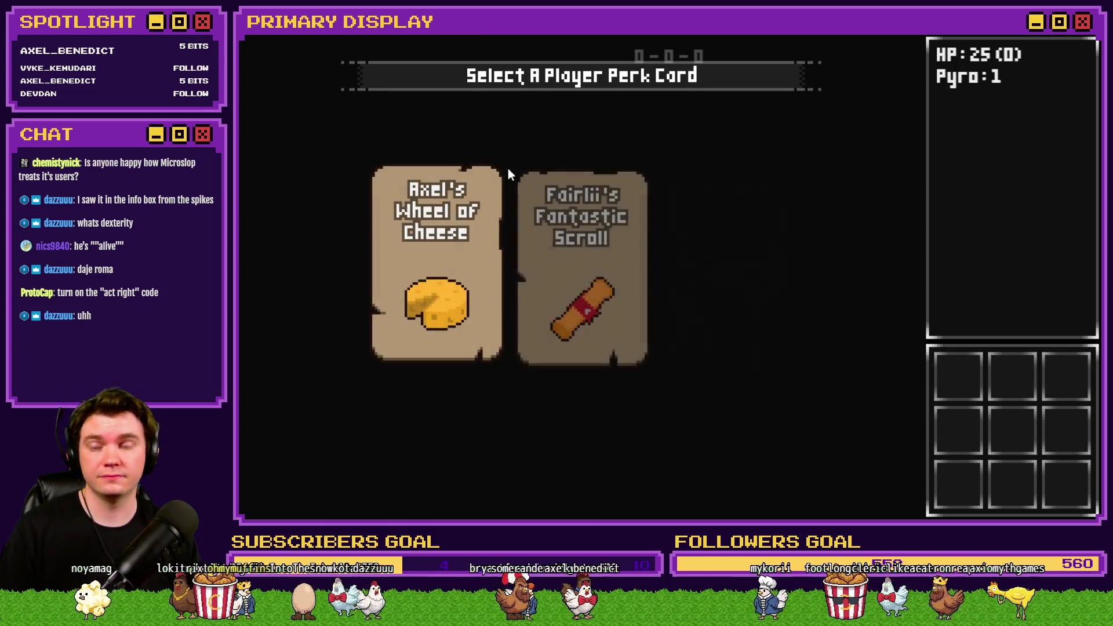
{"action": "left_click", "coordinate": [486, 201]}
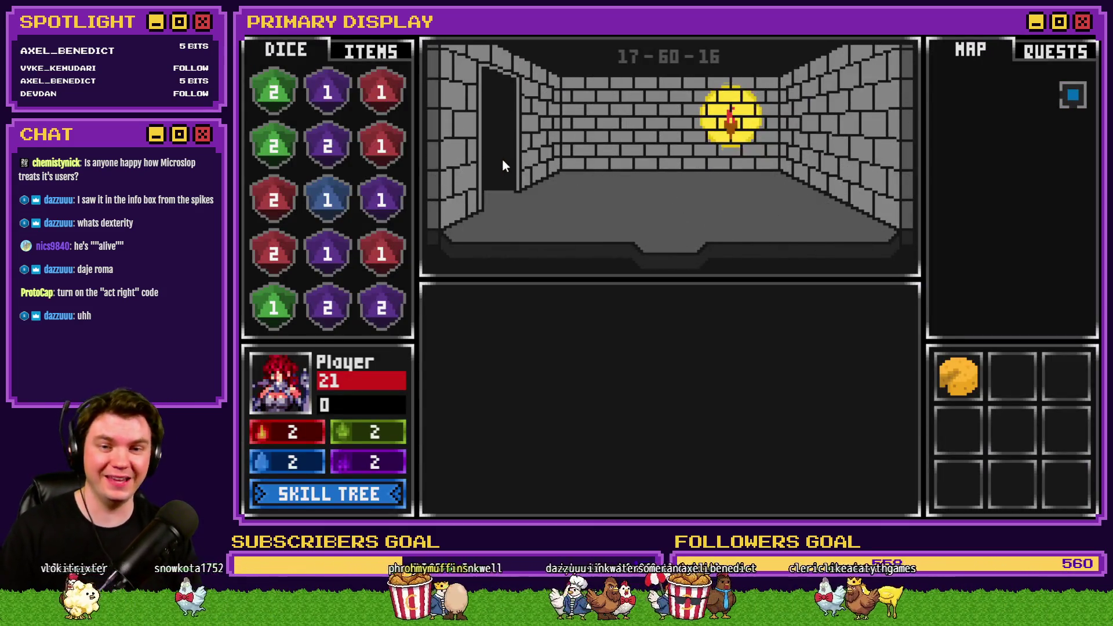
{"action": "key", "text": "w"}
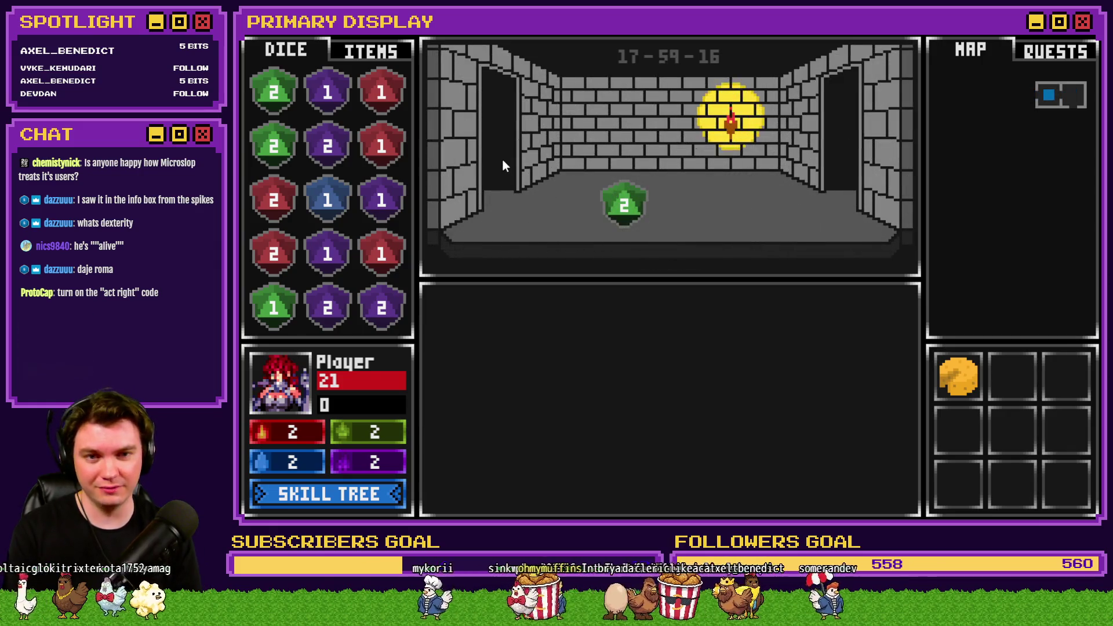
{"action": "key", "text": "w"}
{"action": "key", "text": "w"}
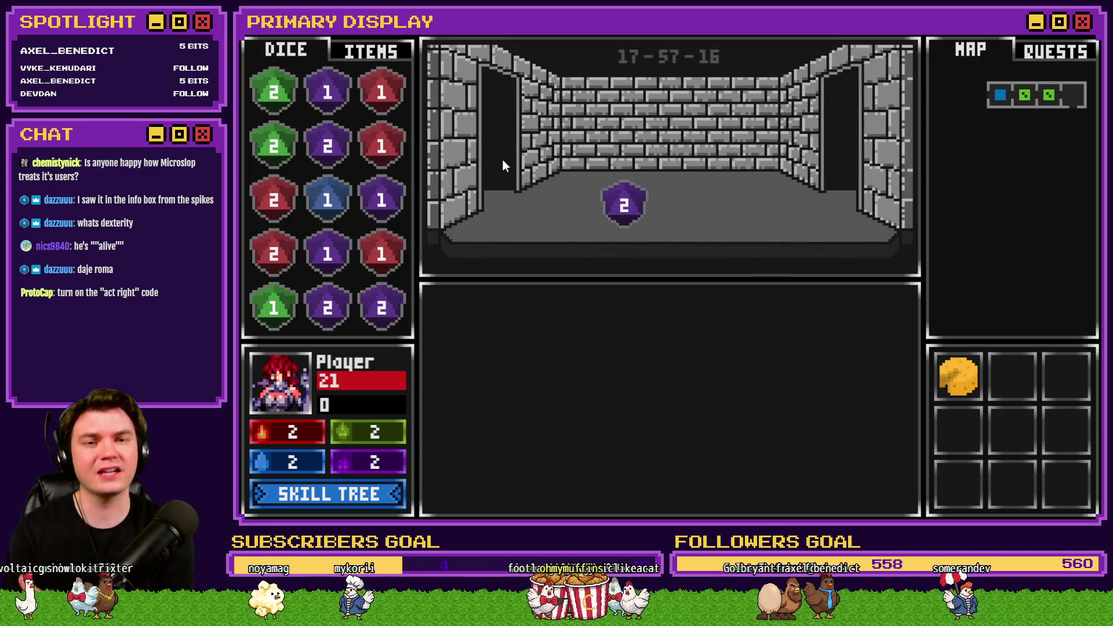
{"action": "key", "text": "w"}
{"action": "key", "text": "w"}
{"action": "key", "text": "w"}
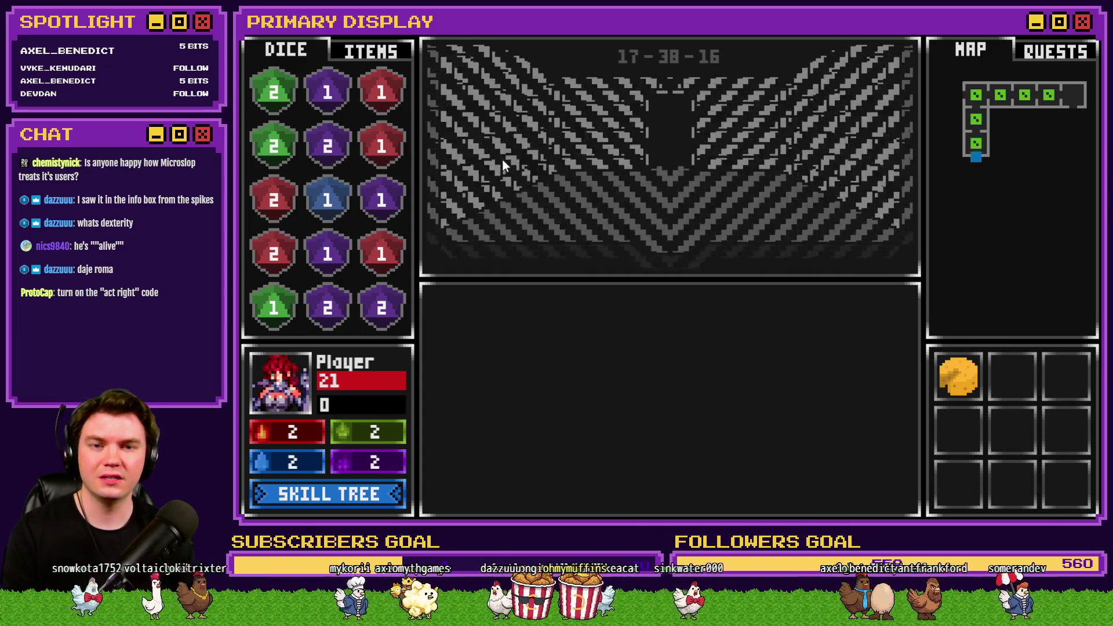
{"action": "key", "text": "w"}
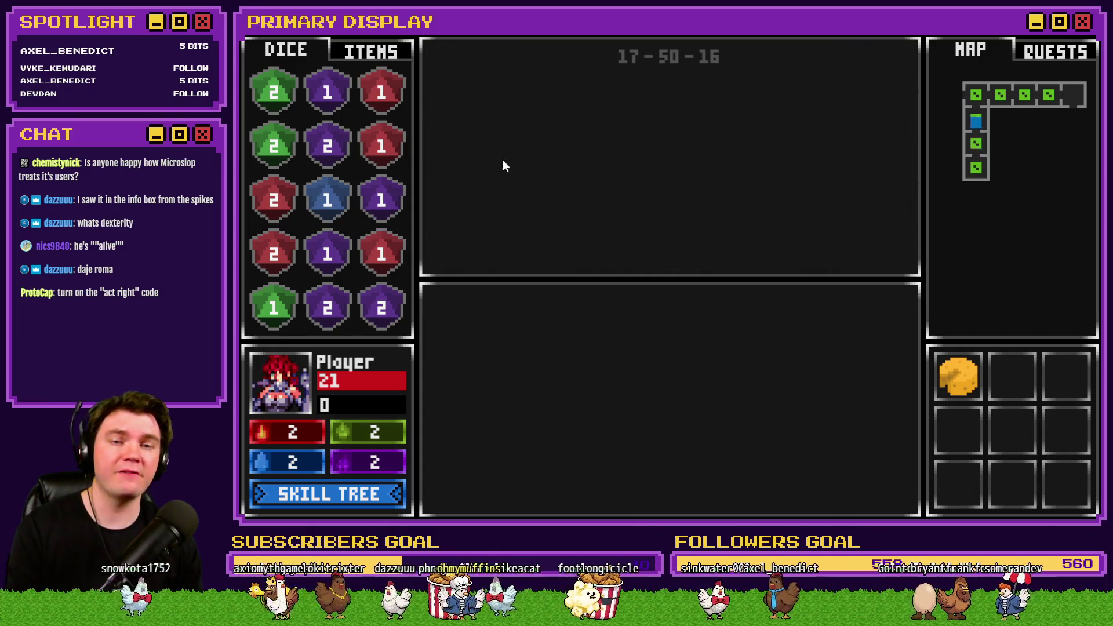
{"action": "key", "text": "w"}
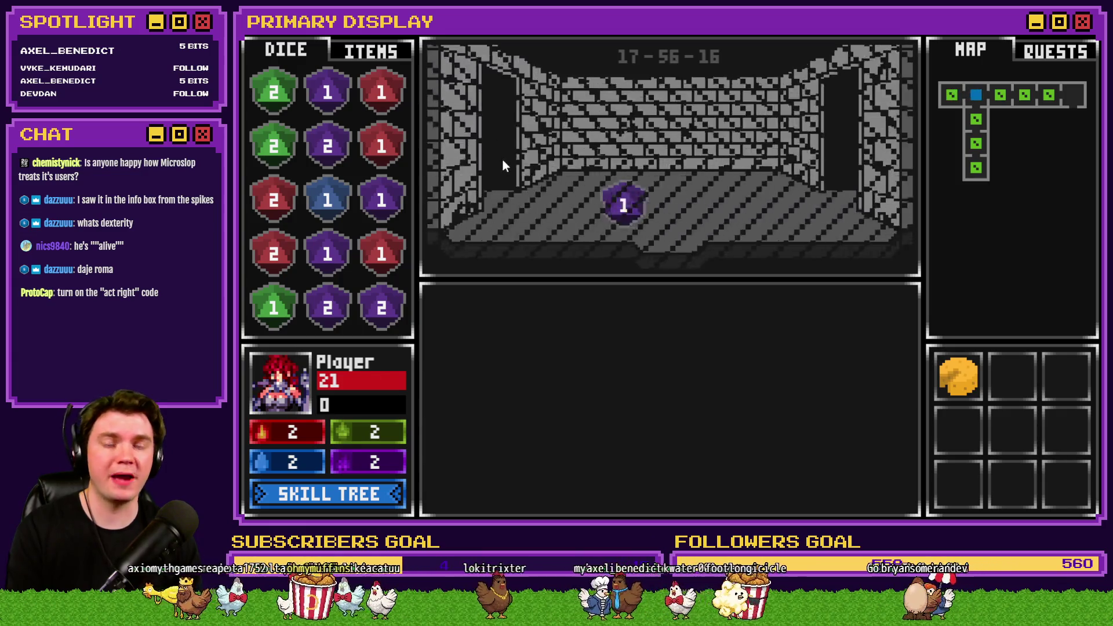
{"action": "key", "text": "w"}
{"action": "key", "text": "w"}
- Head toward the miniboss room and choose Attuned to the Glyphs
{"action": "key", "text": "w"}
{"action": "key", "text": "d"}
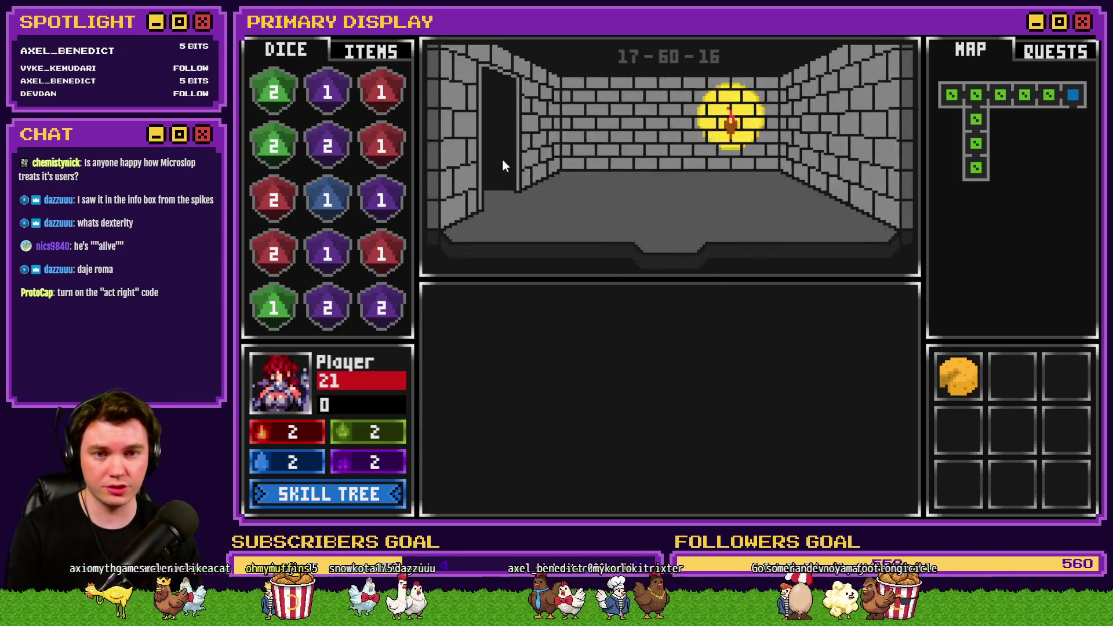
{"action": "key", "text": "w"}
{"action": "key", "text": "w"}
{"action": "key", "text": "w"}
{"action": "key", "text": "w"}
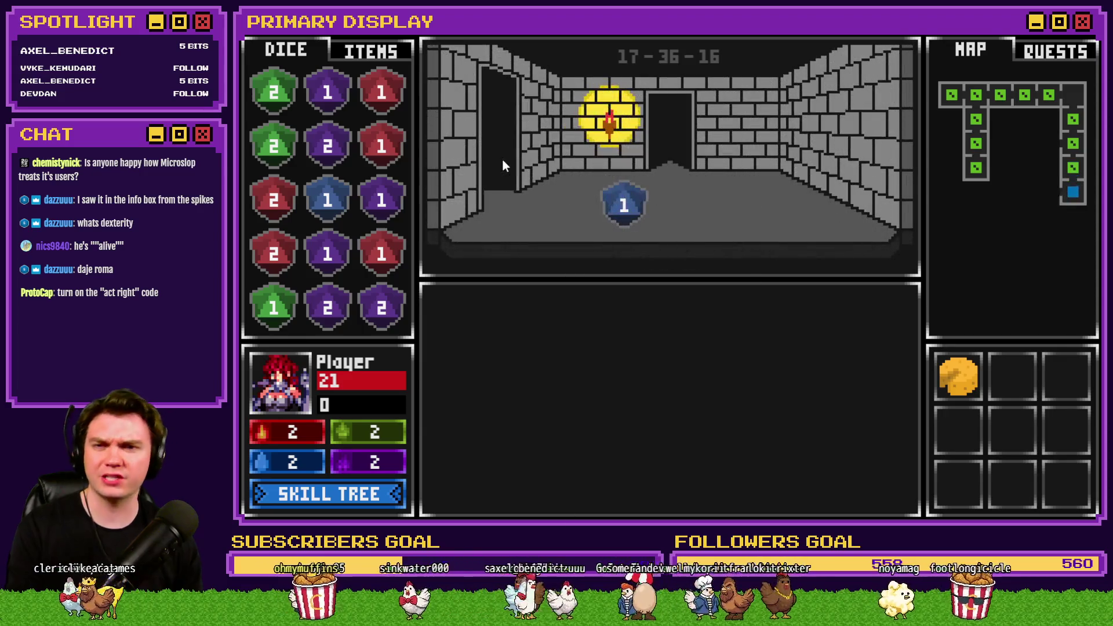
{"action": "key", "text": "d"}
{"action": "key", "text": "w"}
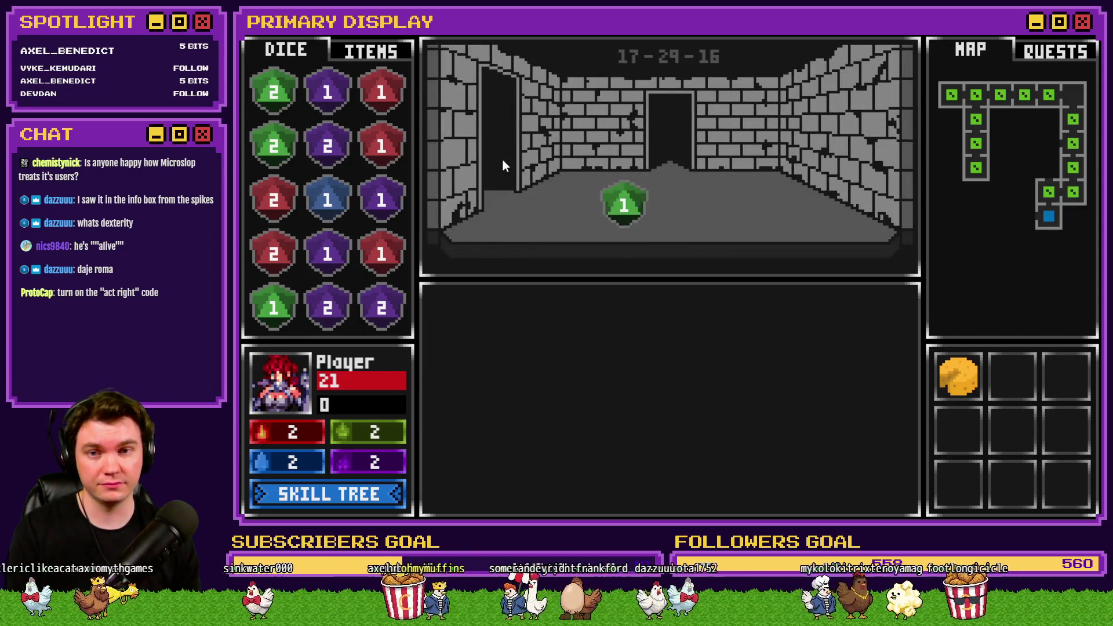
{"action": "key", "text": "d"}
{"action": "key", "text": "d"}
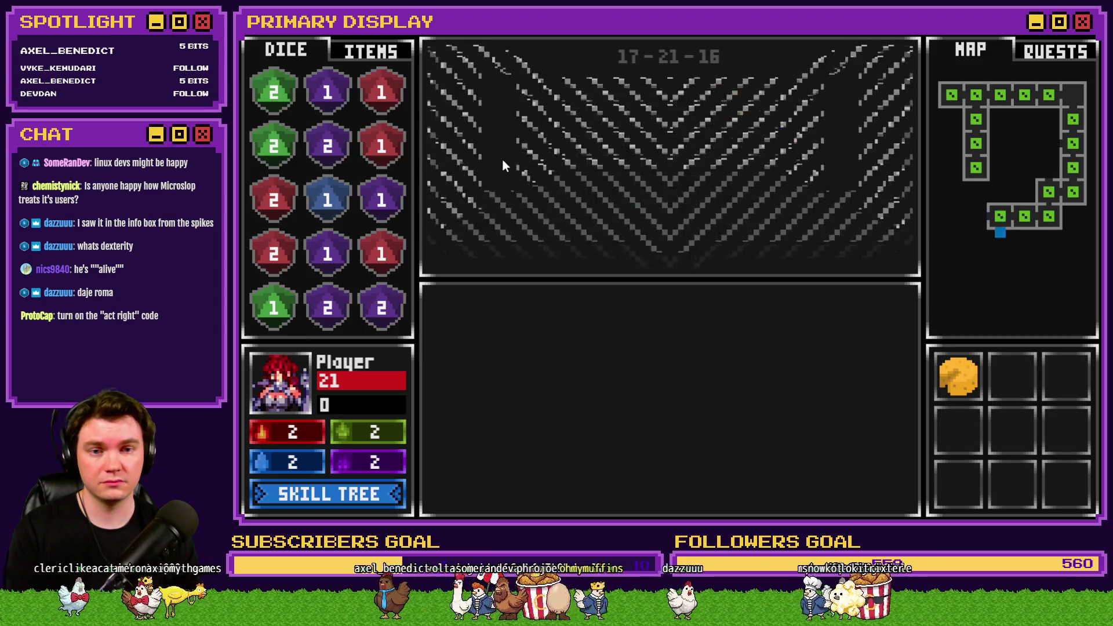
{"action": "key", "text": "w"}
{"action": "key", "text": "d"}
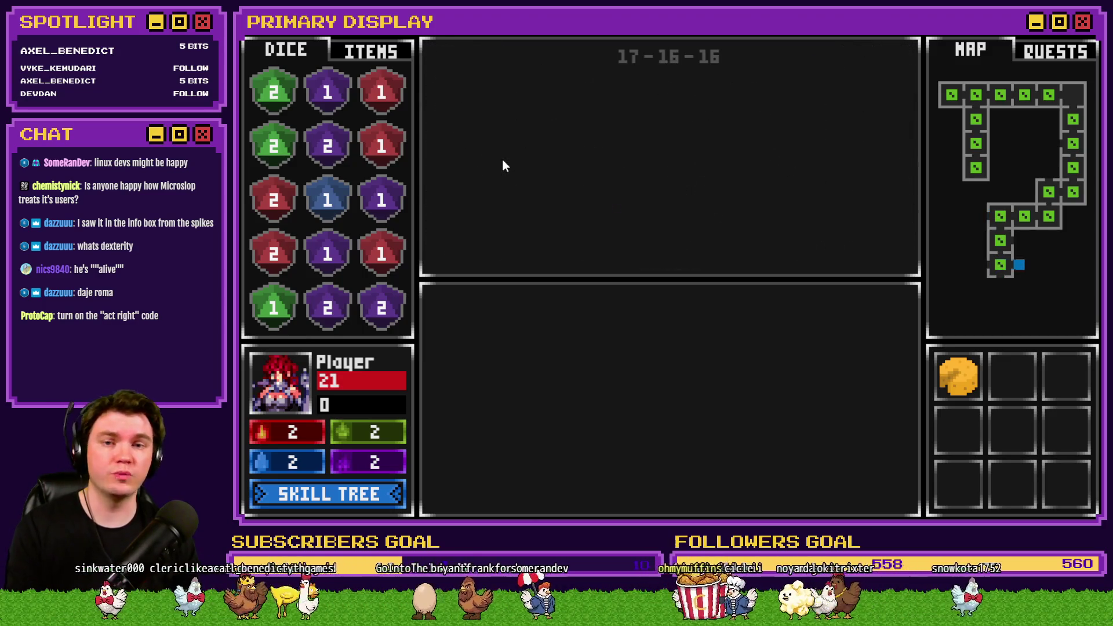
{"action": "left_click", "coordinate": [754, 420]}
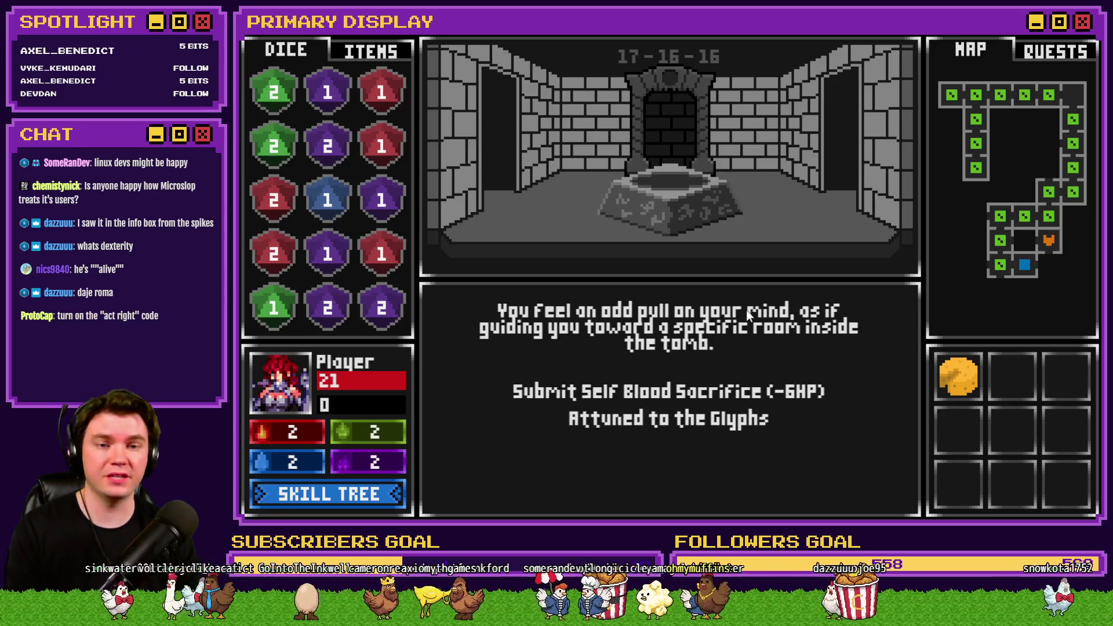
- Open the wooden door and enter the Danathar battle room, then close the playtest
{"action": "key", "text": "d"}
{"action": "key", "text": "w"}
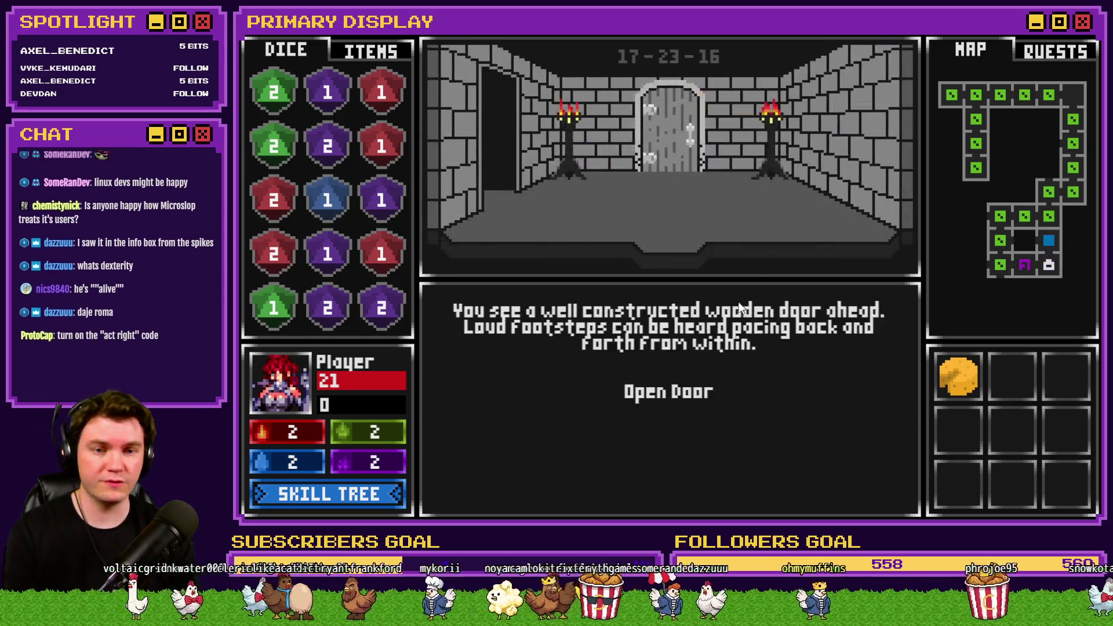
{"action": "left_click", "coordinate": [709, 383]}
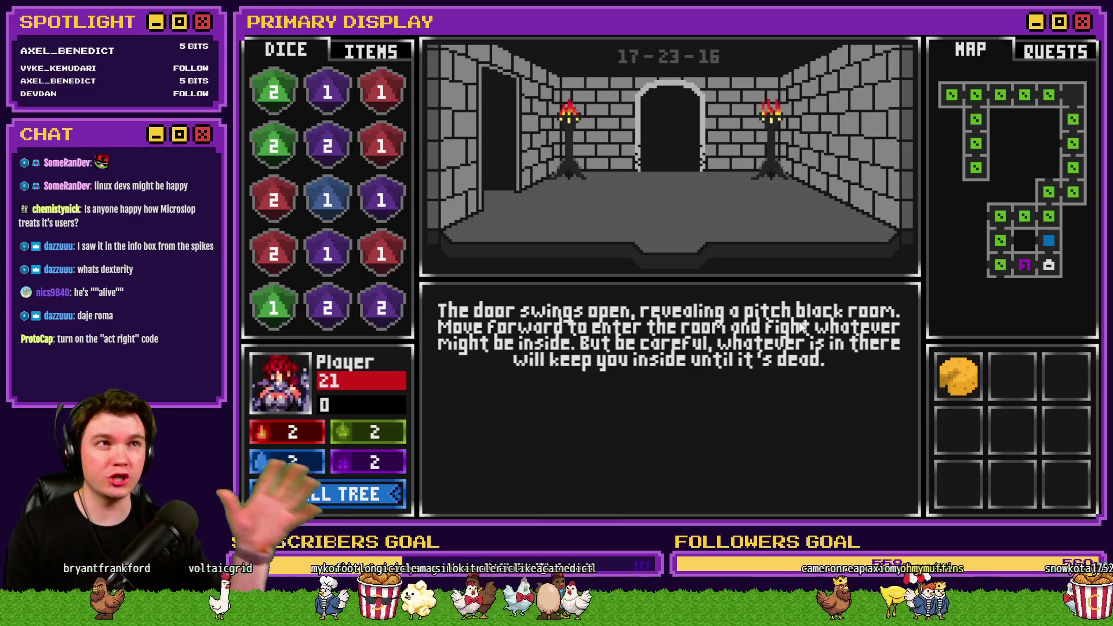
{"action": "key", "text": "w"}
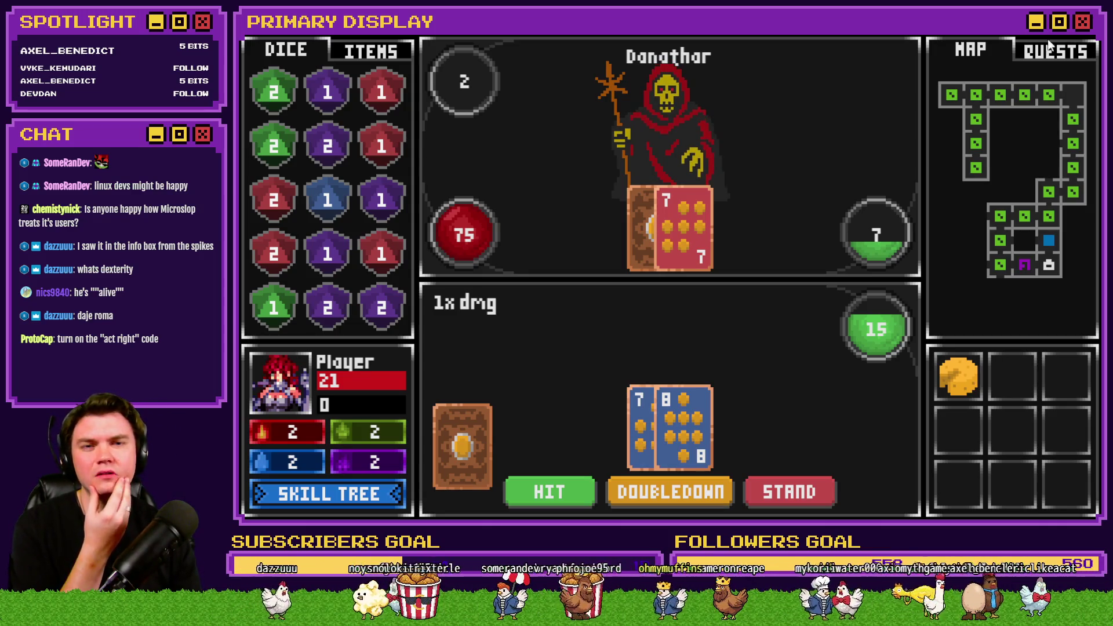
{"action": "key", "text": "alt+F4"}
- Briefly open the database, then open Int/Movement and bring up the Show Mini Boss showPicture script
{"action": "key", "text": "F9"}
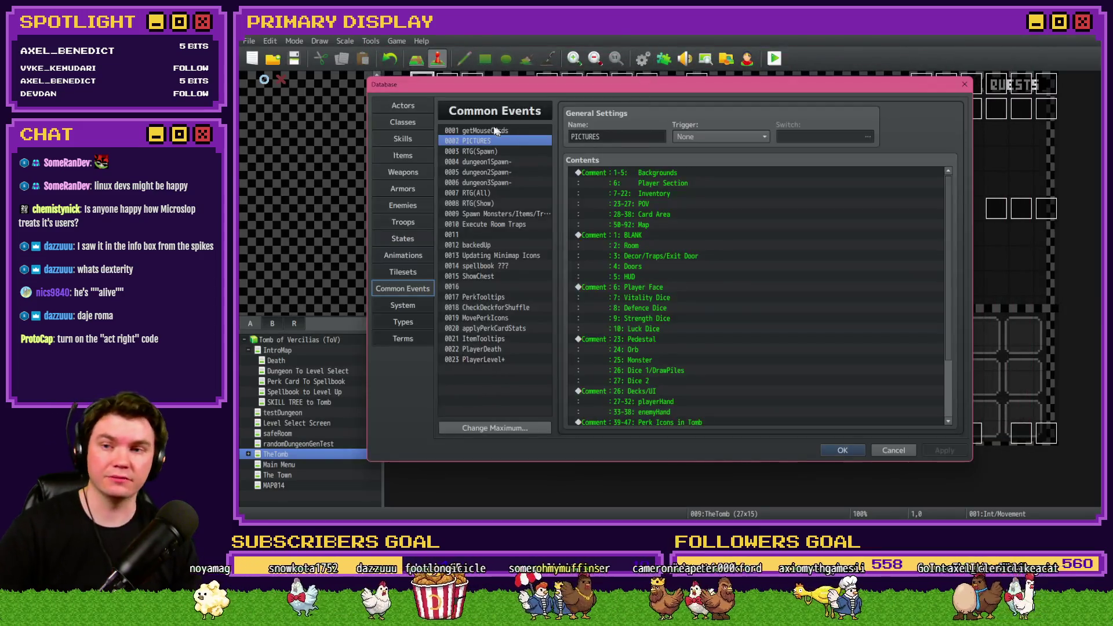
{"action": "key", "text": "Escape"}
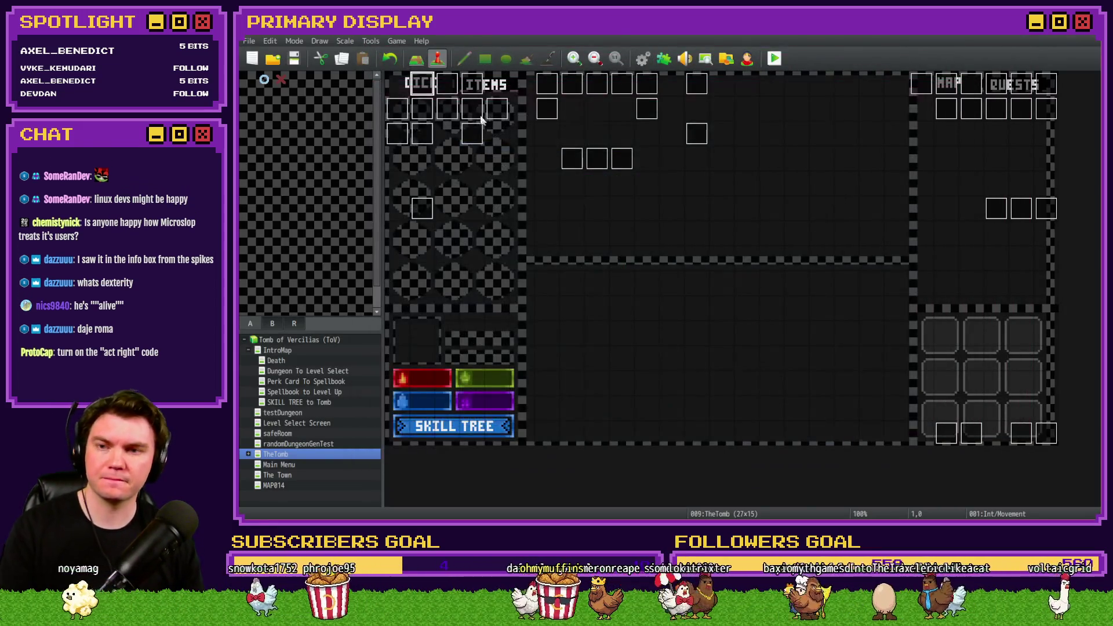
{"action": "key", "text": "Return"}
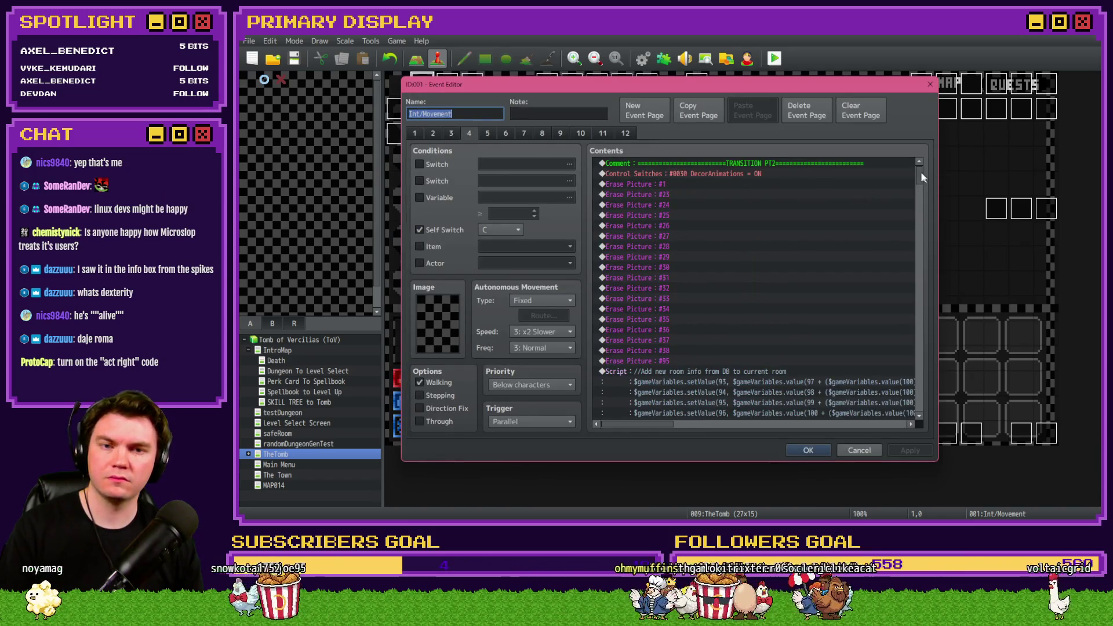
{"action": "mouse_move", "coordinate": [921, 171]}
{"action": "left_mouse_down"}
{"action": "mouse_move", "coordinate": [920, 356]}
{"action": "mouse_move", "coordinate": [920, 321]}
{"action": "left_mouse_up"}
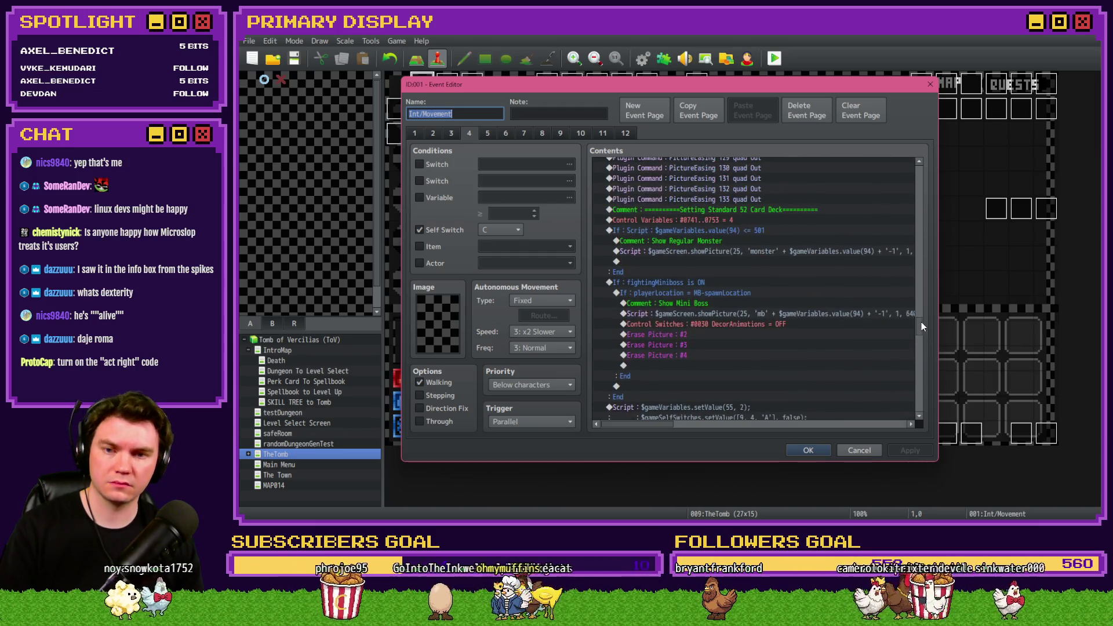
{"action": "double_click", "coordinate": [771, 313]}
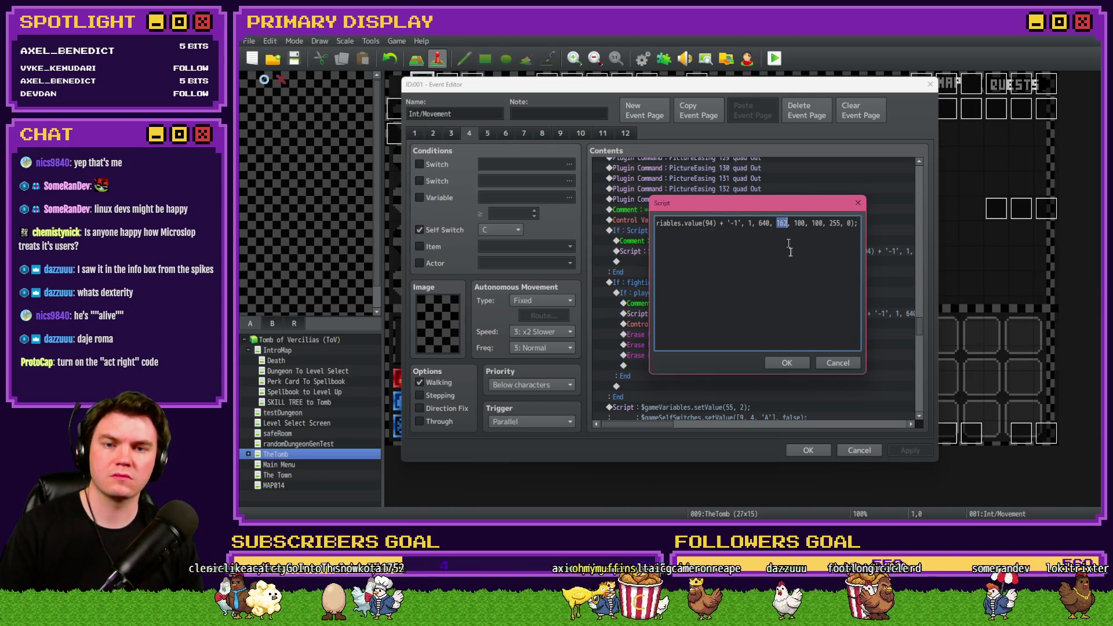
- Change the Show Mini Boss showPicture y position from 162 to 170 and save the event
{"action": "left_click", "coordinate": [838, 363]}
{"action": "scroll", "coordinate": [678, 422], "scroll_direction": "right", "scroll_amount": 6}
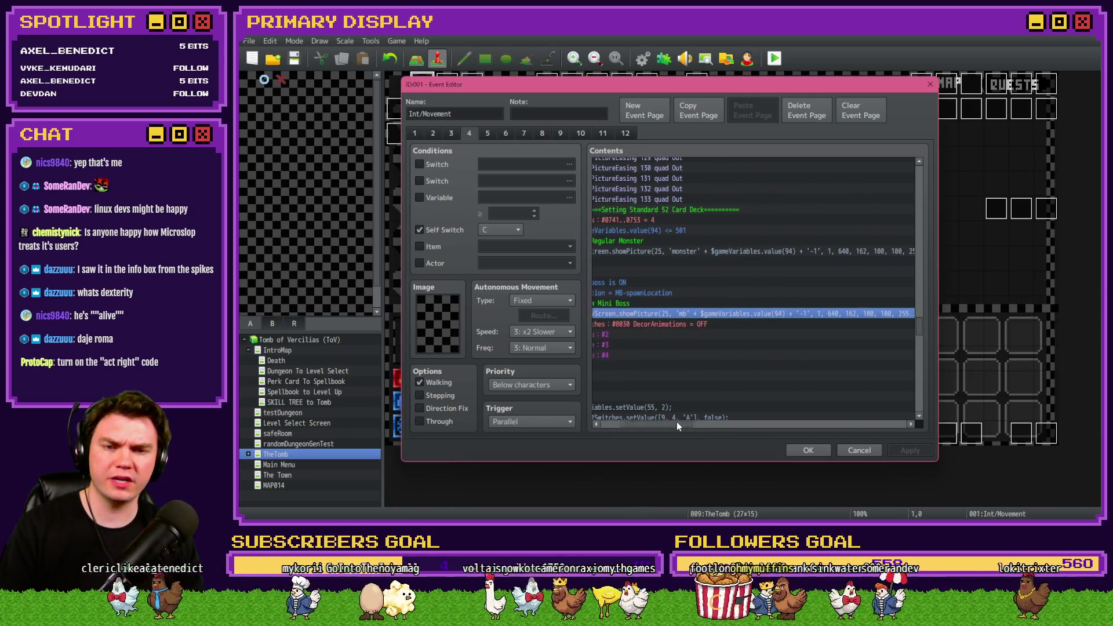
{"action": "double_click", "coordinate": [823, 313]}
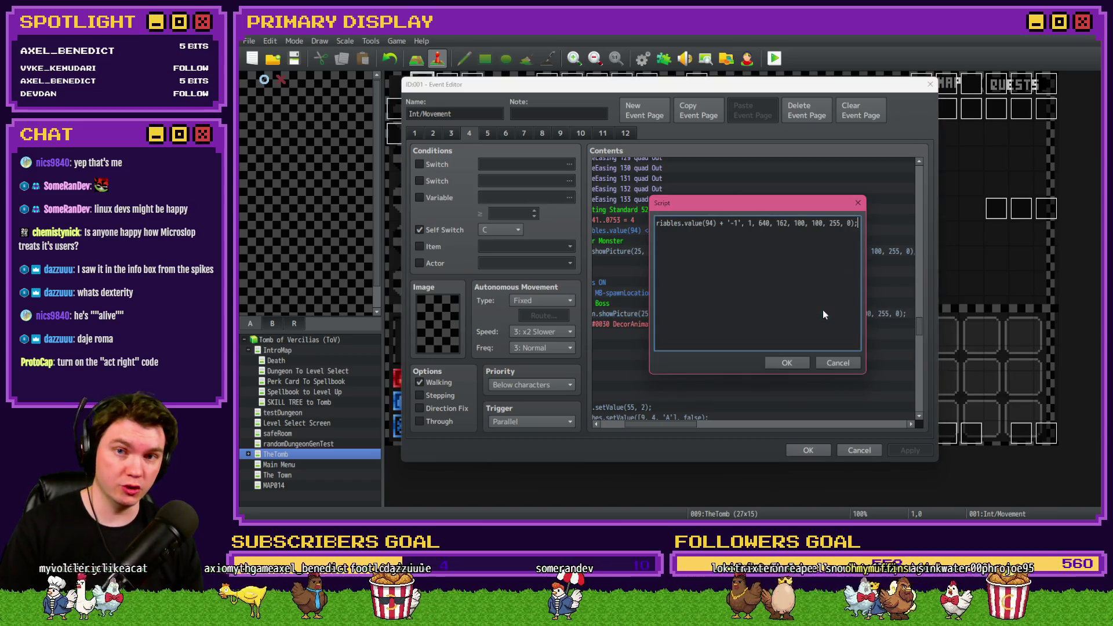
{"action": "left_click", "coordinate": [781, 225]}
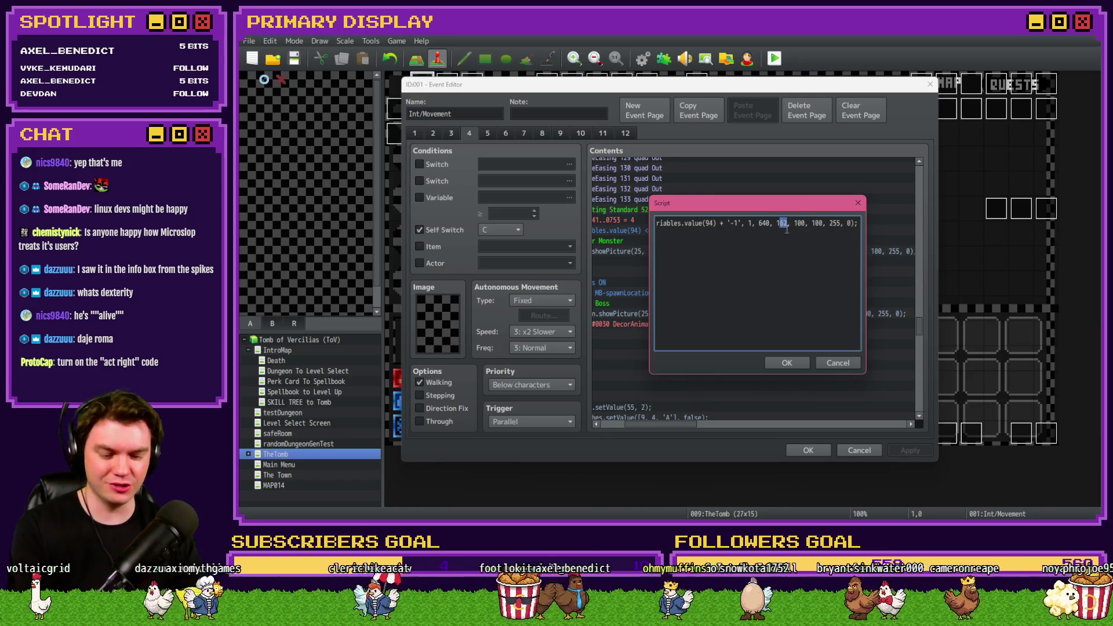
{"action": "type", "text": "58"}
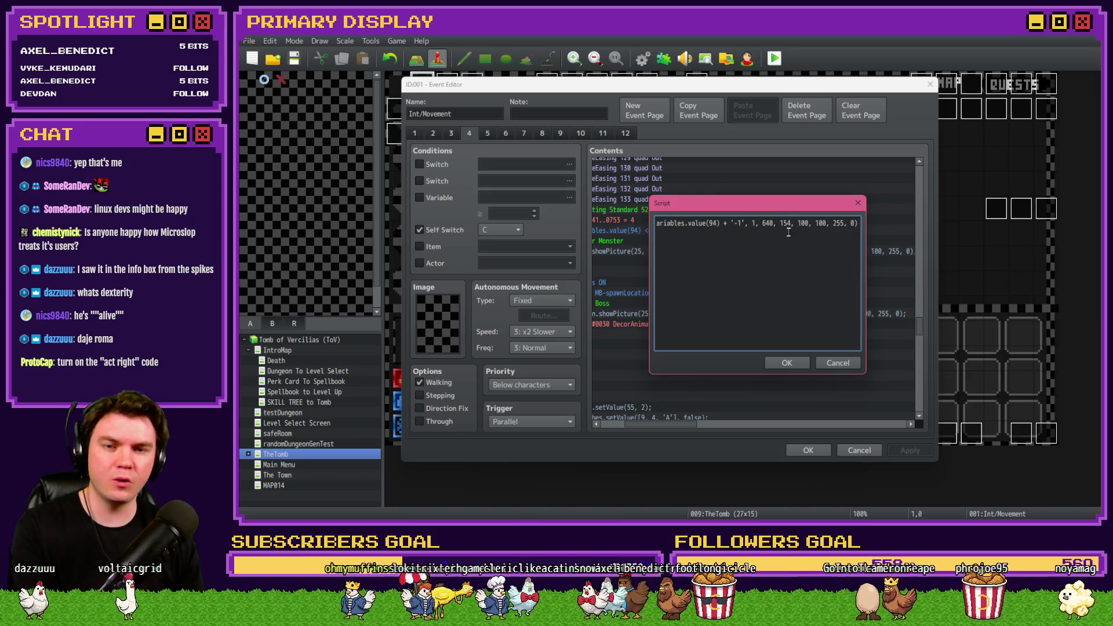
{"action": "type", "text": "0"}
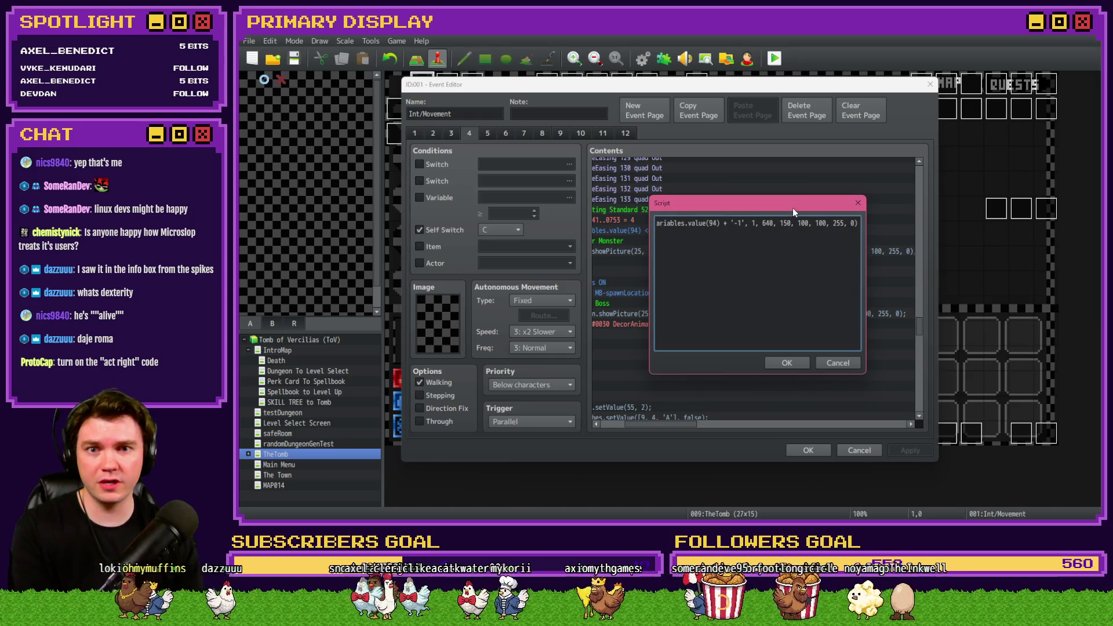
{"action": "left_click_drag", "start_coordinate": [791, 207], "coordinate": [794, 333]}
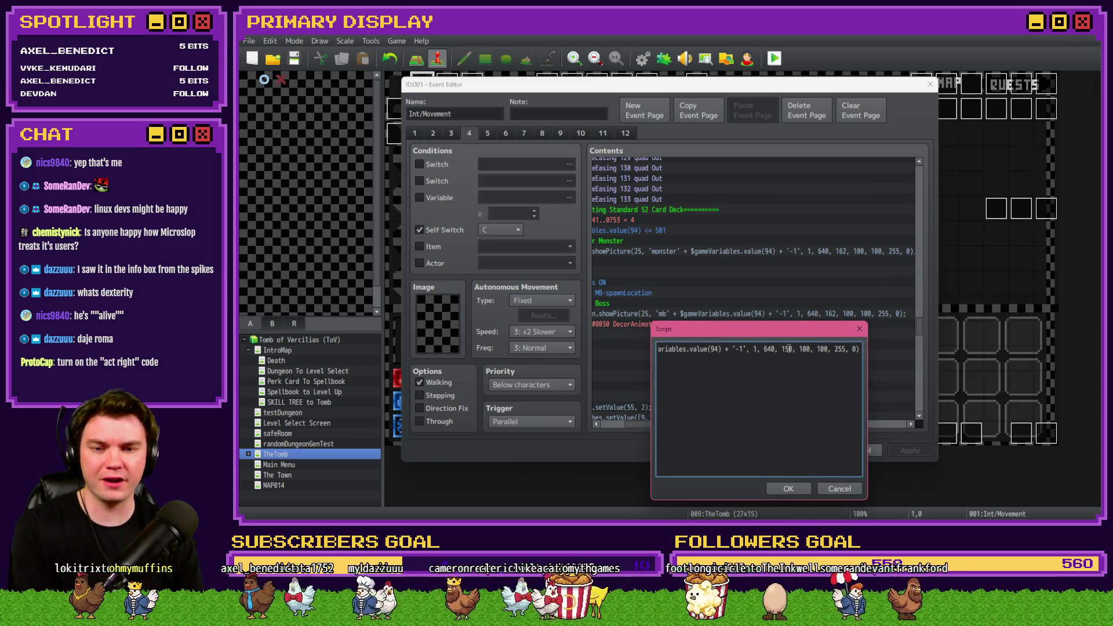
{"action": "type", "text": "162"}
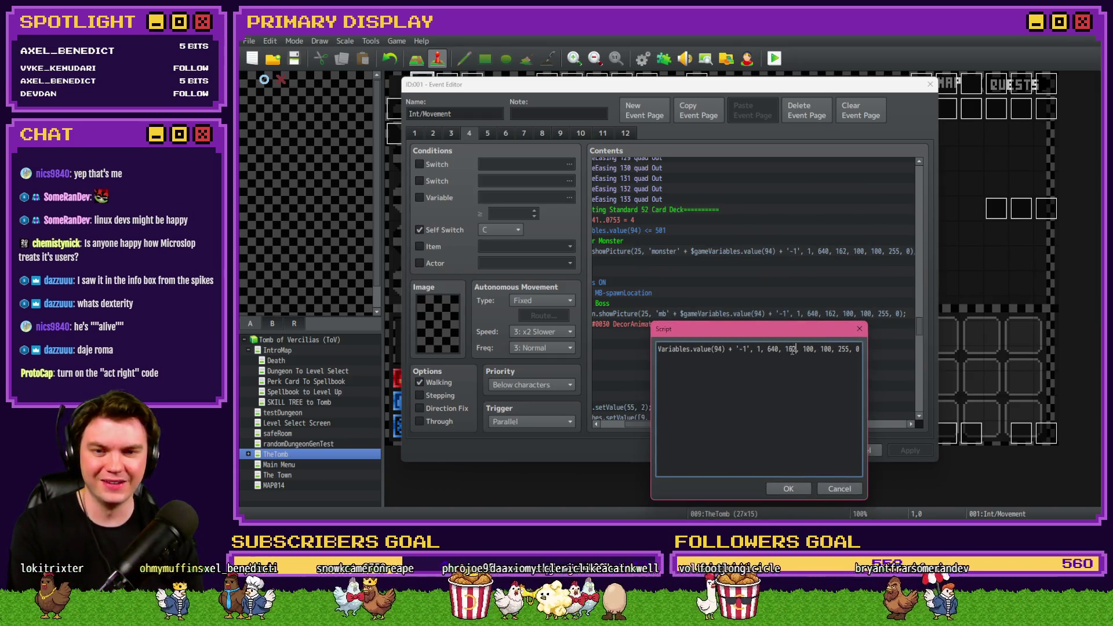
{"action": "left_click_drag", "start_coordinate": [792, 349], "coordinate": [796, 349]}
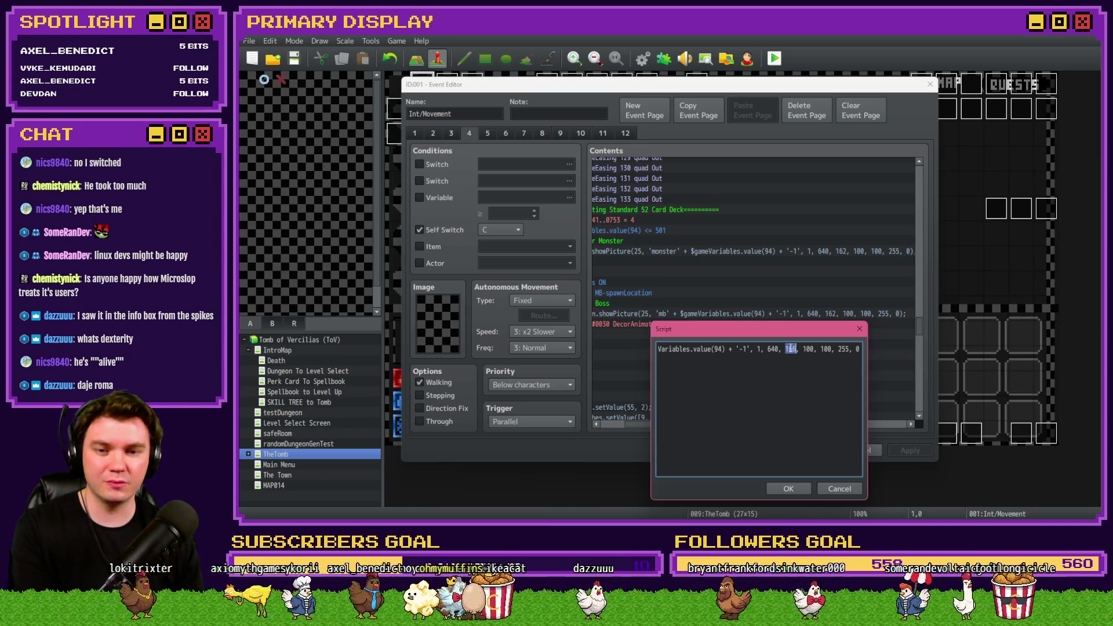
{"action": "left_click", "coordinate": [786, 489]}
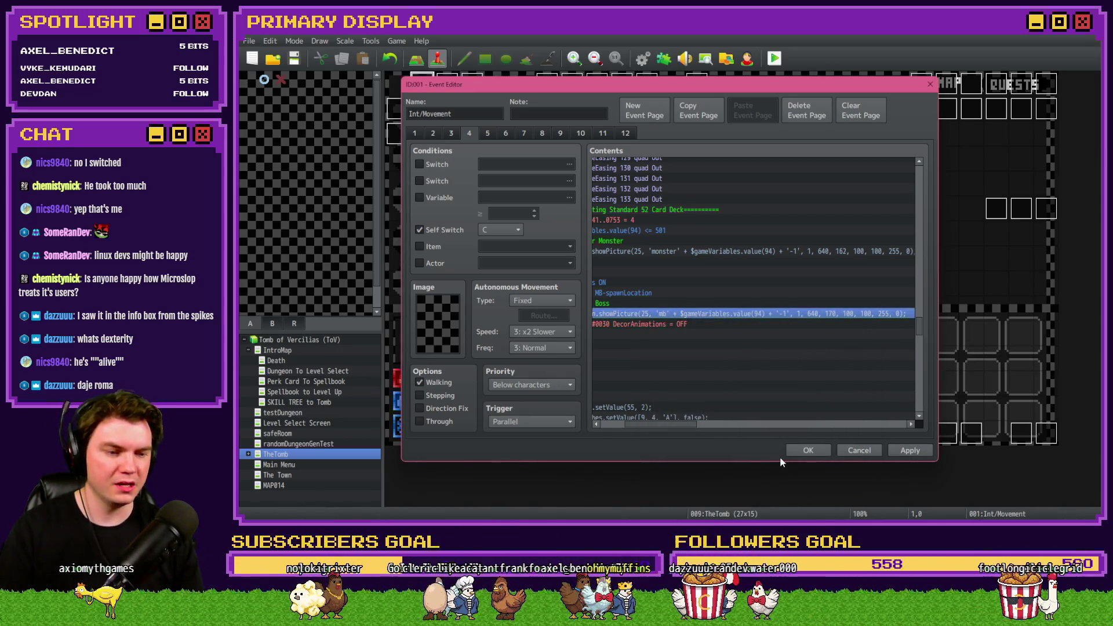
{"action": "left_click", "coordinate": [807, 450]}
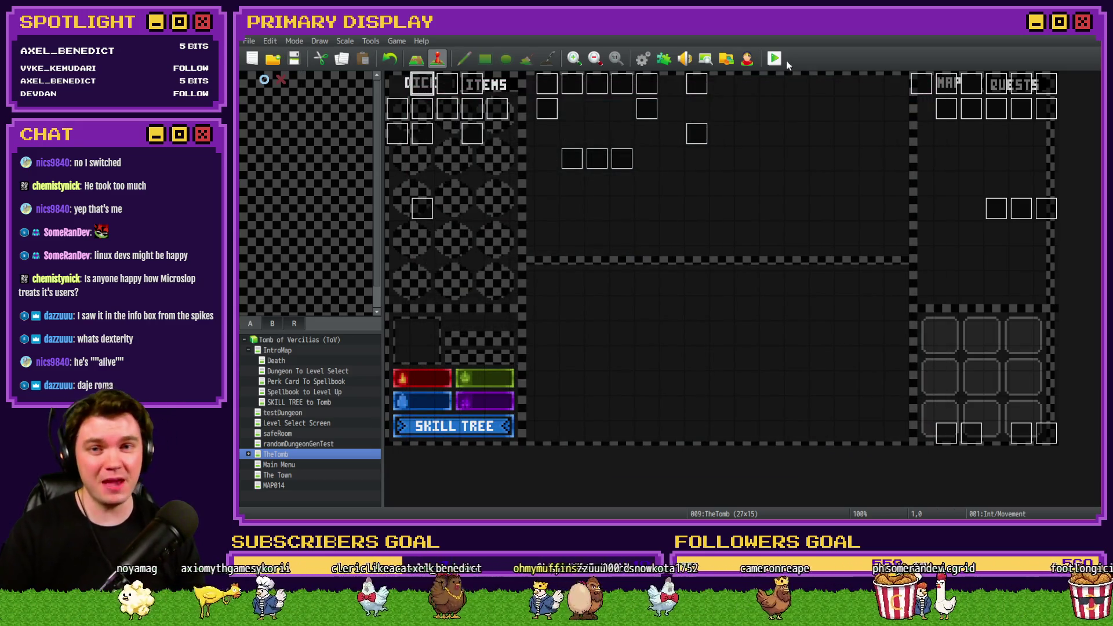
- Start a playtest and walk through the dungeon, attuning to the glyphs
{"action": "key", "text": "ctrl+r"}
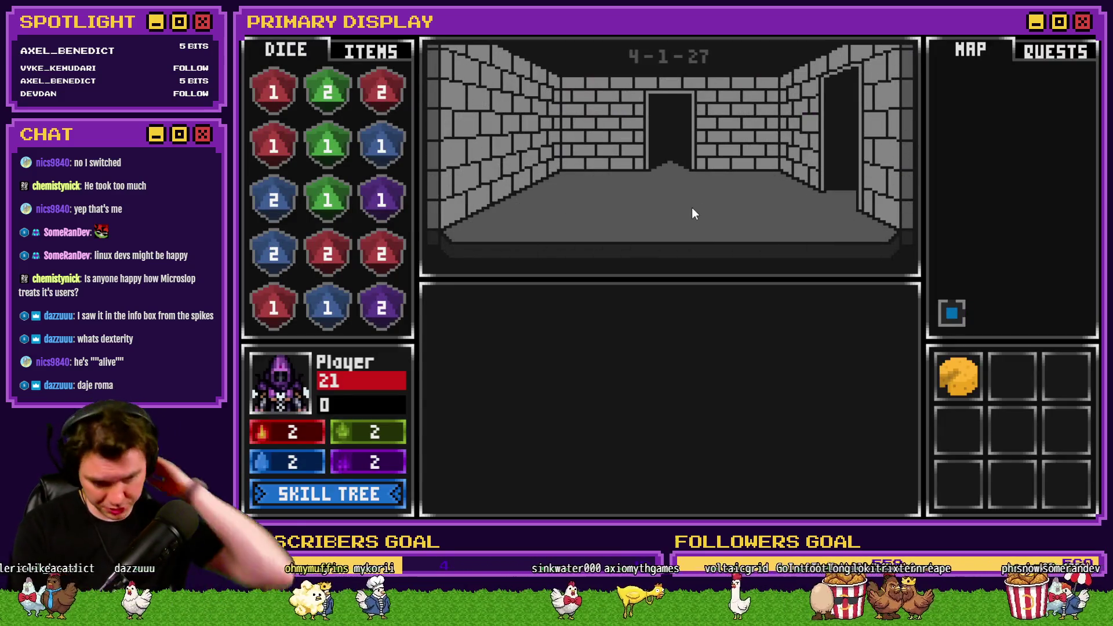
{"action": "key", "text": "Up"}
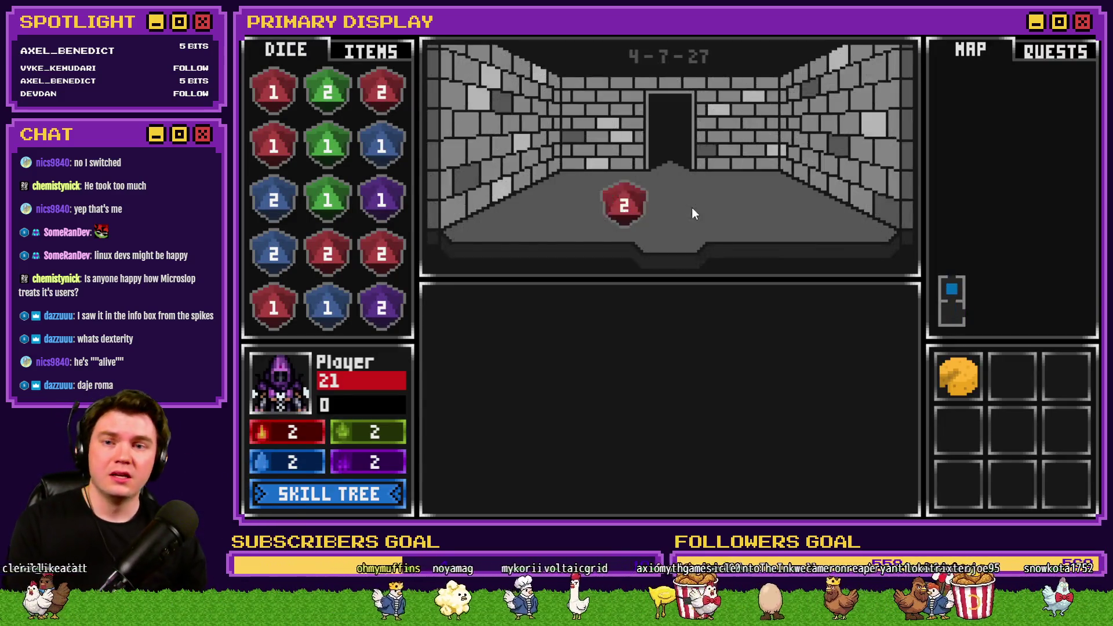
{"action": "key", "text": "Up"}
{"action": "key", "text": "Right"}
{"action": "key", "text": "Up"}
{"action": "key", "text": "Up"}
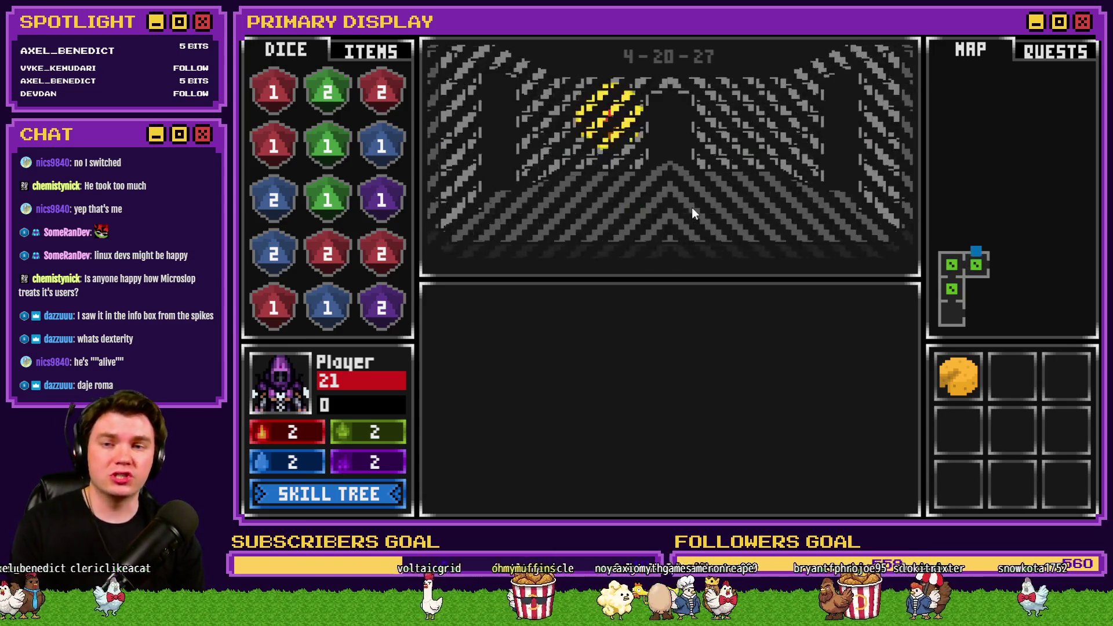
{"action": "key", "text": "Right"}
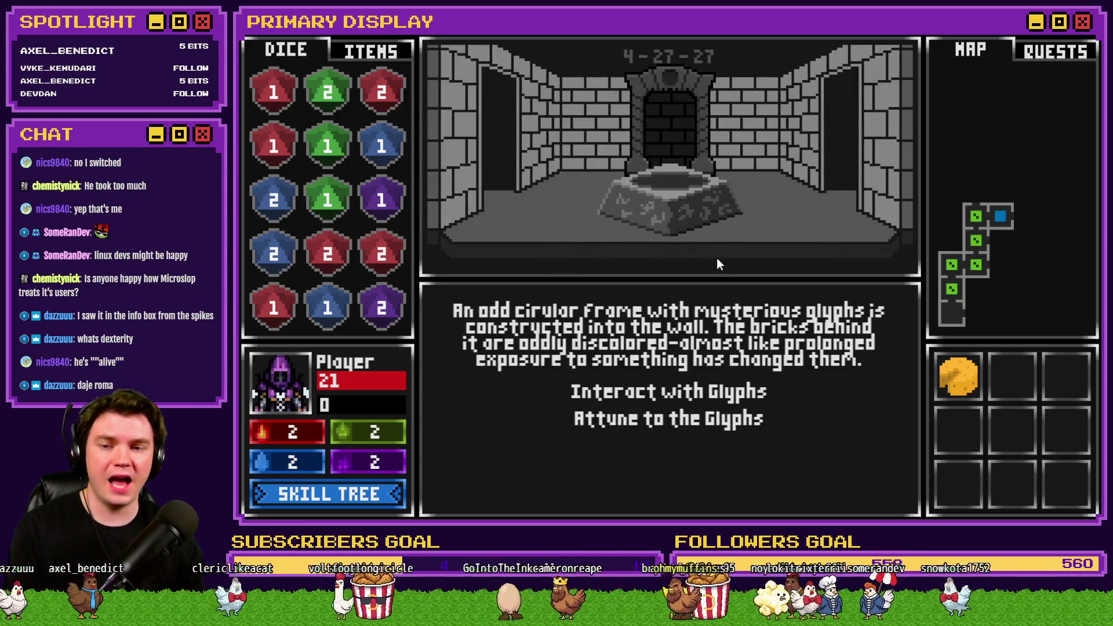
{"action": "left_click", "coordinate": [710, 417]}
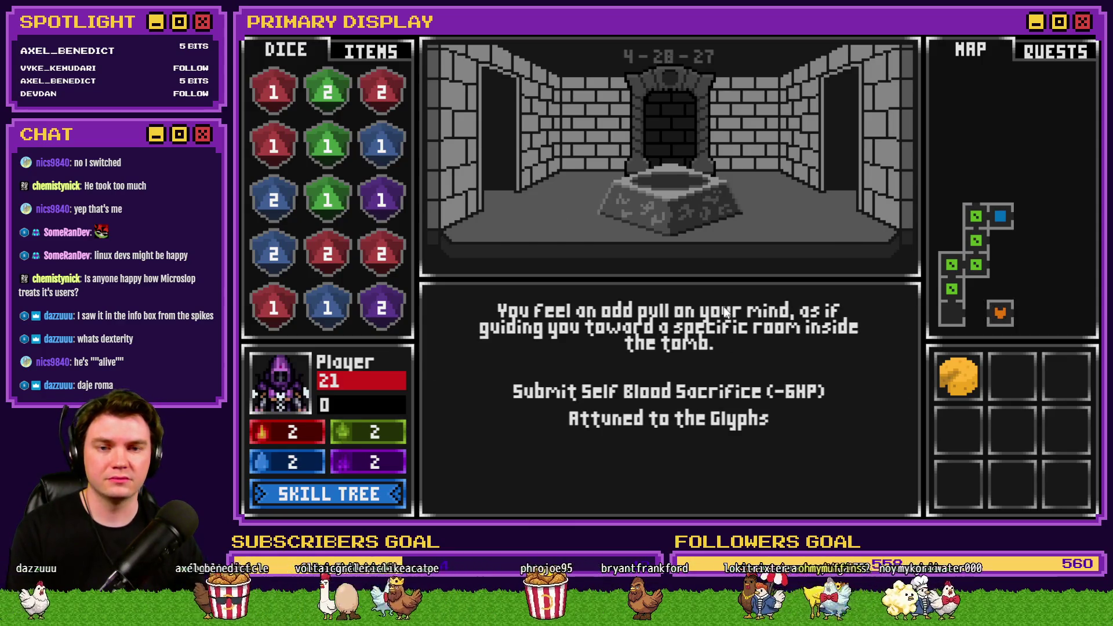
- Walk to the miniboss door, open it and enter the Danathar battle room
{"action": "key", "text": "Right"}
{"action": "key", "text": "Down"}
{"action": "key", "text": "Down"}
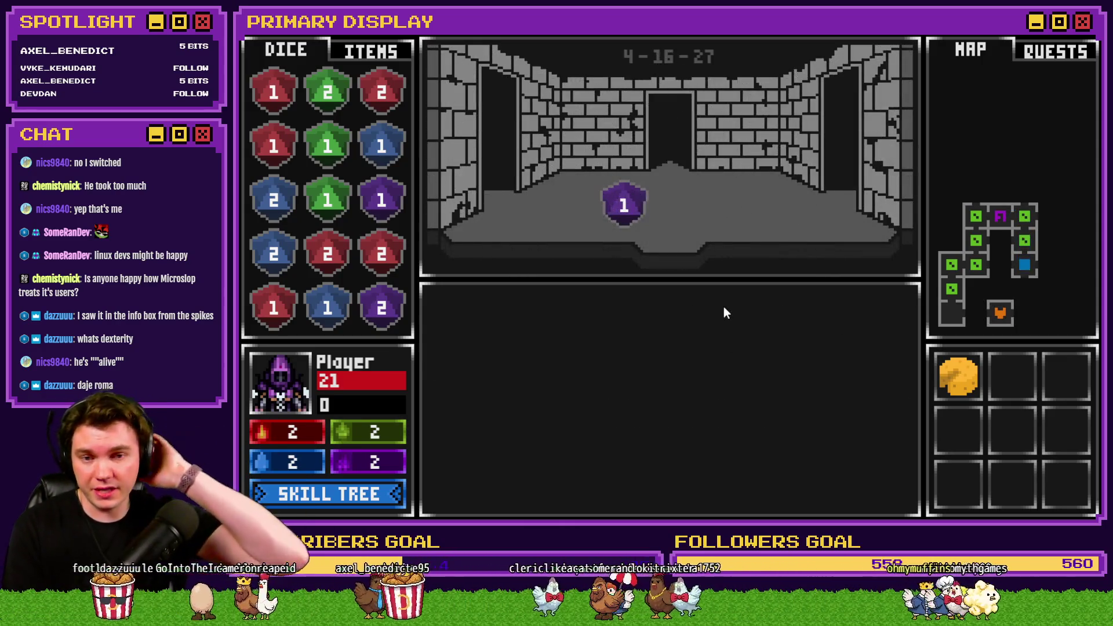
{"action": "key", "text": "Down"}
{"action": "key", "text": "Down"}
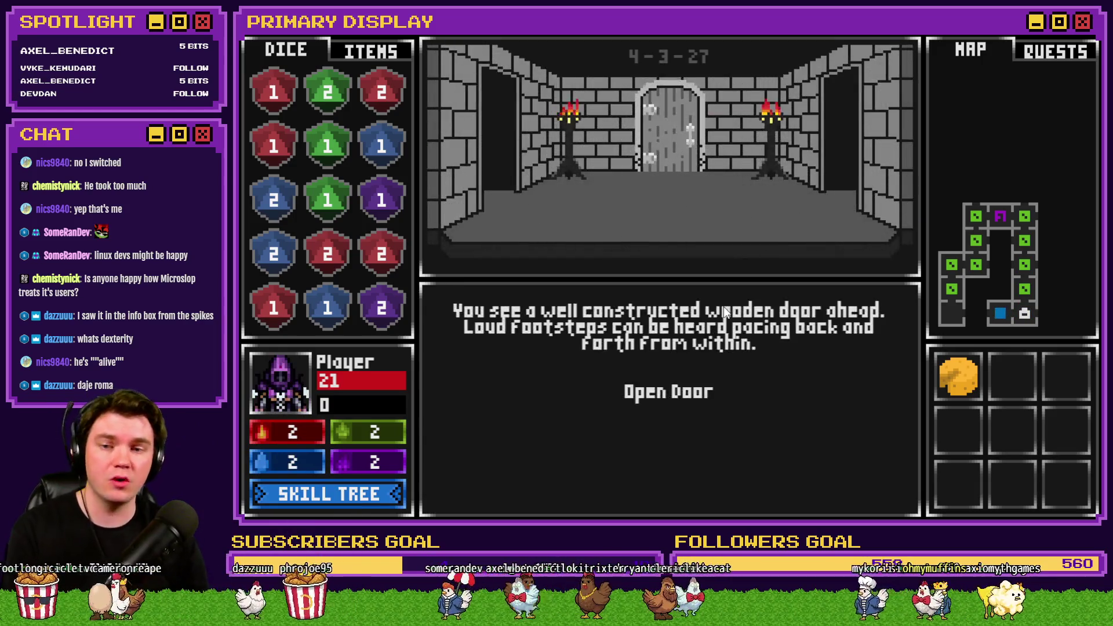
{"action": "left_click", "coordinate": [708, 378]}
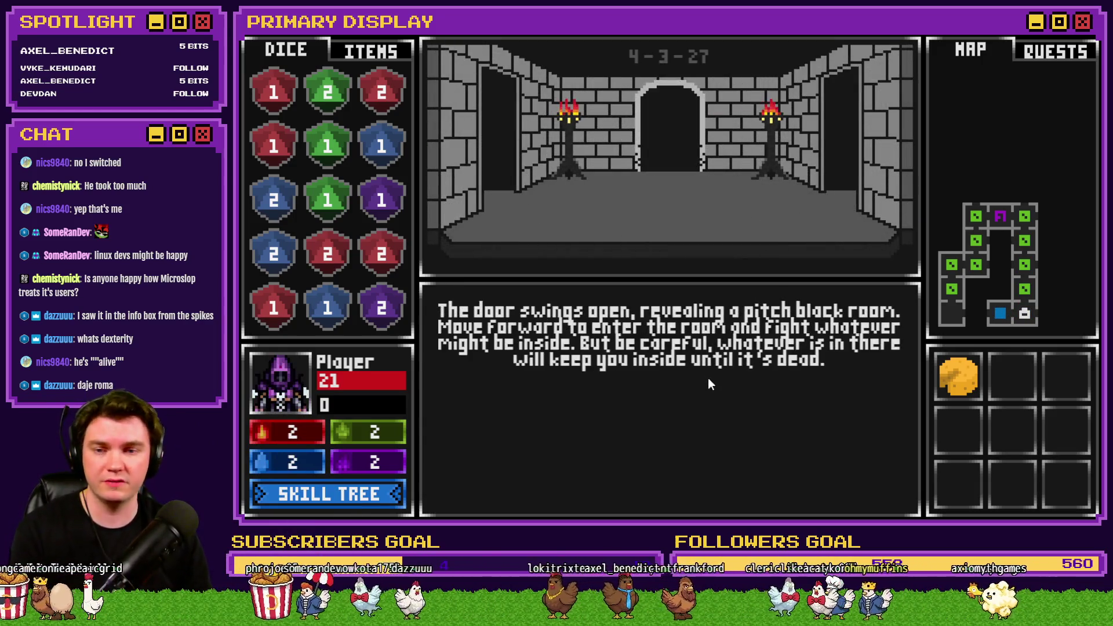
{"action": "key", "text": "Up"}
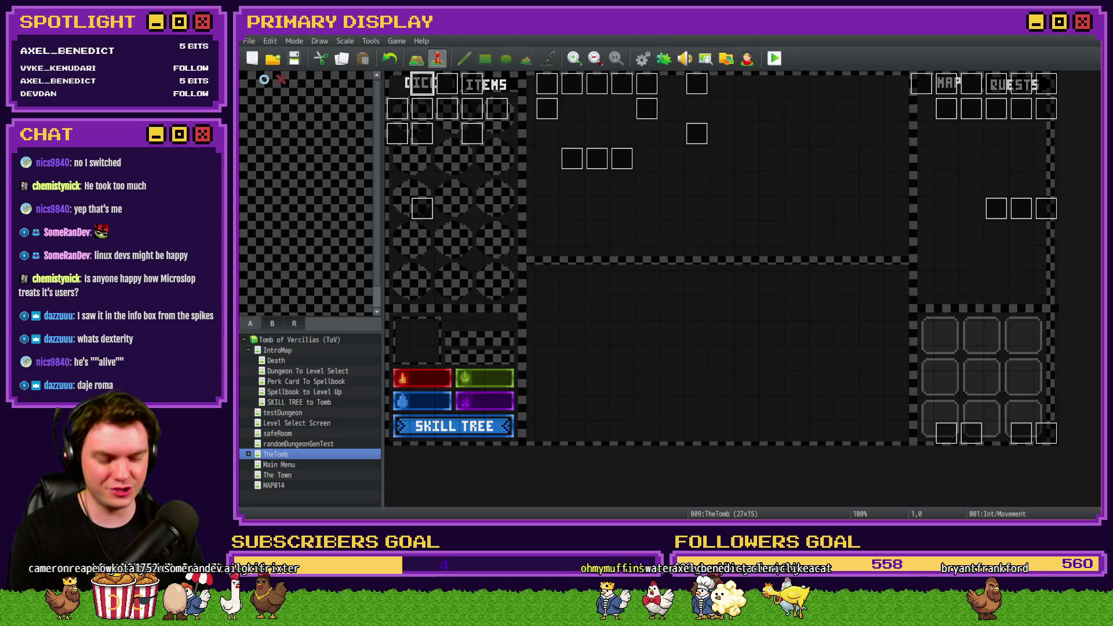
- Look through the menuItems/skillTree and monsterAnim events for the miniboss scripts
{"action": "double_click", "coordinate": [439, 115]}
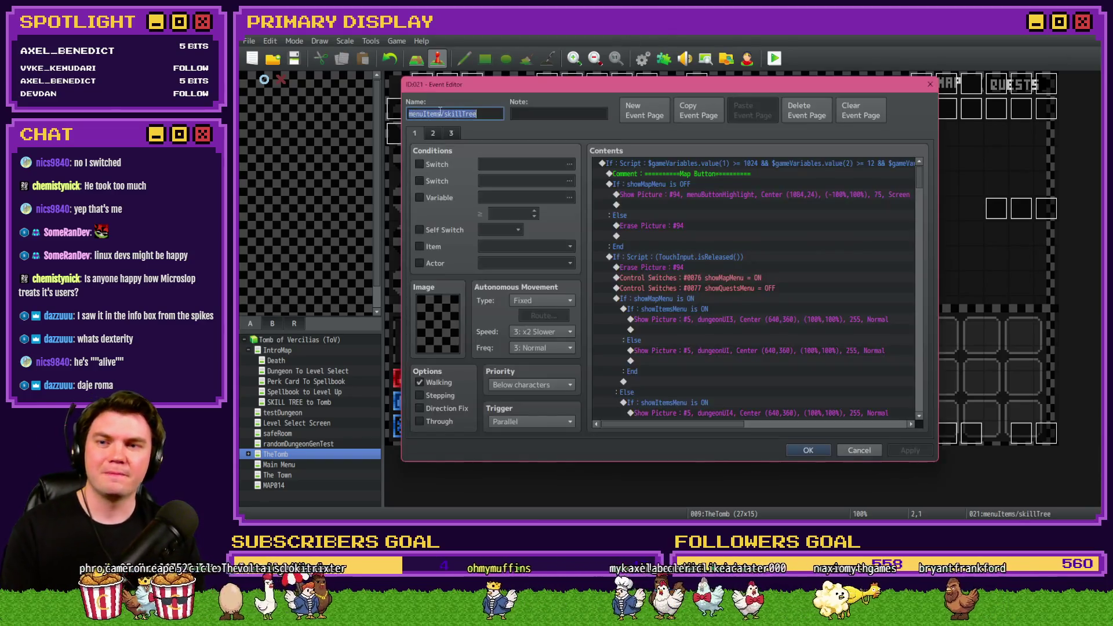
{"action": "key", "text": "Escape"}
{"action": "double_click", "coordinate": [464, 88]}
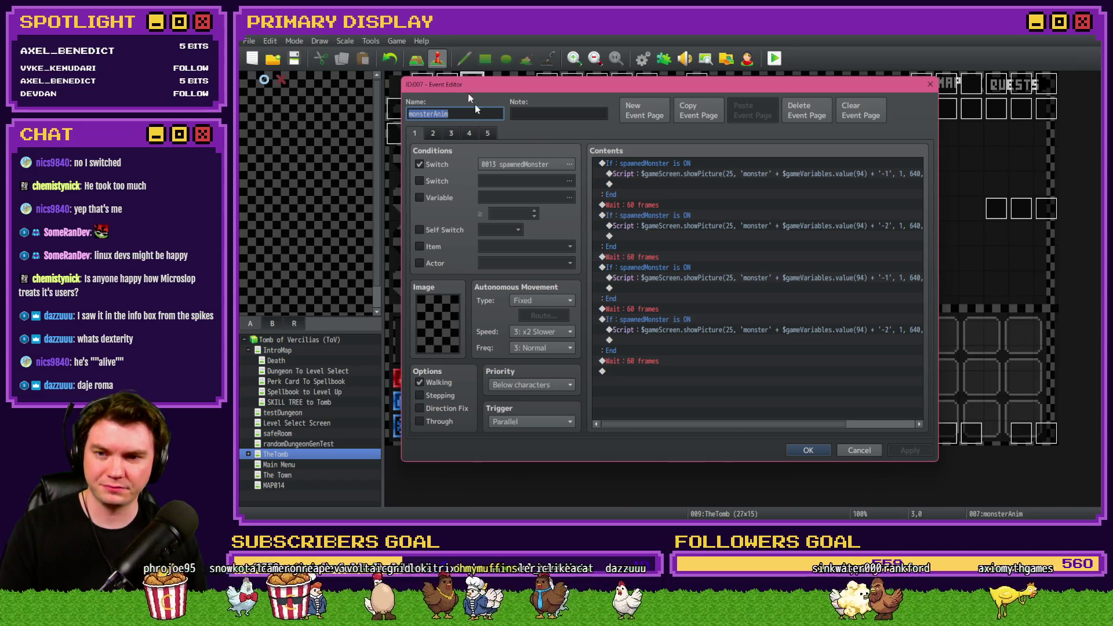
{"action": "left_click", "coordinate": [433, 132]}
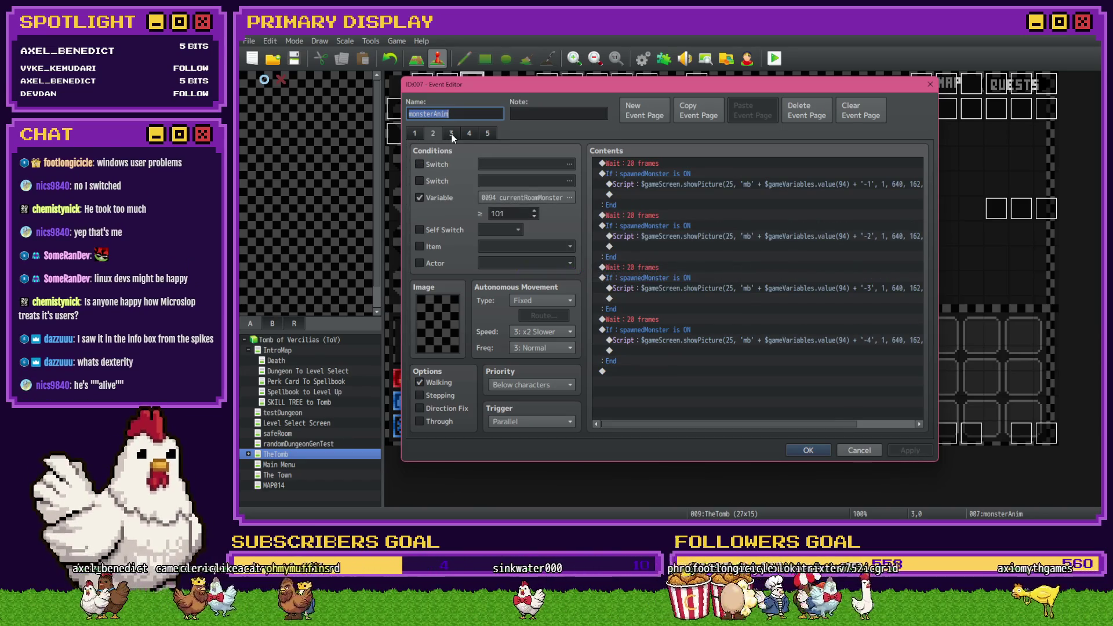
{"action": "key", "text": "Escape"}
- Change the y value in Int/Movement page 4's miniboss script from 170 to 200 and apply
{"action": "double_click", "coordinate": [431, 84]}
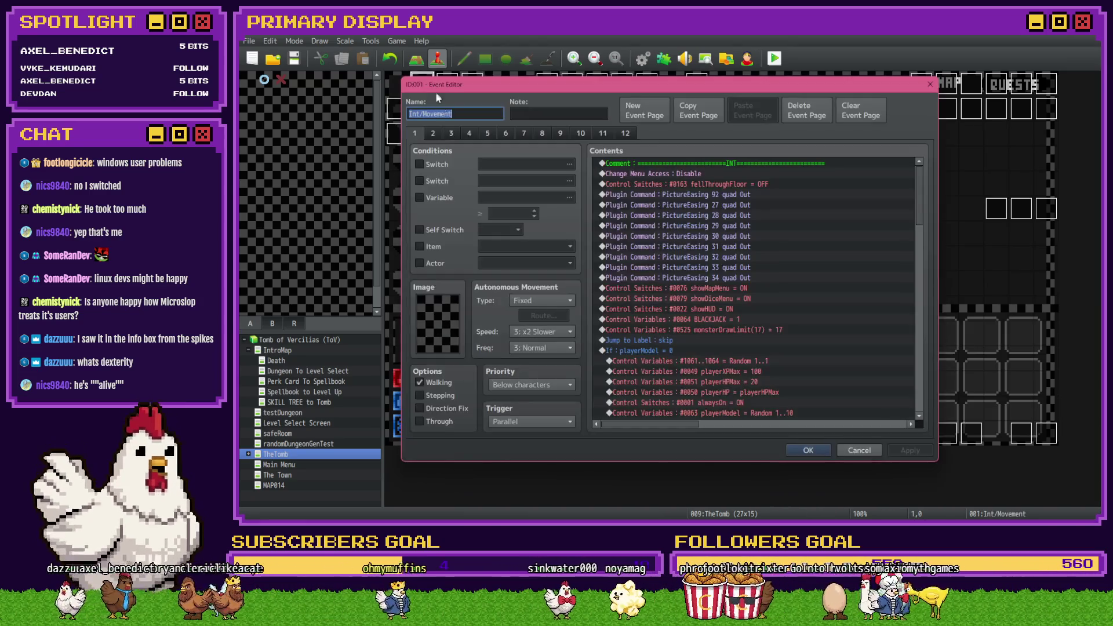
{"action": "left_click", "coordinate": [465, 132]}
{"action": "left_click_drag", "start_coordinate": [919, 174], "coordinate": [920, 336]}
{"action": "left_click", "coordinate": [838, 214]}
{"action": "double_click", "coordinate": [838, 214]}
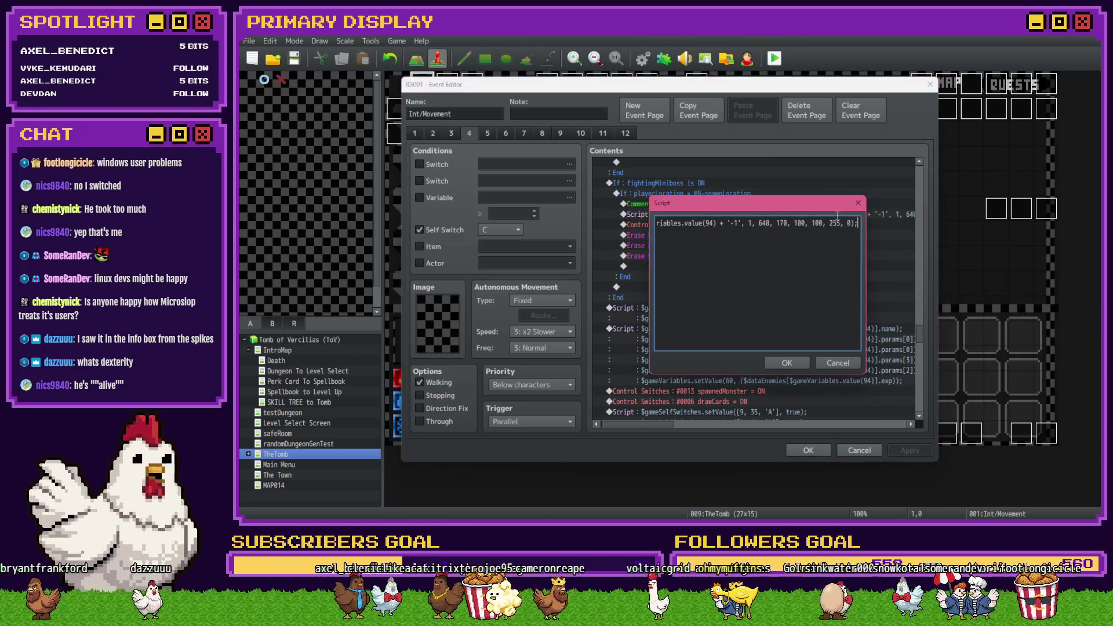
{"action": "double_click", "coordinate": [782, 223]}
{"action": "type", "text": "200"}
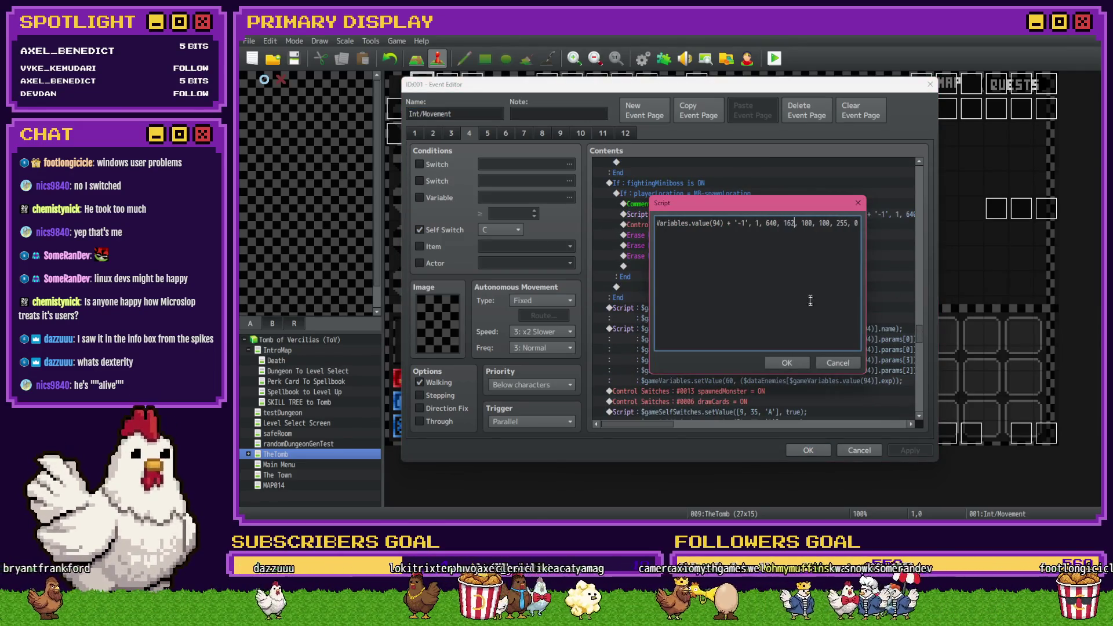
{"action": "left_click", "coordinate": [786, 363]}
{"action": "left_click", "coordinate": [807, 450]}
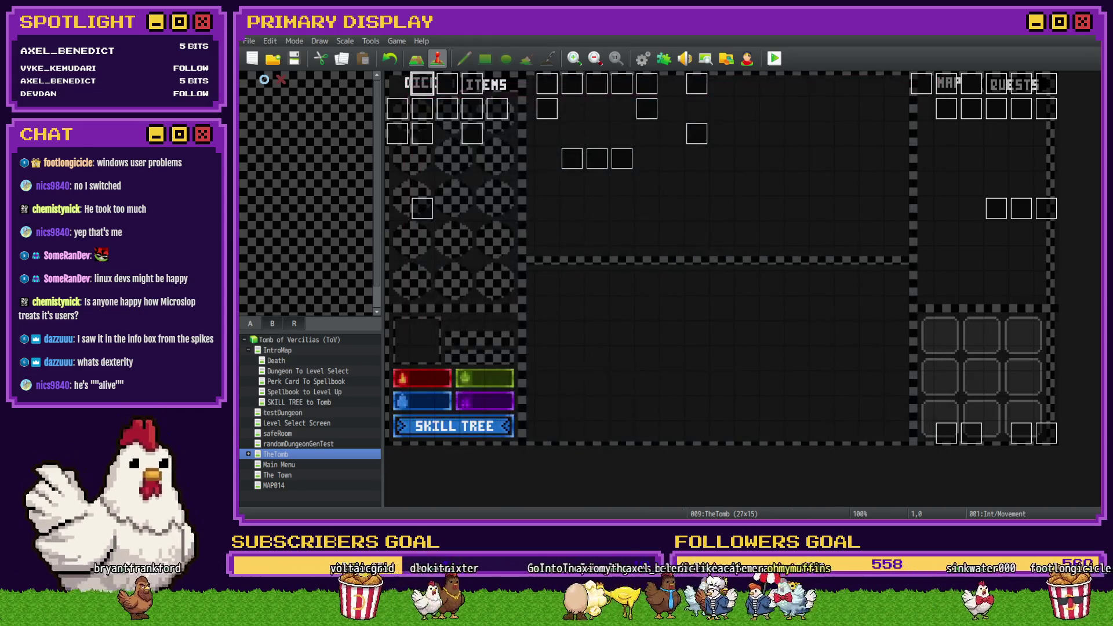
- Start a playtest and confirm saving the changes to the game
{"action": "key", "text": "super"}
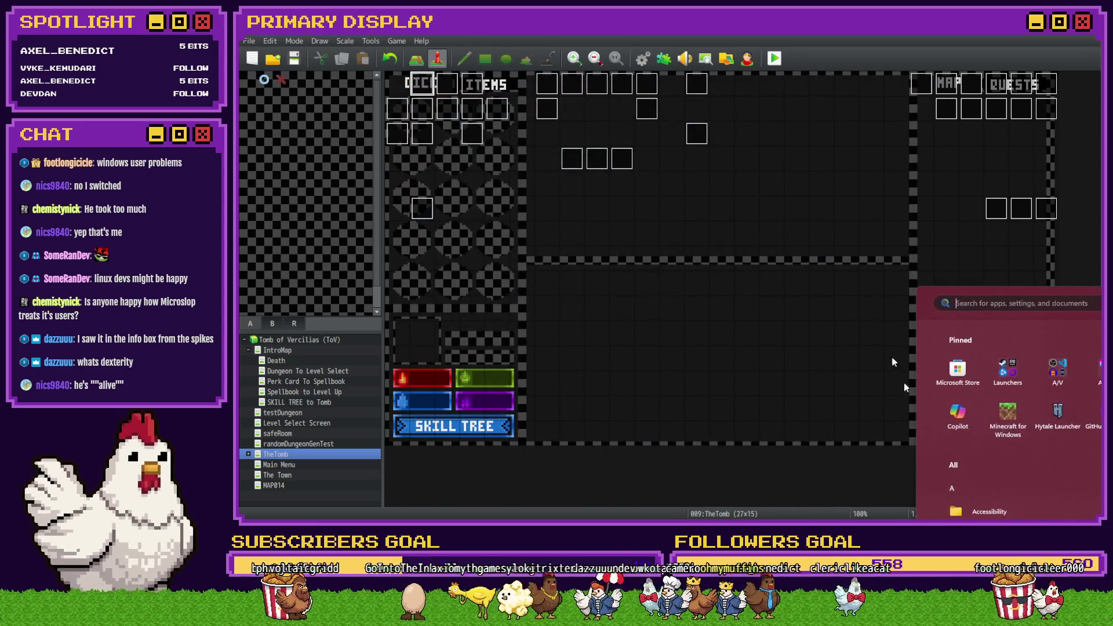
{"action": "key", "text": "super"}
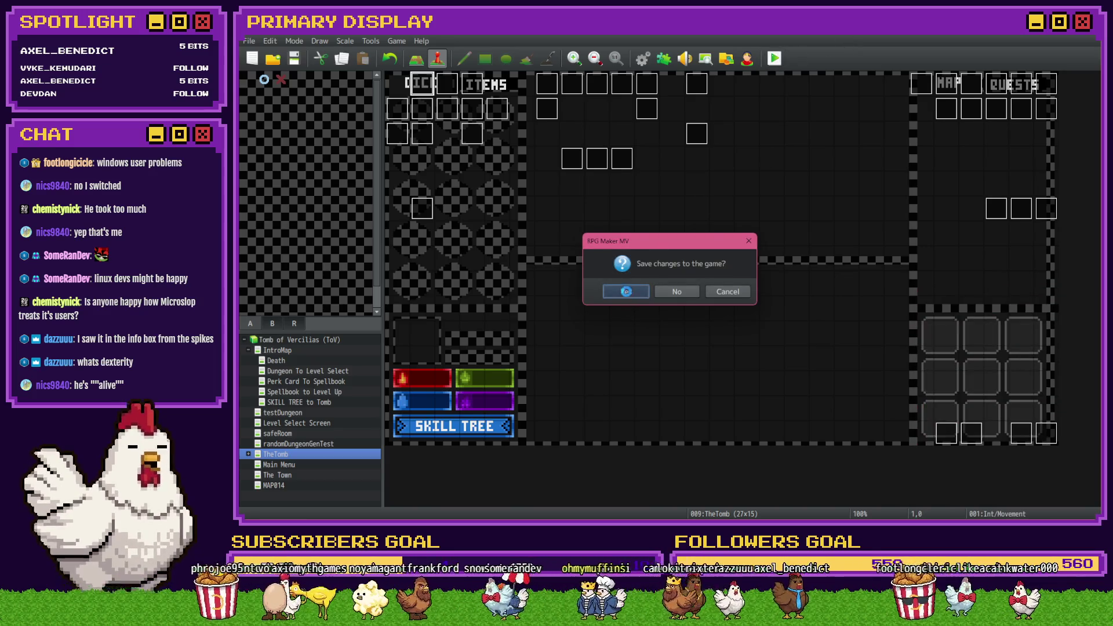
{"action": "left_click", "coordinate": [628, 295]}
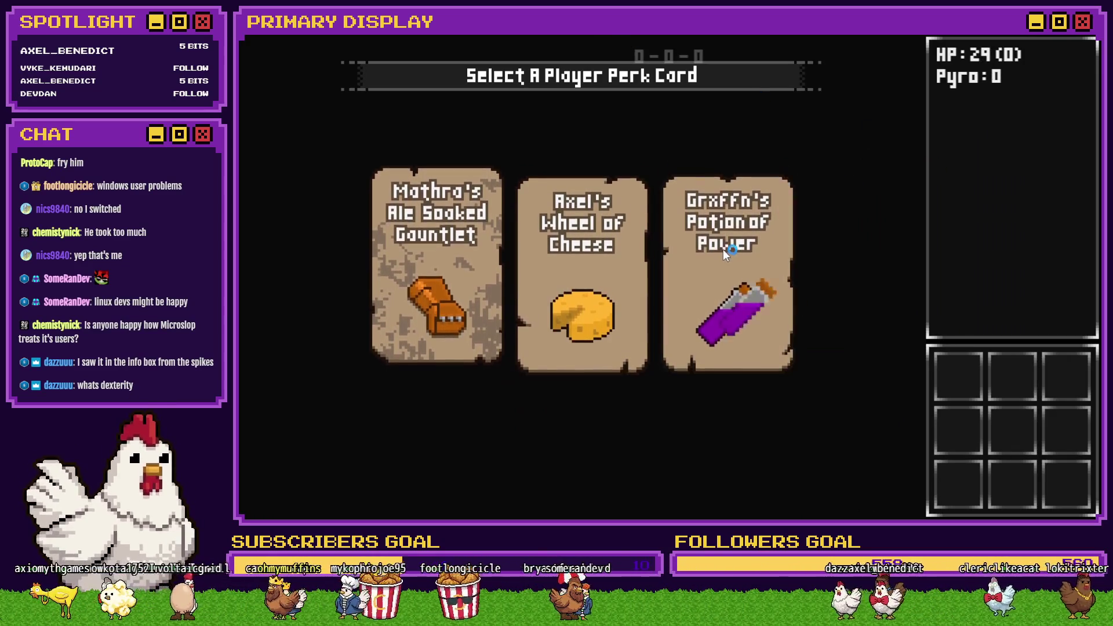
- Take the Potion of Power perk, check the Quests panel, then switch to Photoshop showing mb505-4.png
{"action": "left_click", "coordinate": [723, 250]}
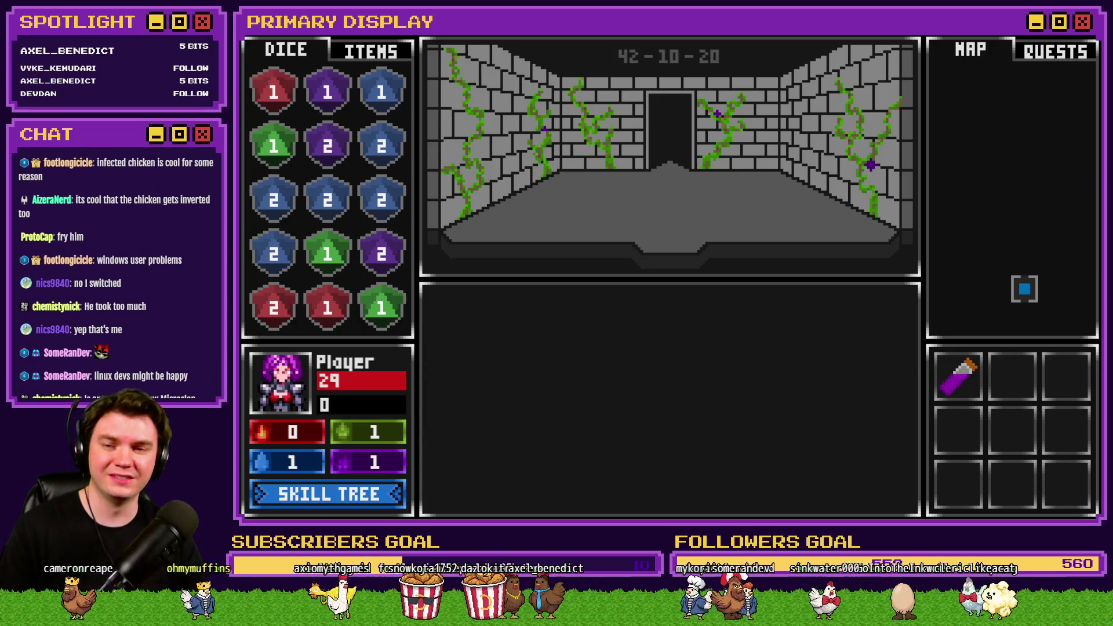
{"action": "left_click", "coordinate": [1054, 58]}
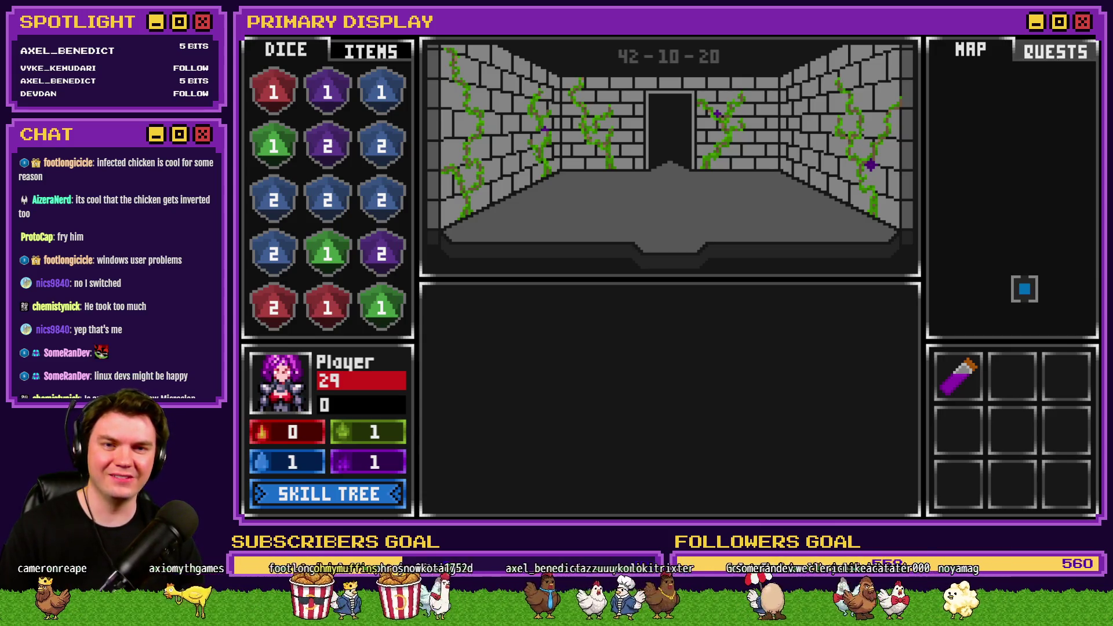
{"action": "key", "text": "alt+Tab"}
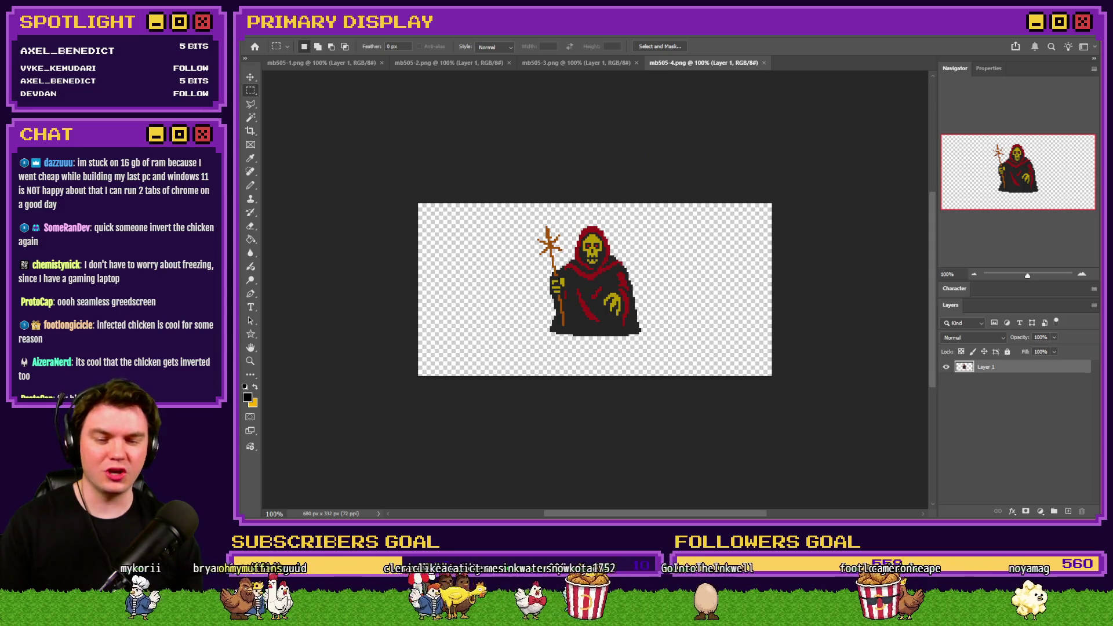
- Open the Channel Point Credit Names card on the Tomb of Vercilias board and edit its description
{"action": "key", "text": "alt+Tab"}
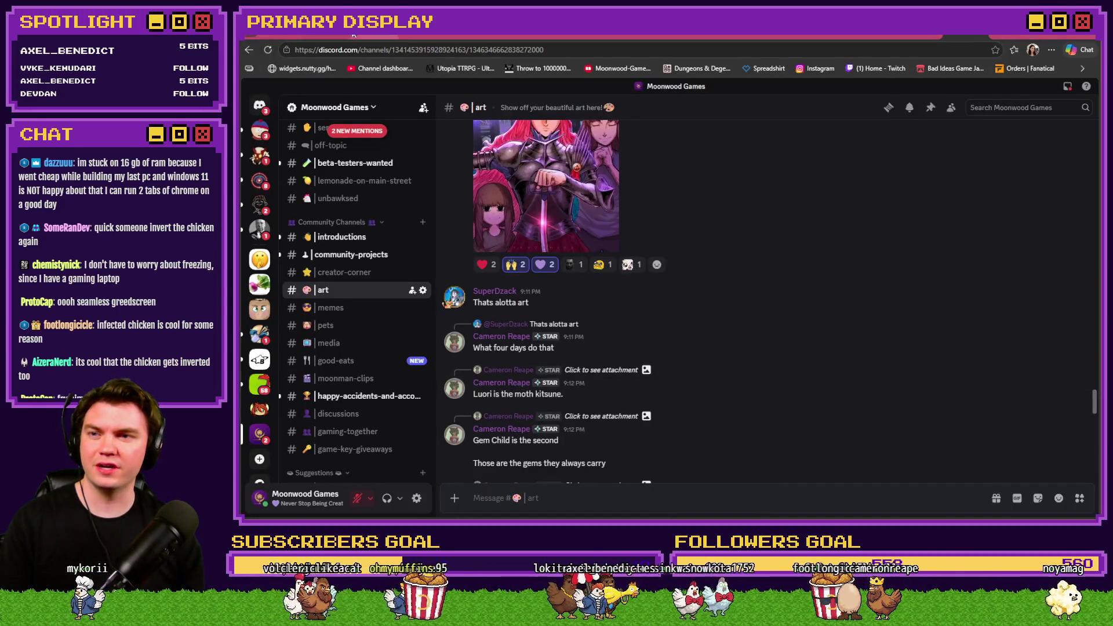
{"action": "left_click", "coordinate": [420, 36]}
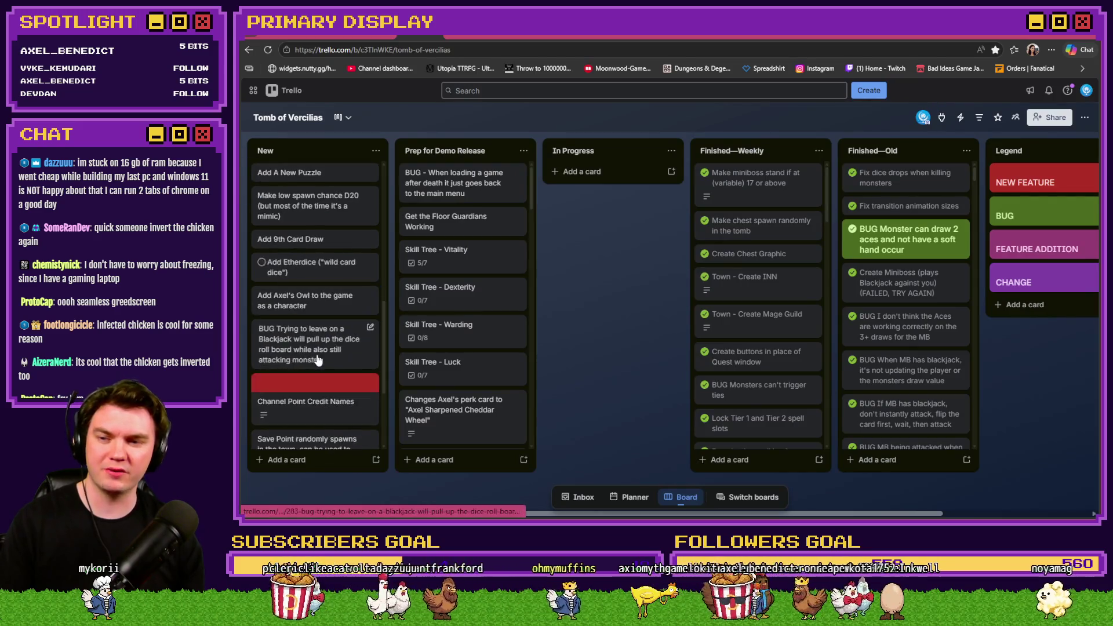
{"action": "left_click", "coordinate": [308, 406]}
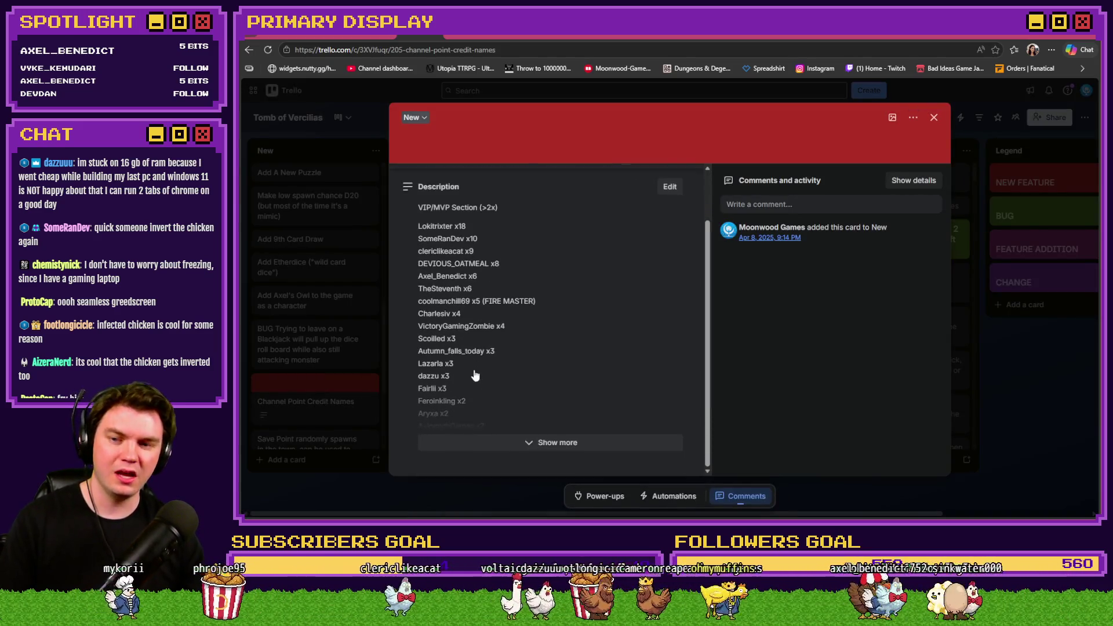
{"action": "left_click", "coordinate": [463, 447]}
{"action": "scroll", "coordinate": [522, 400], "scroll_direction": "down", "scroll_amount": 6}
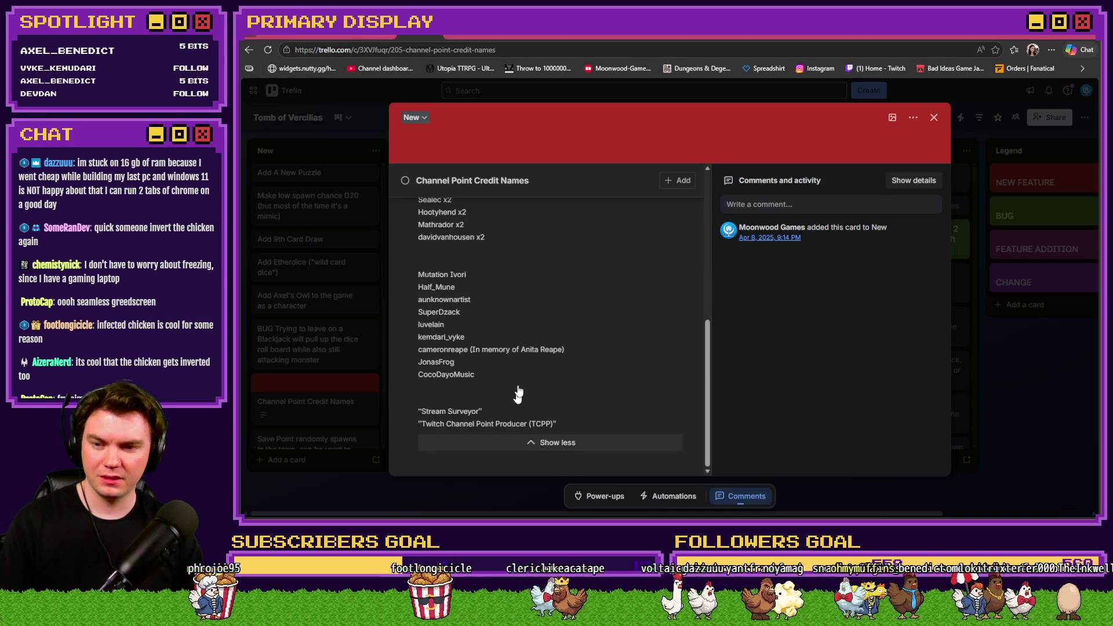
{"action": "left_click", "coordinate": [518, 393]}
- Search the description for the viewer's name among existing credit entries
{"action": "key", "text": "ctrl+f"}
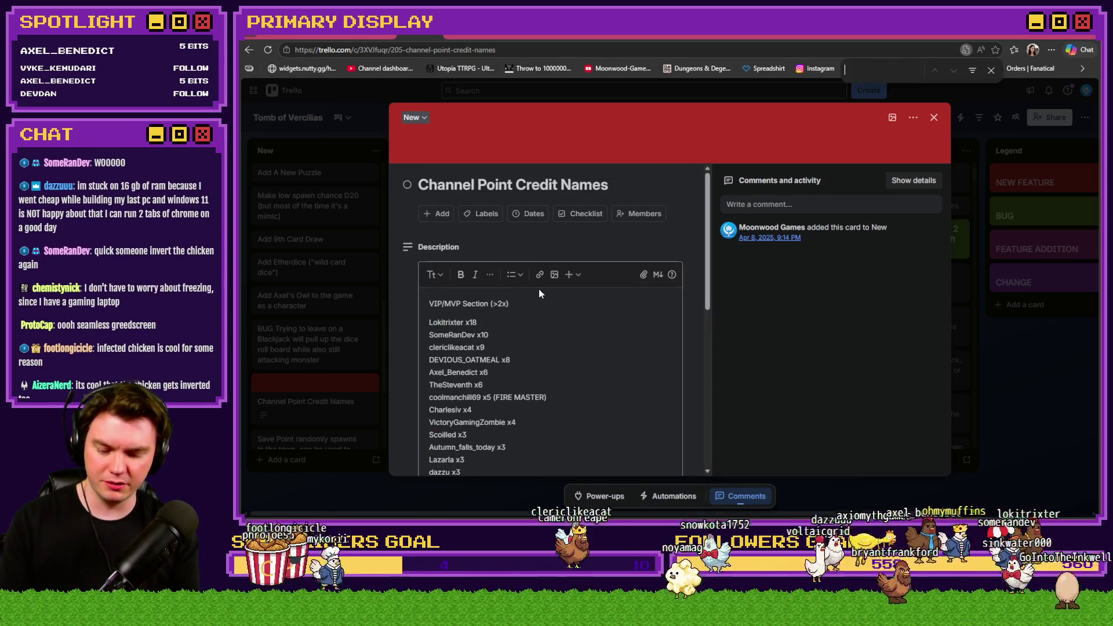
{"action": "type", "text": "chem"}
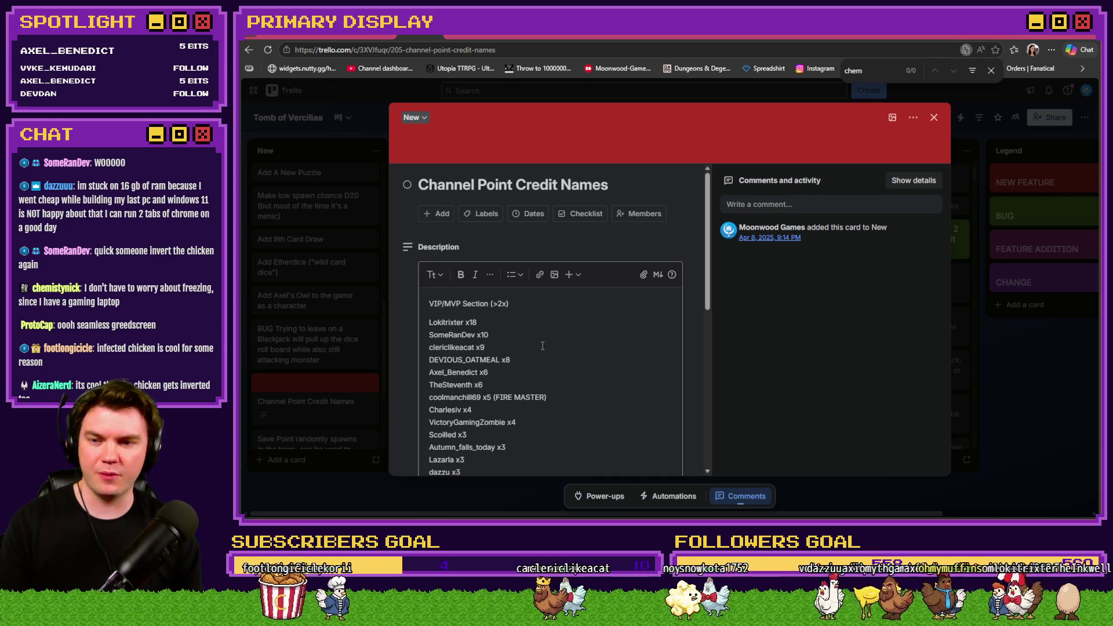
{"action": "scroll", "coordinate": [539, 289], "scroll_direction": "down", "scroll_amount": 10}
{"action": "key", "text": "BackSpace"}
{"action": "key", "text": "BackSpace"}
{"action": "key", "text": "BackSpace"}
{"action": "type", "text": "nick"}
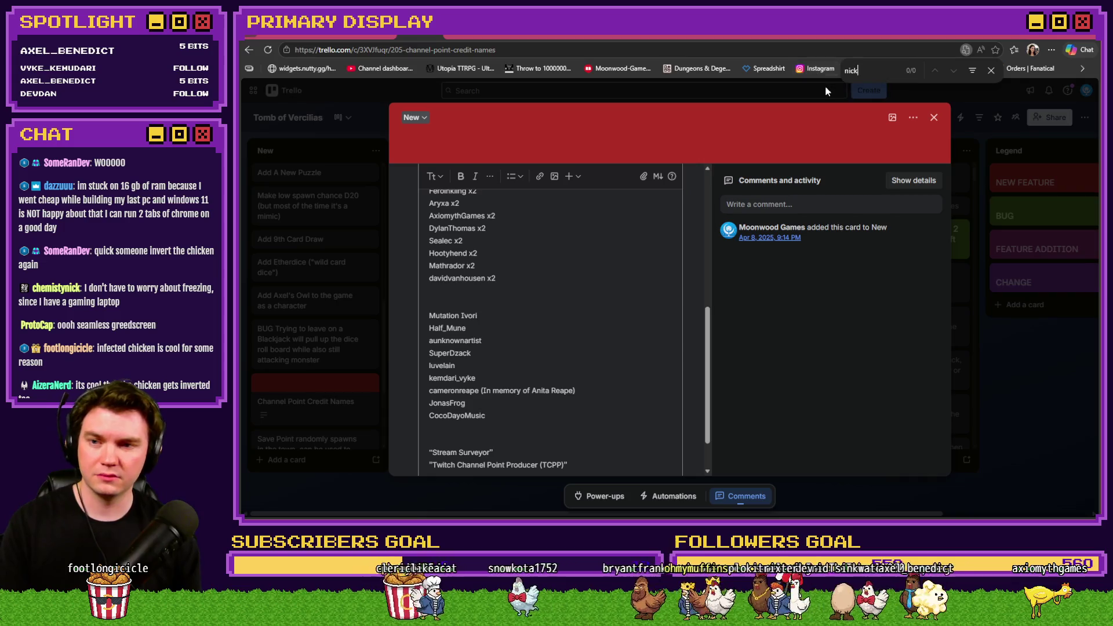
{"action": "left_click", "coordinate": [559, 291]}
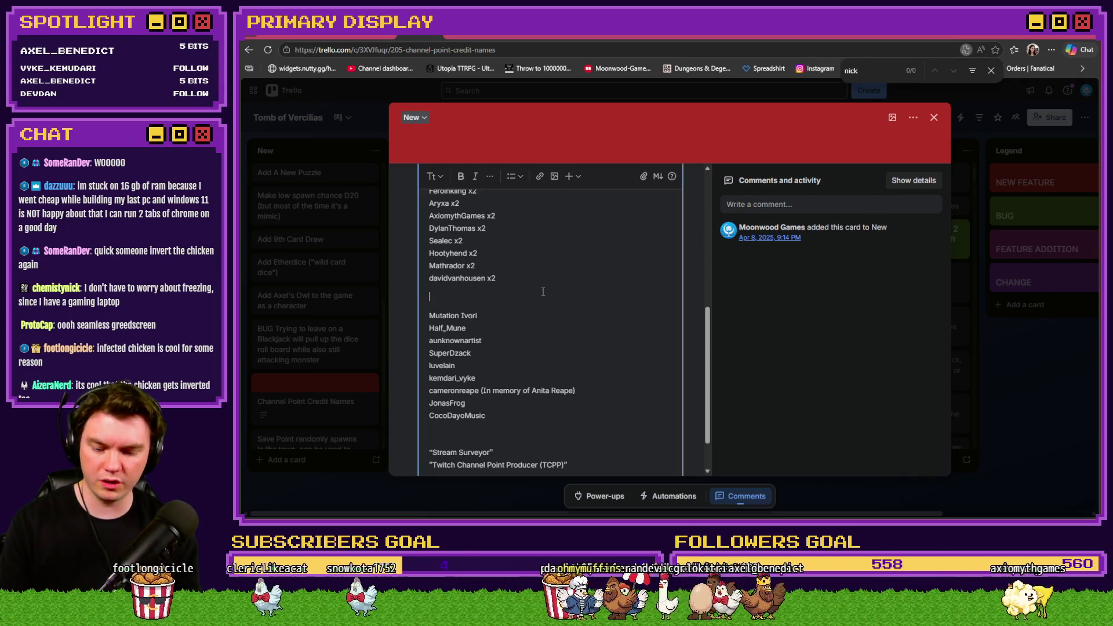
{"action": "key", "text": "ctrl+f"}
{"action": "type", "text": "chem"}
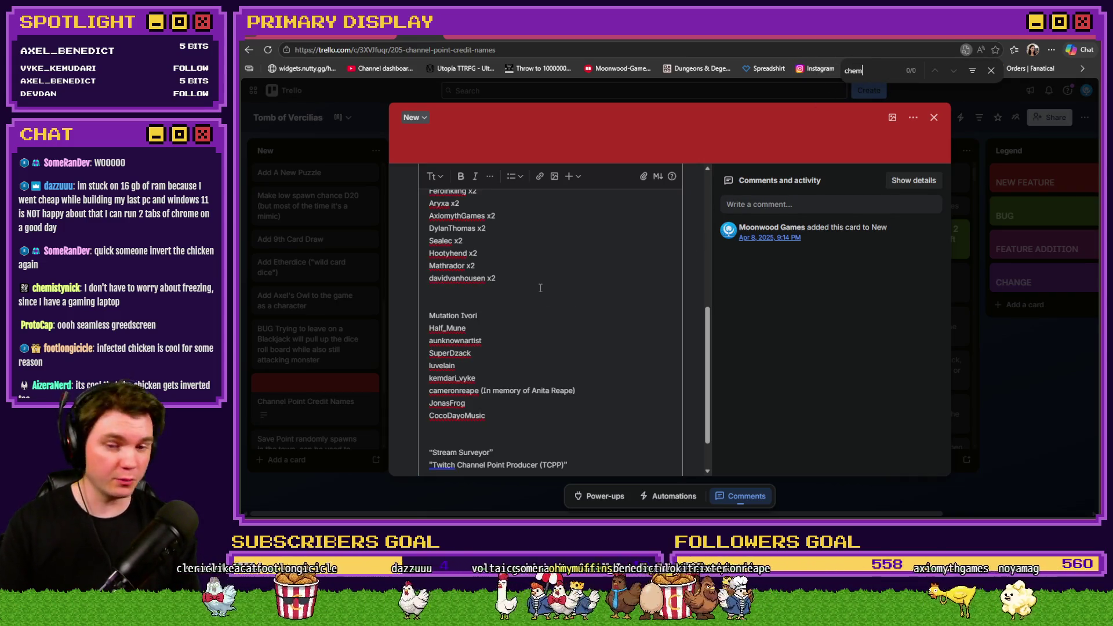
{"action": "key", "text": "Escape"}
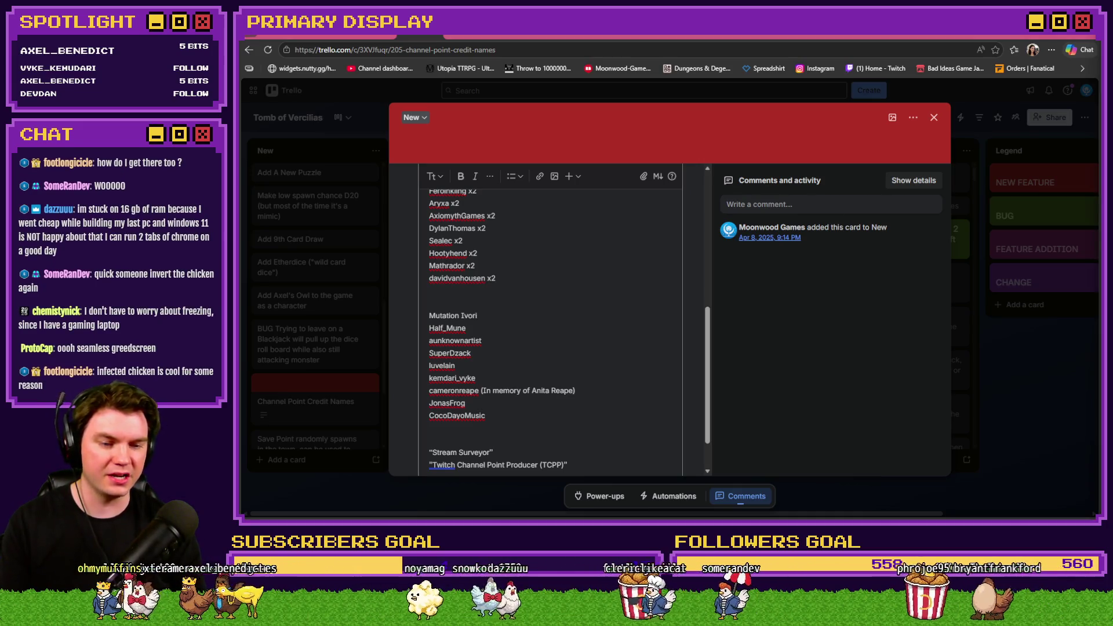
- Insert a blank line at the top of the unranked list and save the description
{"action": "left_click", "coordinate": [511, 308]}
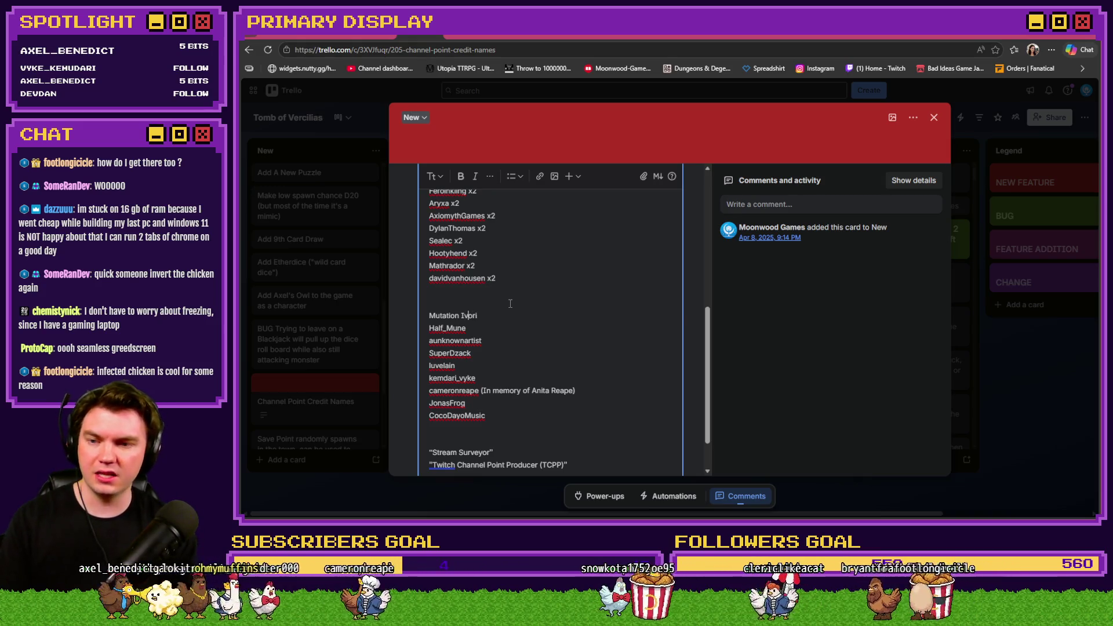
{"action": "key", "text": "Return"}
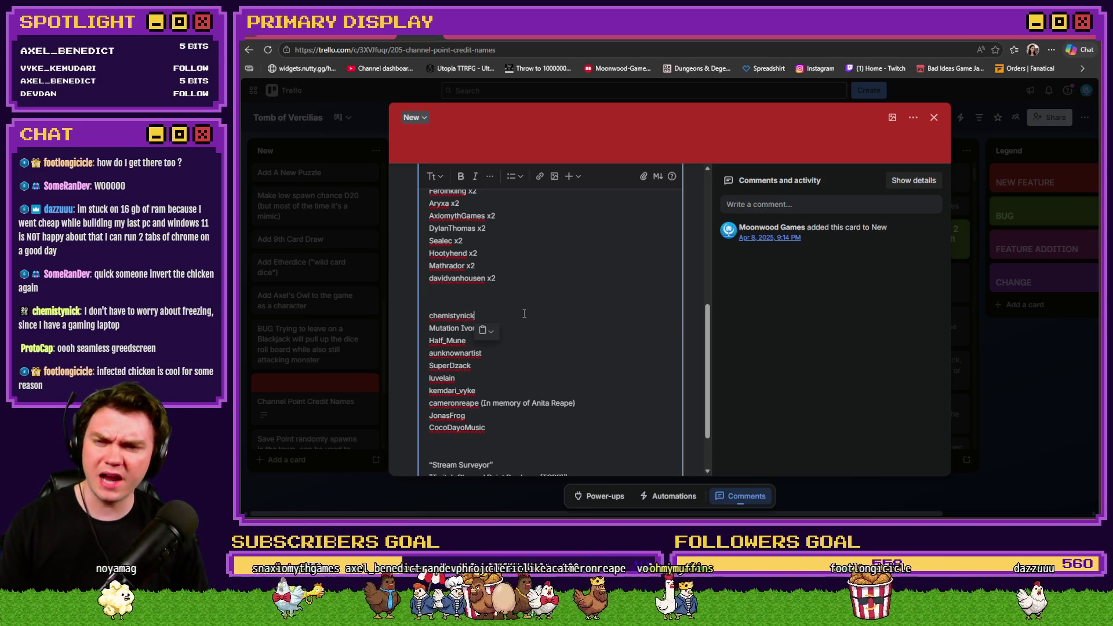
{"action": "scroll", "coordinate": [524, 313], "scroll_direction": "up", "scroll_amount": 3}
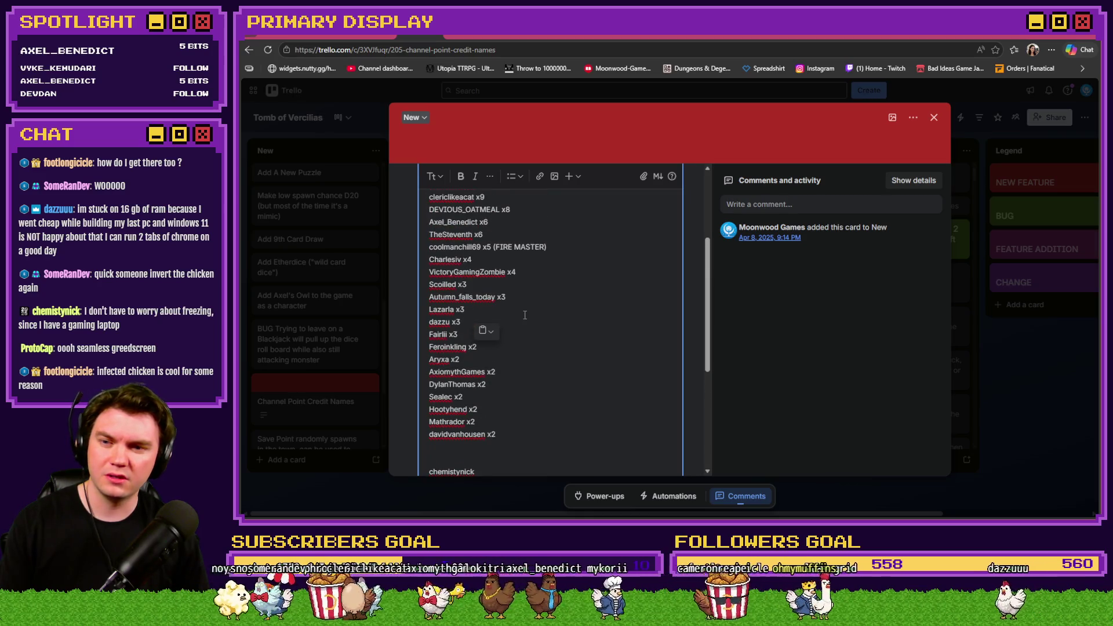
{"action": "scroll", "coordinate": [525, 315], "scroll_direction": "down", "scroll_amount": 4}
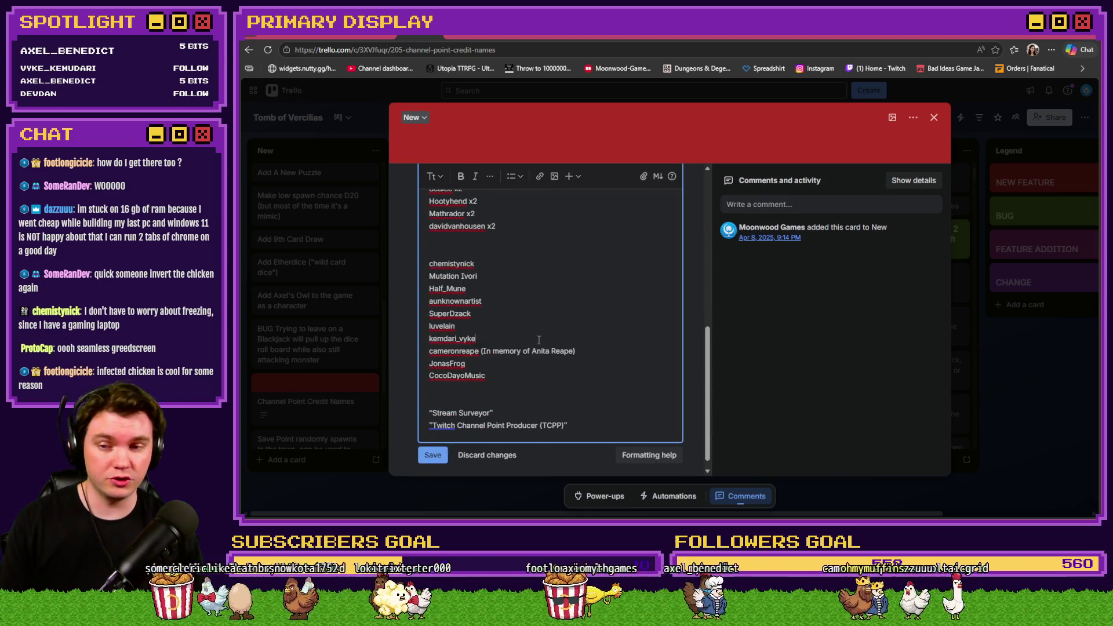
{"action": "left_click", "coordinate": [433, 455]}
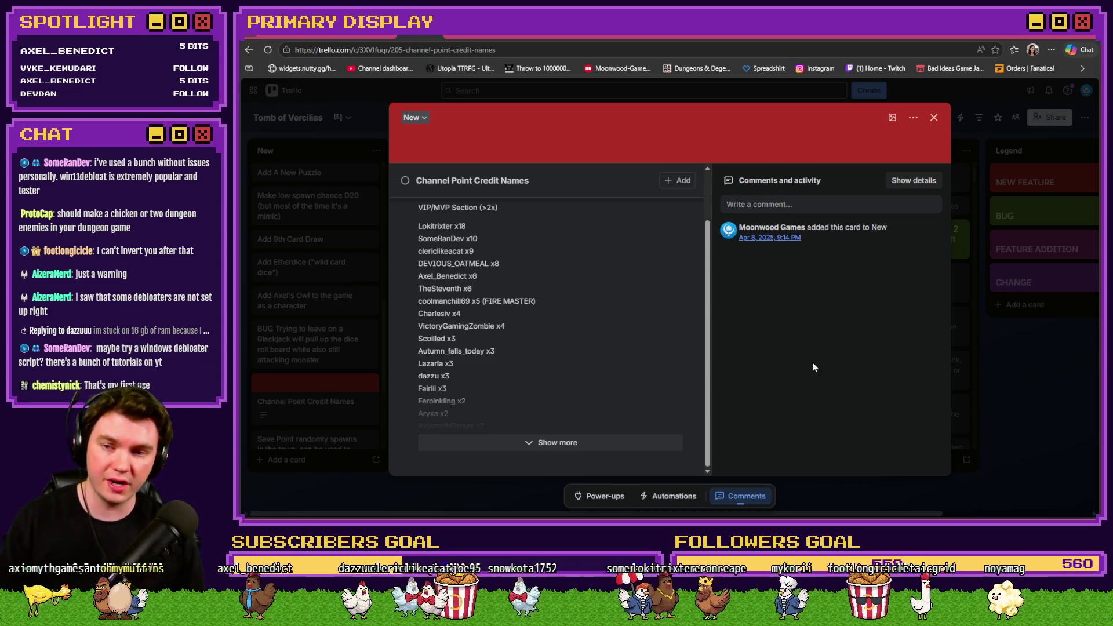
- Scroll up through the Channel Point Credit Names card's saved description
{"action": "scroll", "coordinate": [580, 353], "scroll_direction": "up", "scroll_amount": 2}
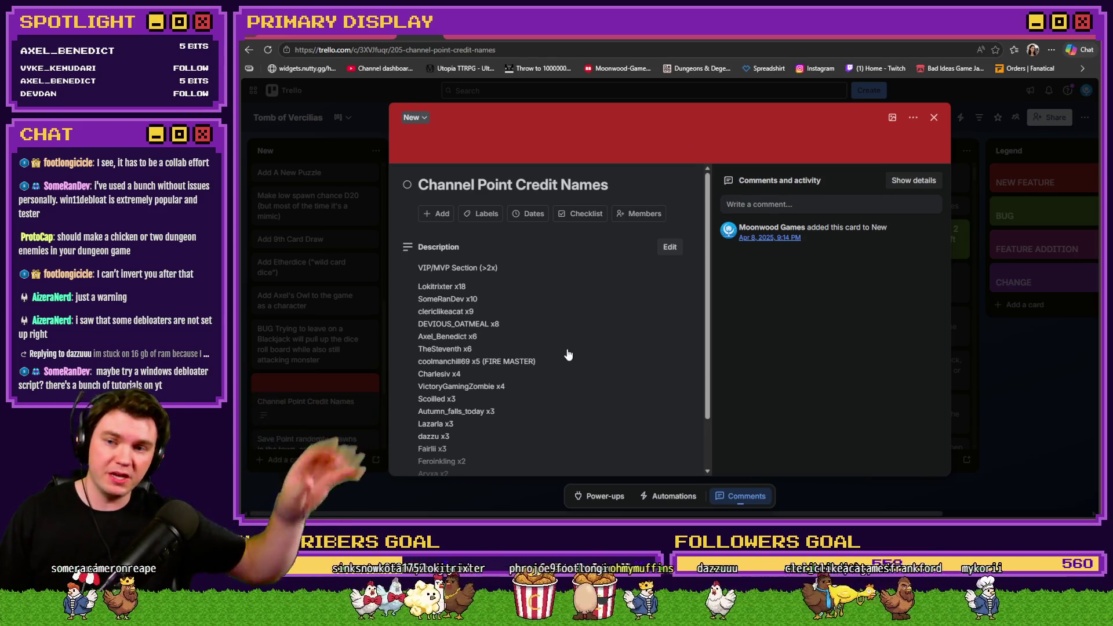
- Expand the card's full description and scroll through the VIP/MVP list from x18 down to x2
{"action": "scroll", "coordinate": [564, 350], "scroll_direction": "down", "scroll_amount": 1}
{"action": "scroll", "coordinate": [563, 348], "scroll_direction": "down", "scroll_amount": 3}
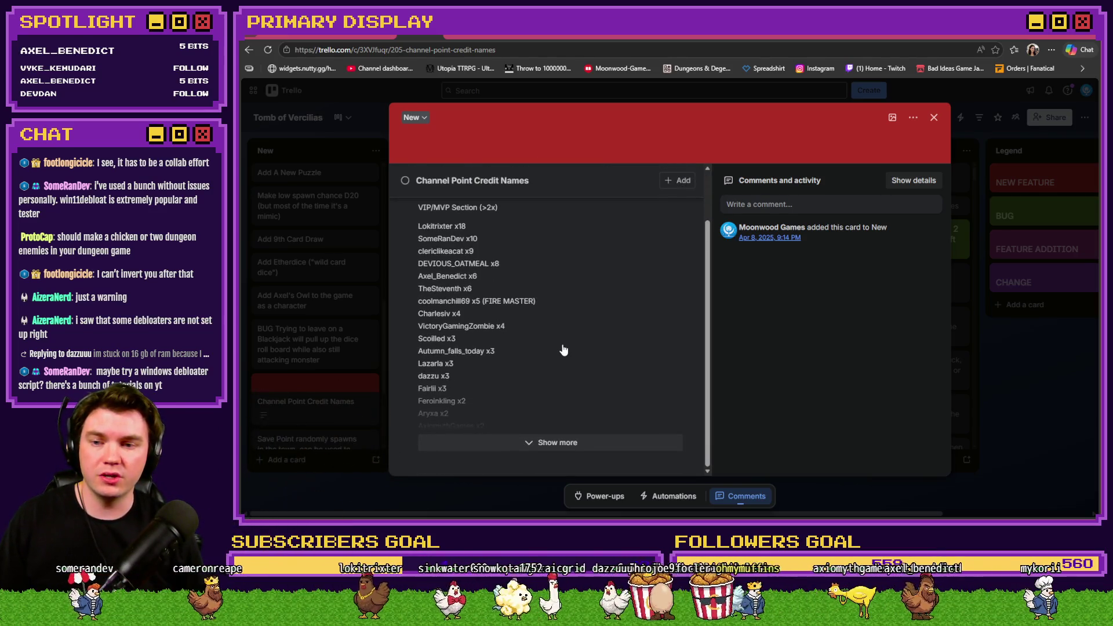
{"action": "left_click", "coordinate": [566, 445]}
{"action": "scroll", "coordinate": [543, 389], "scroll_direction": "down", "scroll_amount": 5}
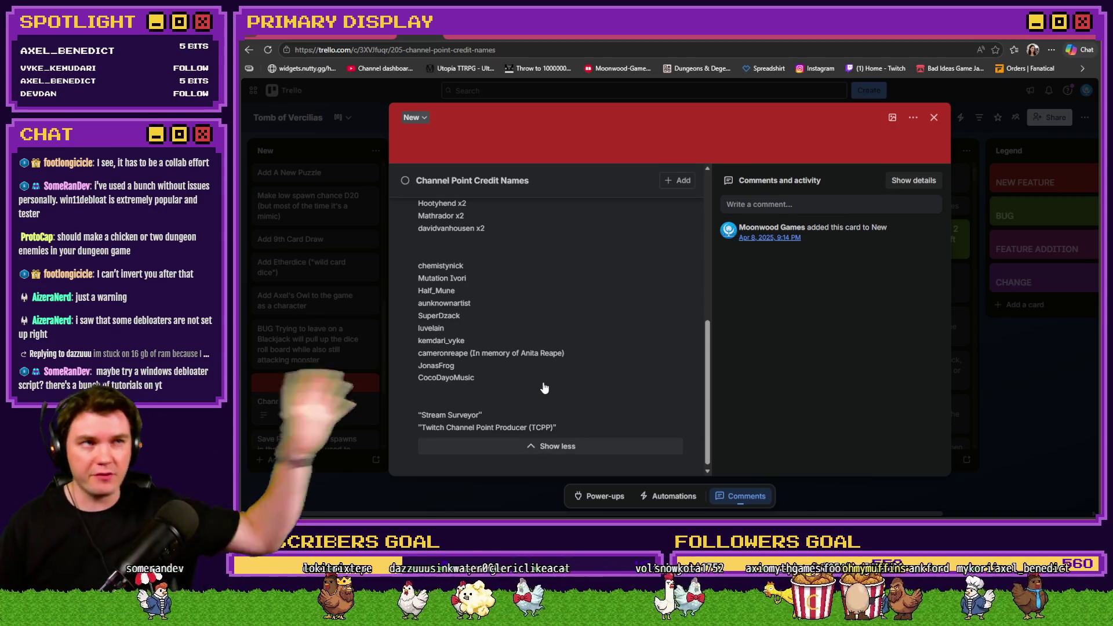
{"action": "scroll", "coordinate": [545, 387], "scroll_direction": "up", "scroll_amount": 10}
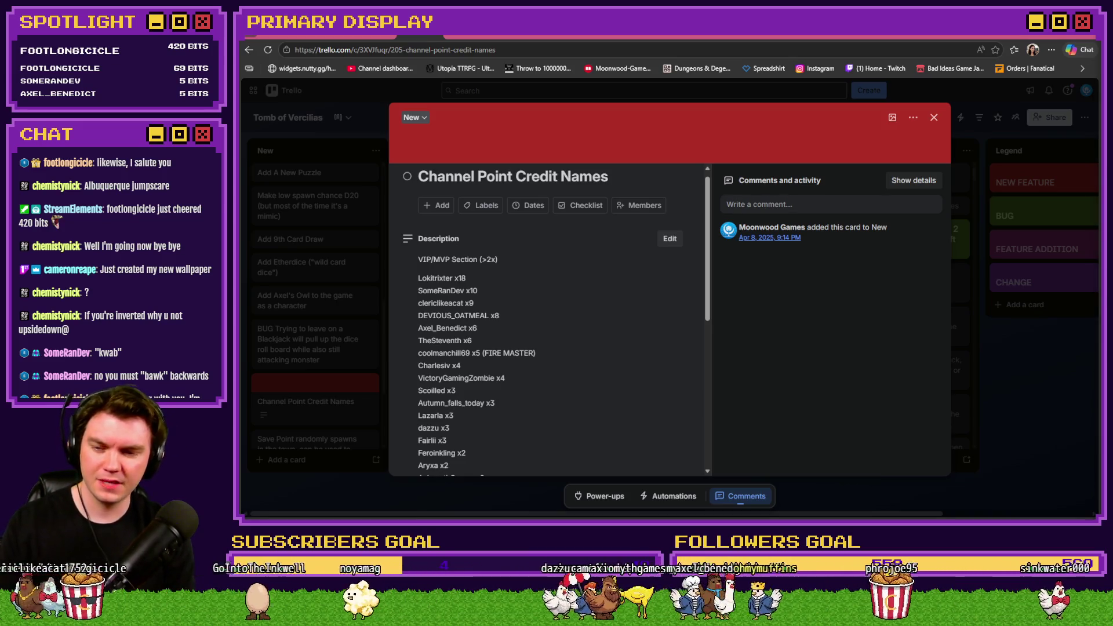
- Bring the notepad window with the tax notes in front of Trello
{"action": "key", "text": "alt+Tab"}
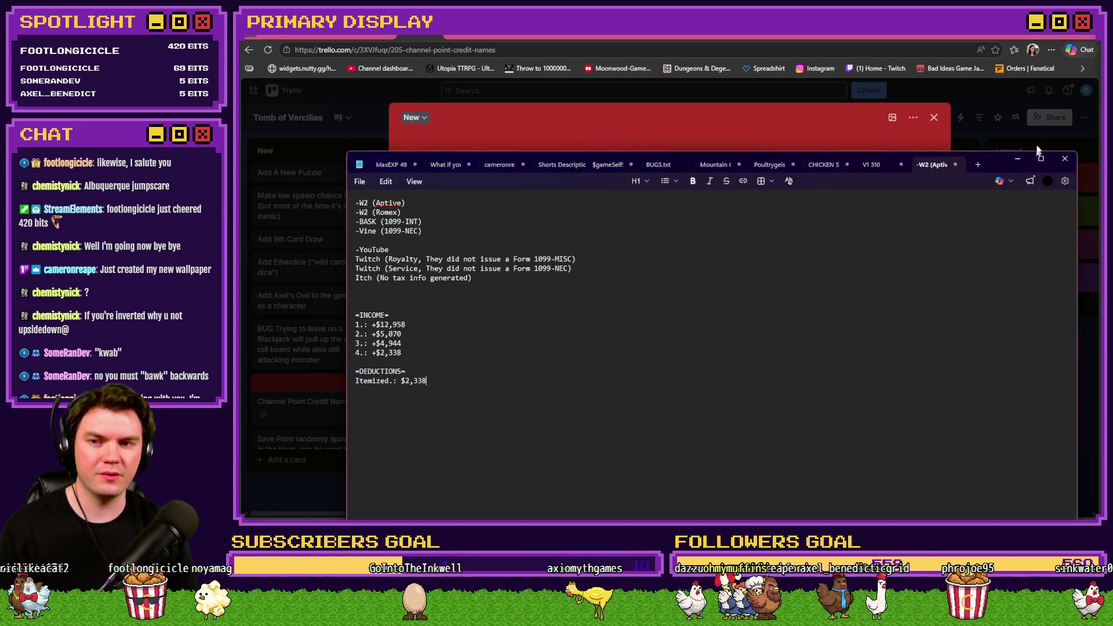
{"action": "left_click", "coordinate": [1017, 159]}
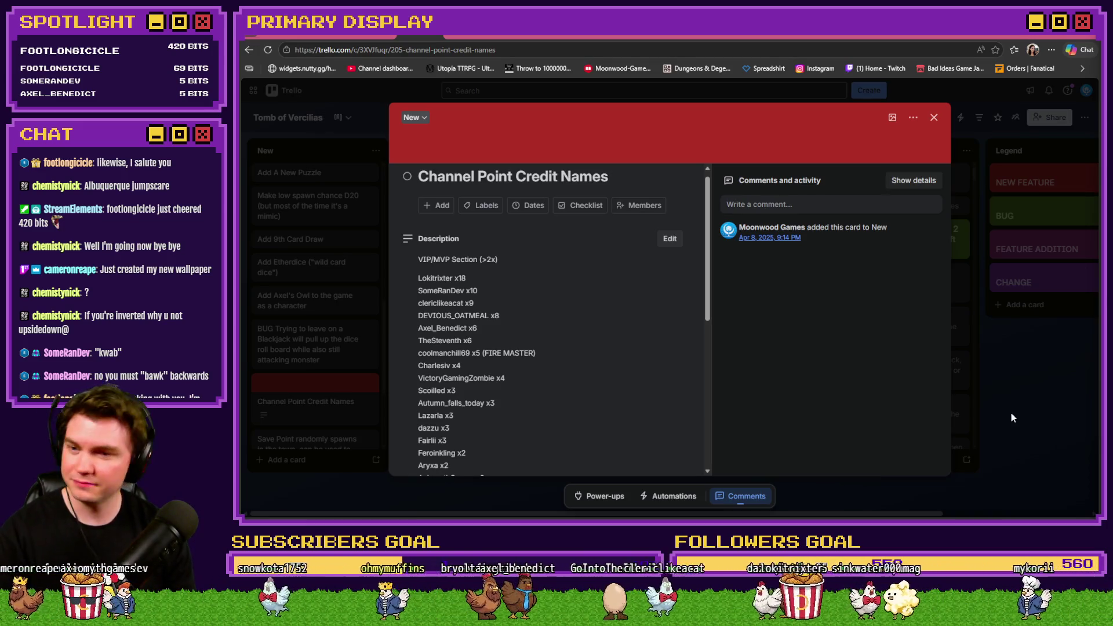
{"action": "left_click", "coordinate": [527, 307]}
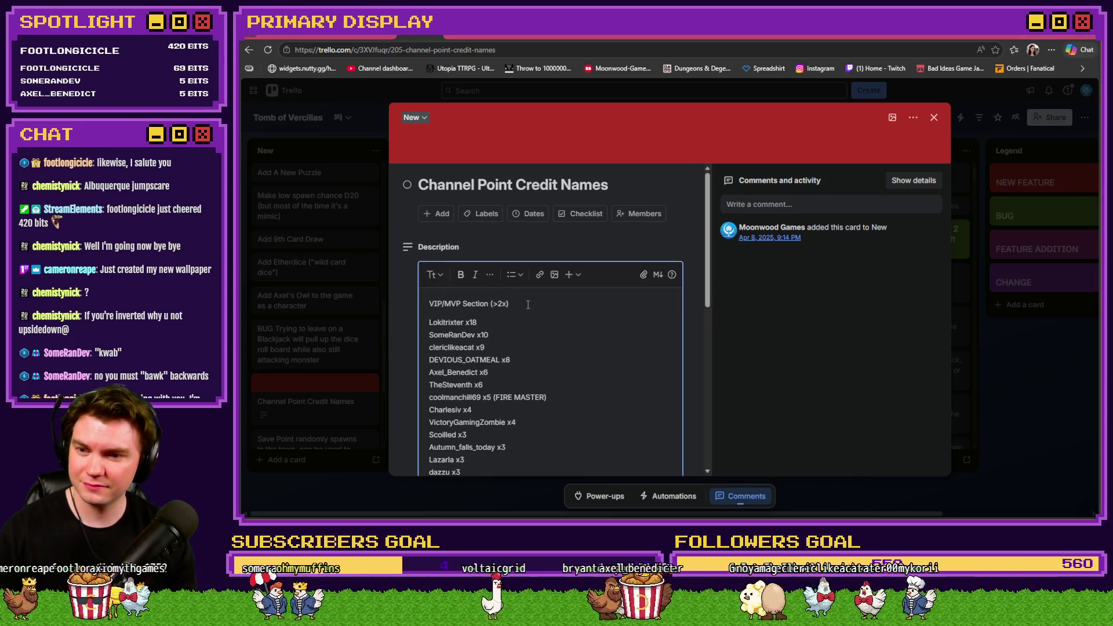
- Search the card description for a viewer's name and scroll through the matches
{"action": "key", "text": "ctrl+f"}
{"action": "type", "text": "chemfoot"}
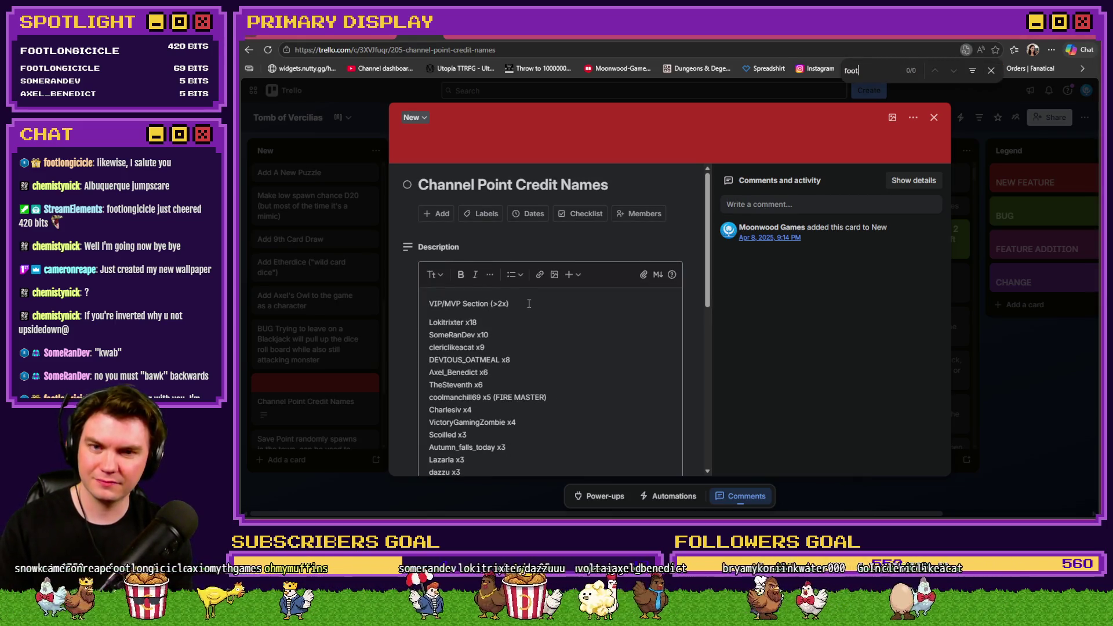
{"action": "scroll", "coordinate": [510, 299], "scroll_direction": "down", "scroll_amount": 10}
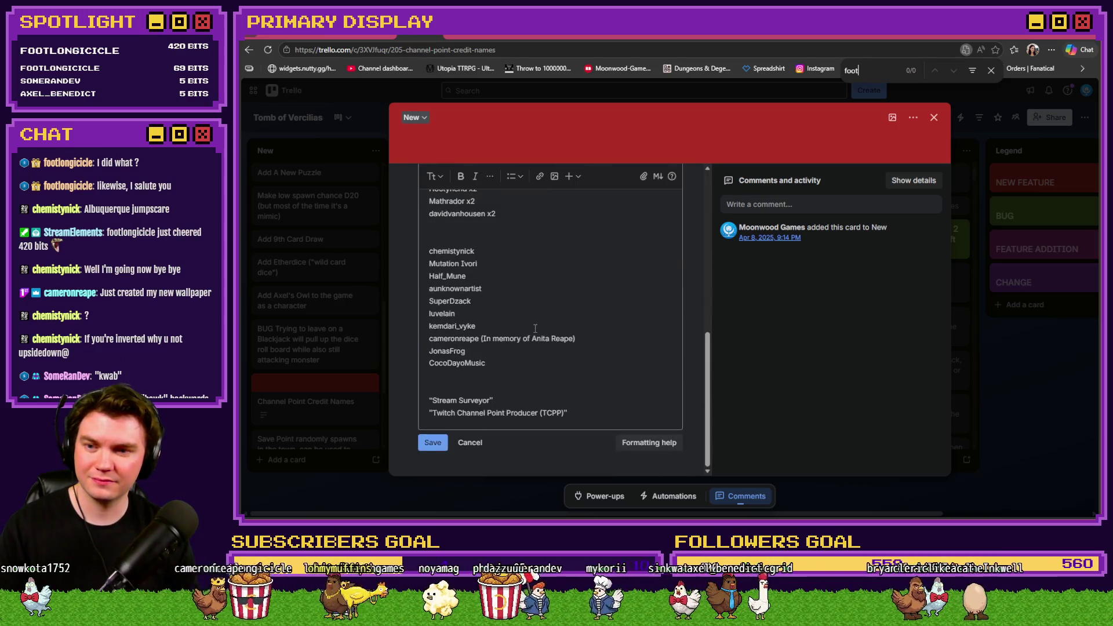
{"action": "scroll", "coordinate": [535, 328], "scroll_direction": "up", "scroll_amount": 10}
{"action": "scroll", "coordinate": [535, 328], "scroll_direction": "down", "scroll_amount": 2}
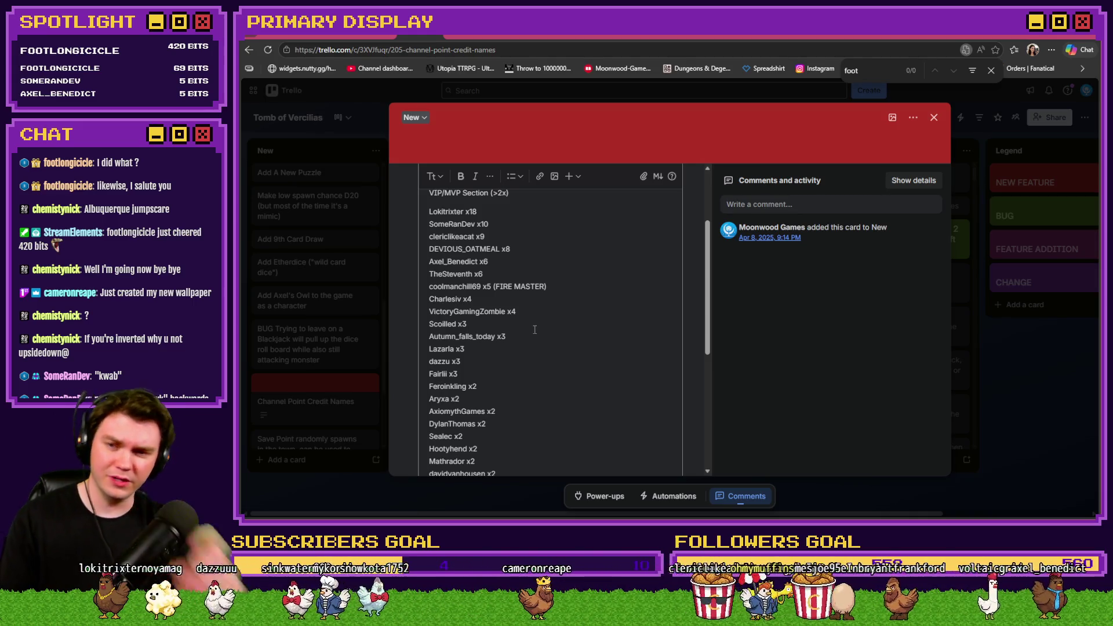
{"action": "key", "text": "BackSpace"}
{"action": "key", "text": "BackSpace"}
{"action": "key", "text": "BackSpace"}
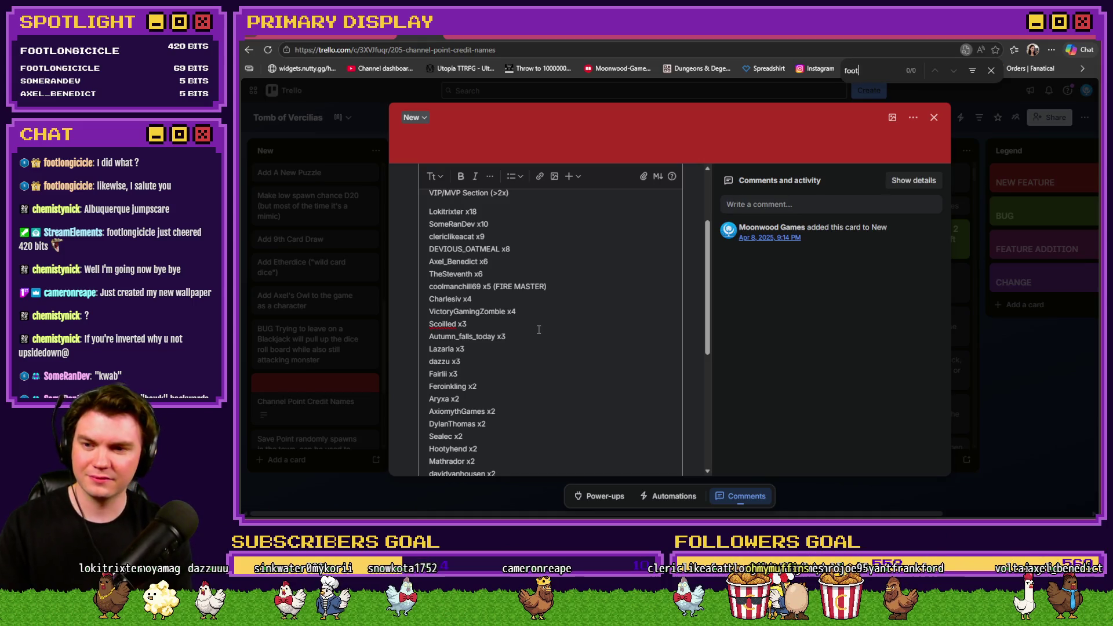
{"action": "scroll", "coordinate": [538, 329], "scroll_direction": "down", "scroll_amount": 4}
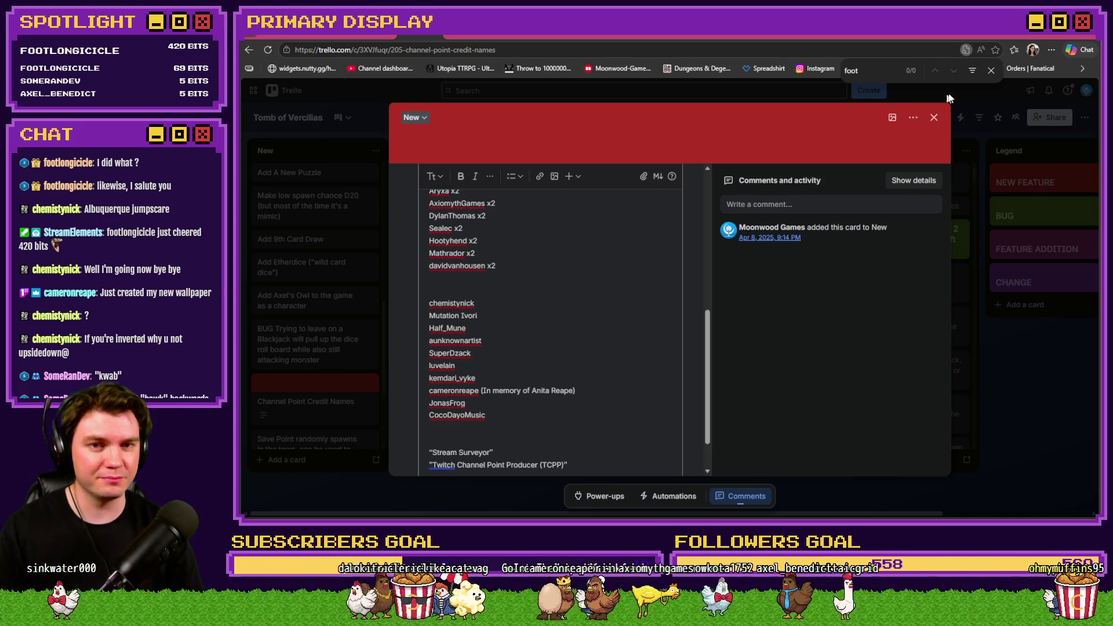
- Close the find bar and the Channel Point Credit Names card, returning to the board
{"action": "left_click", "coordinate": [990, 71]}
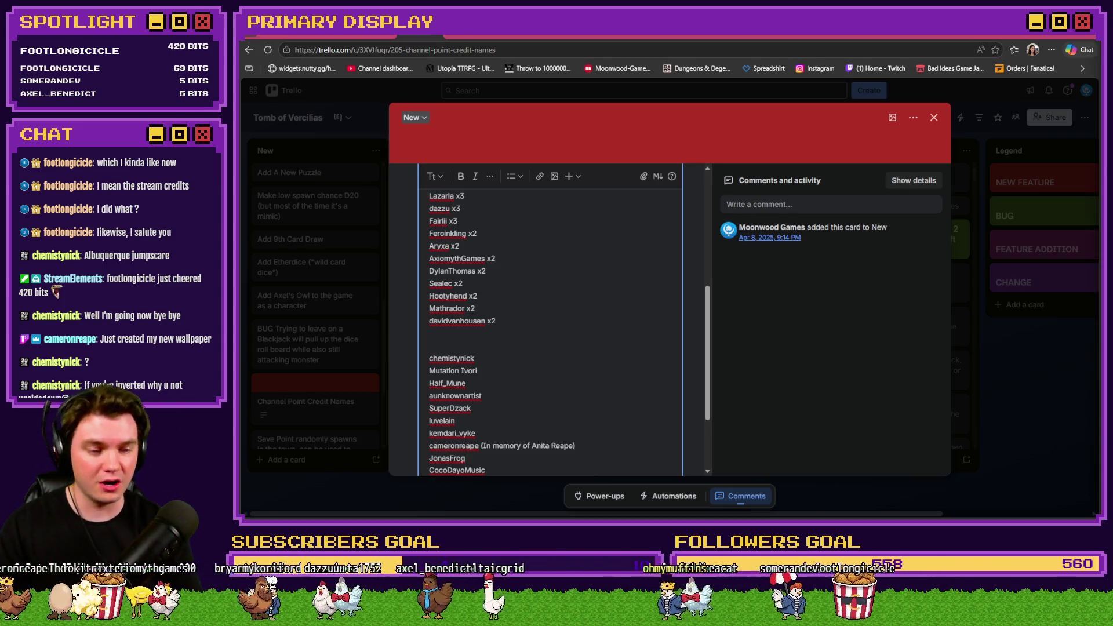
{"action": "mouse_move", "coordinate": [858, 147]}
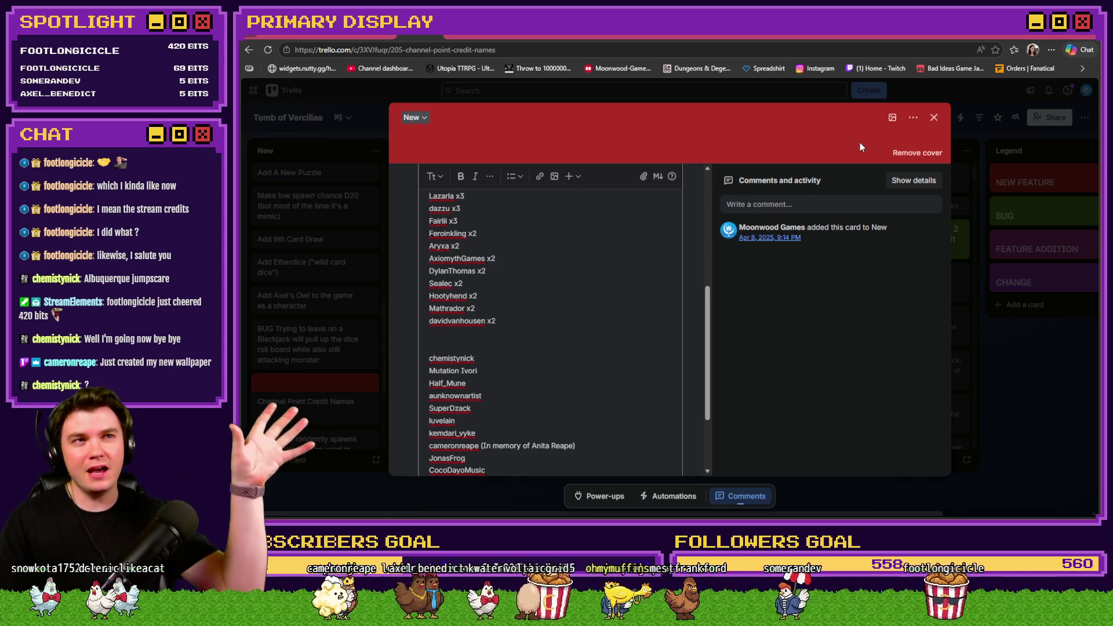
{"action": "left_click", "coordinate": [939, 123]}
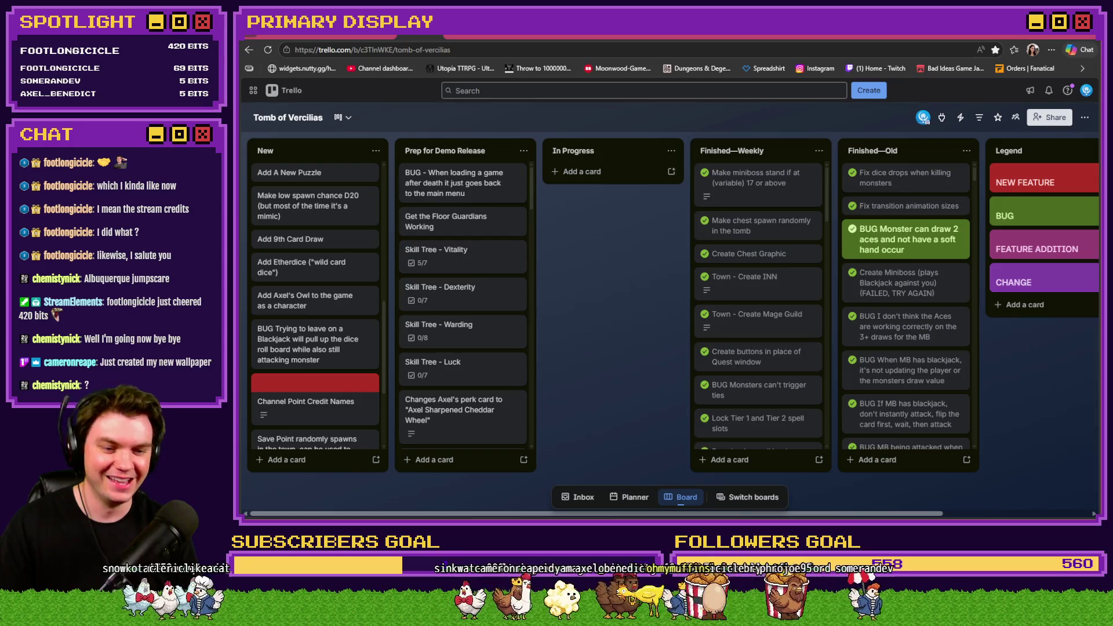
- Switch from the Trello browser to the RPG Maker project editor
{"action": "key", "text": "alt+Tab"}
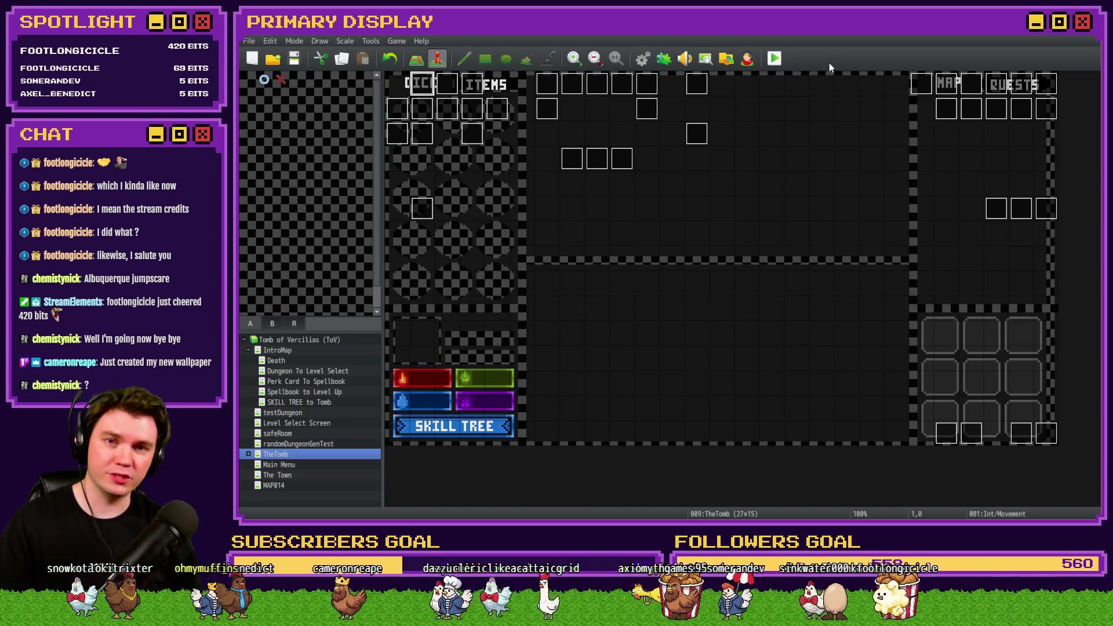
{"action": "left_click", "coordinate": [782, 59]}
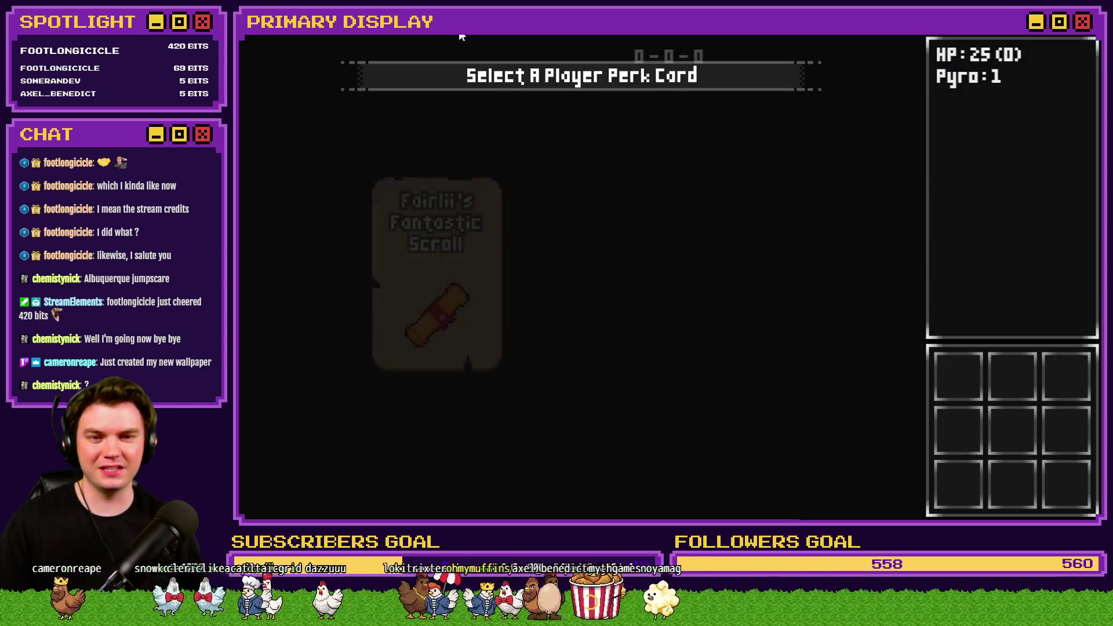
{"action": "left_click", "coordinate": [697, 211]}
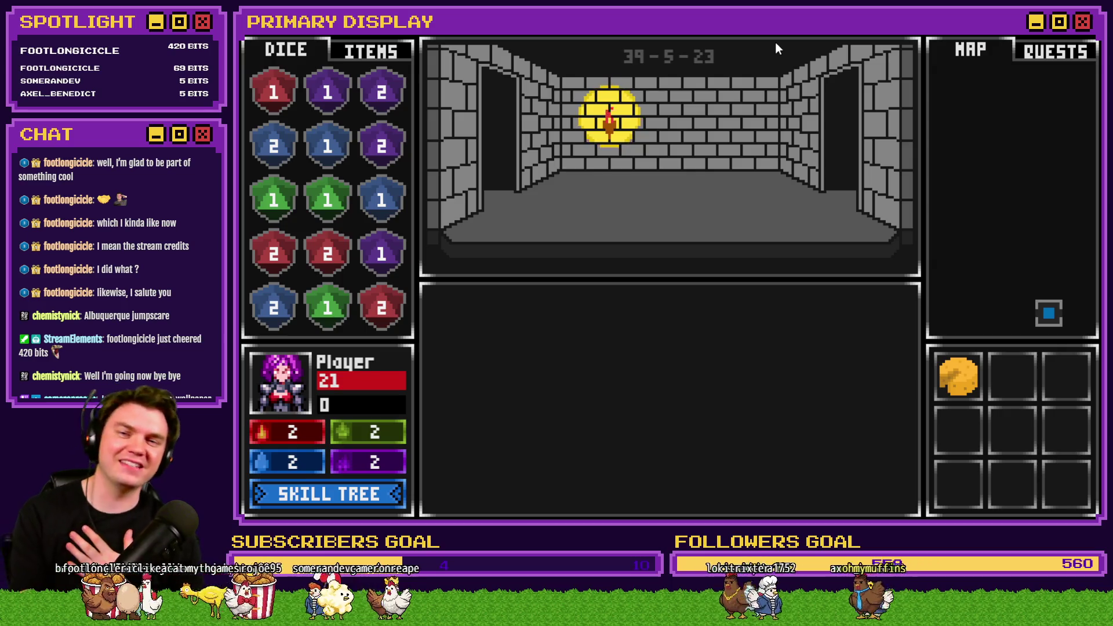
{"action": "key", "text": "w"}
{"action": "key", "text": "w"}
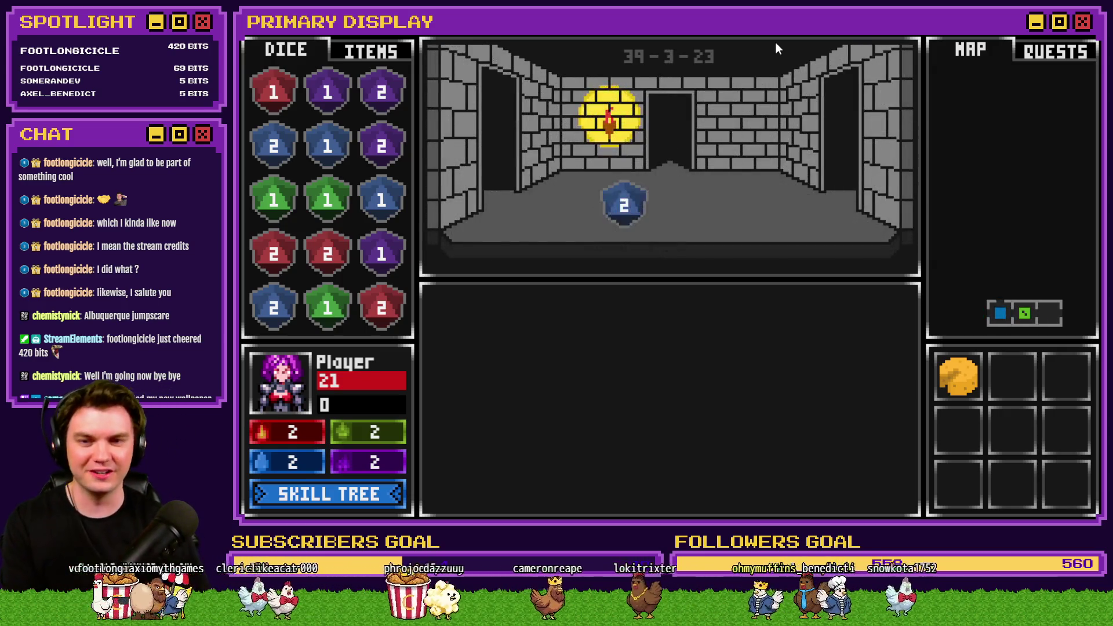
{"action": "key", "text": "w"}
{"action": "key", "text": "w"}
{"action": "key", "text": "w"}
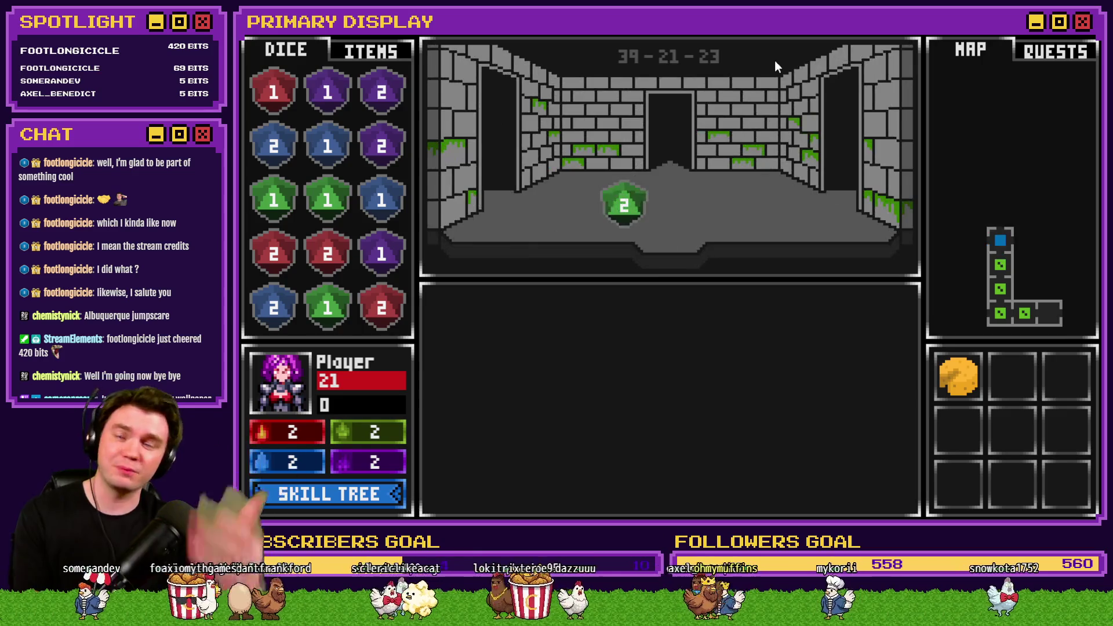
{"action": "key", "text": "w"}
{"action": "key", "text": "w"}
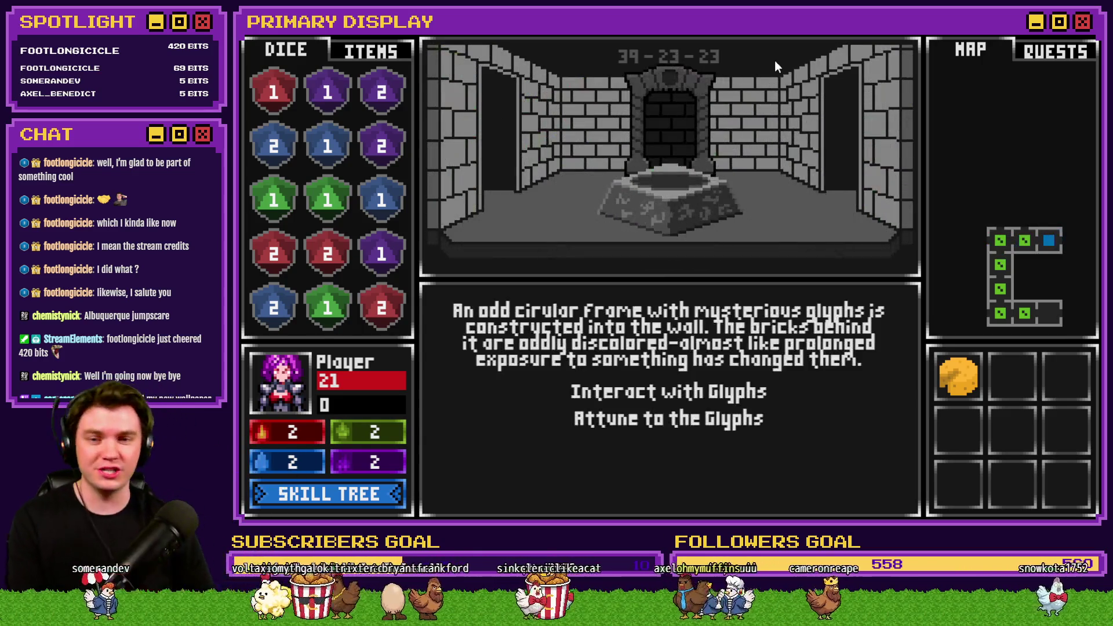
{"action": "left_click", "coordinate": [703, 423]}
{"action": "key", "text": "w"}
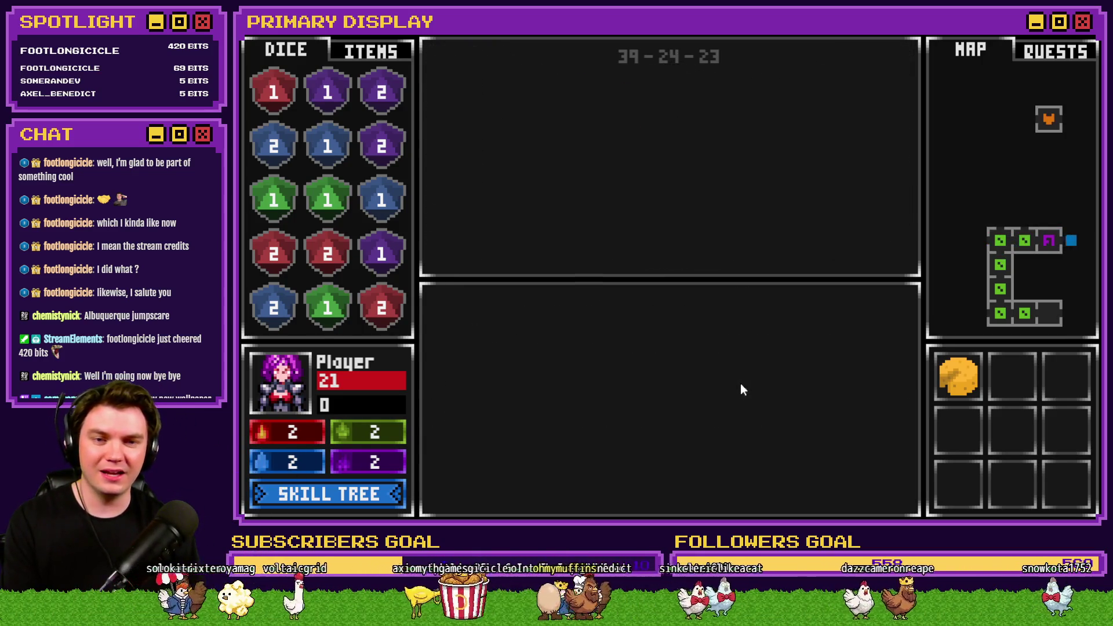
{"action": "key", "text": "w"}
{"action": "key", "text": "w"}
{"action": "key", "text": "w"}
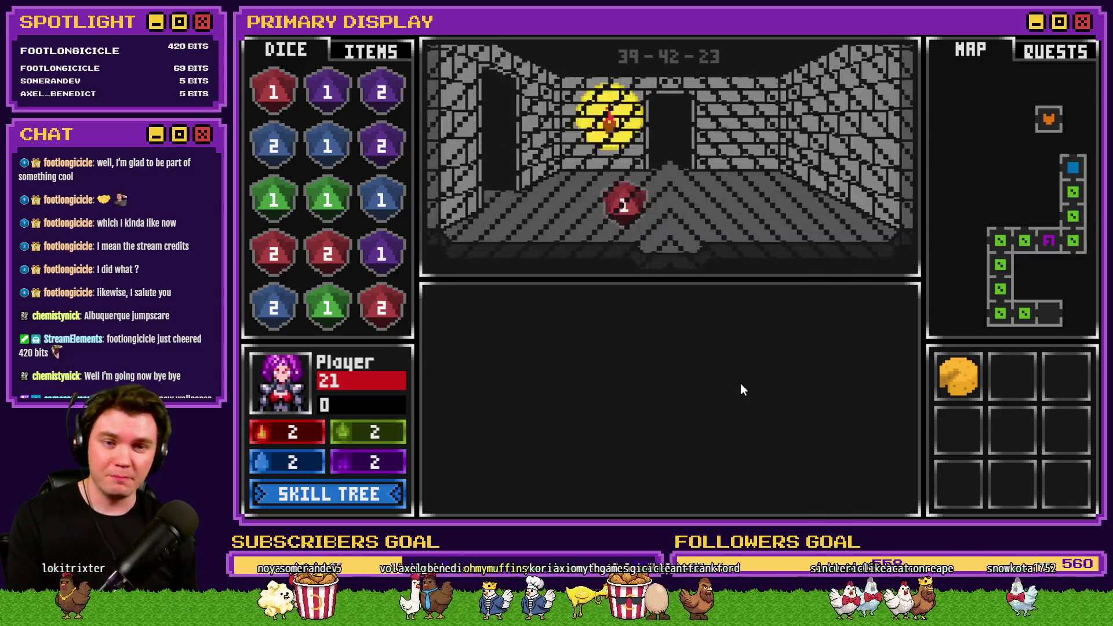
{"action": "key", "text": "a"}
{"action": "key", "text": "w"}
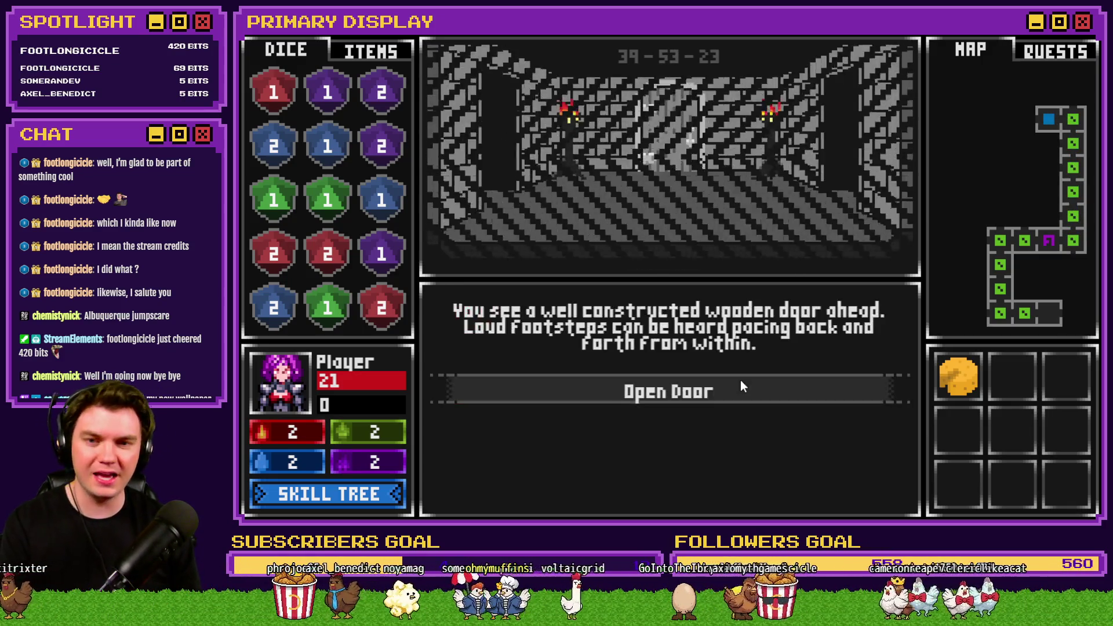
{"action": "left_click", "coordinate": [687, 395]}
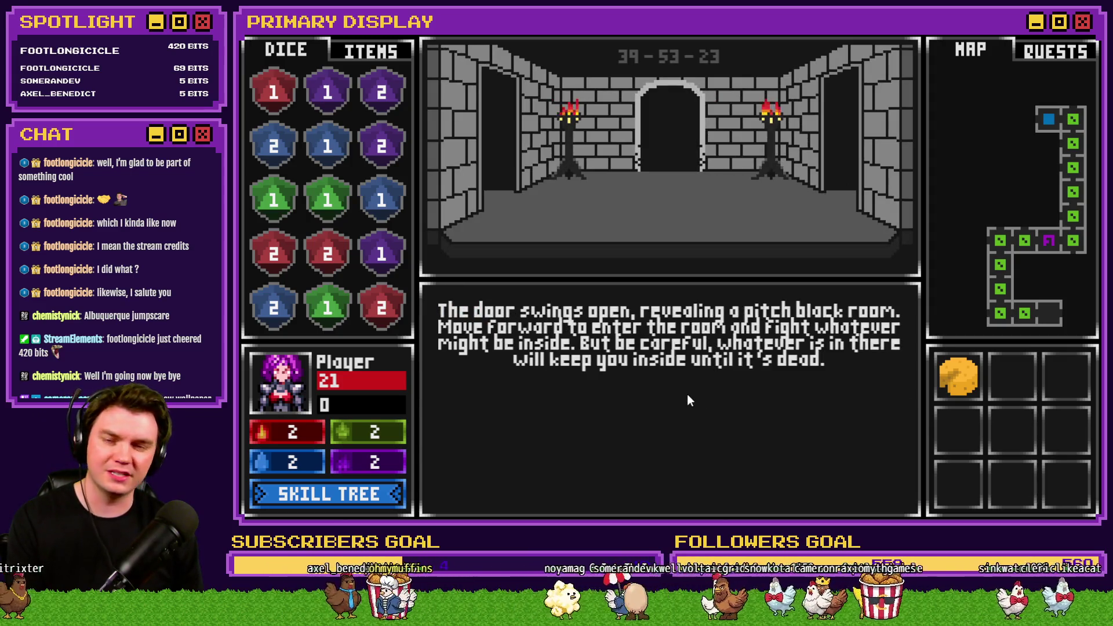
{"action": "key", "text": "w"}
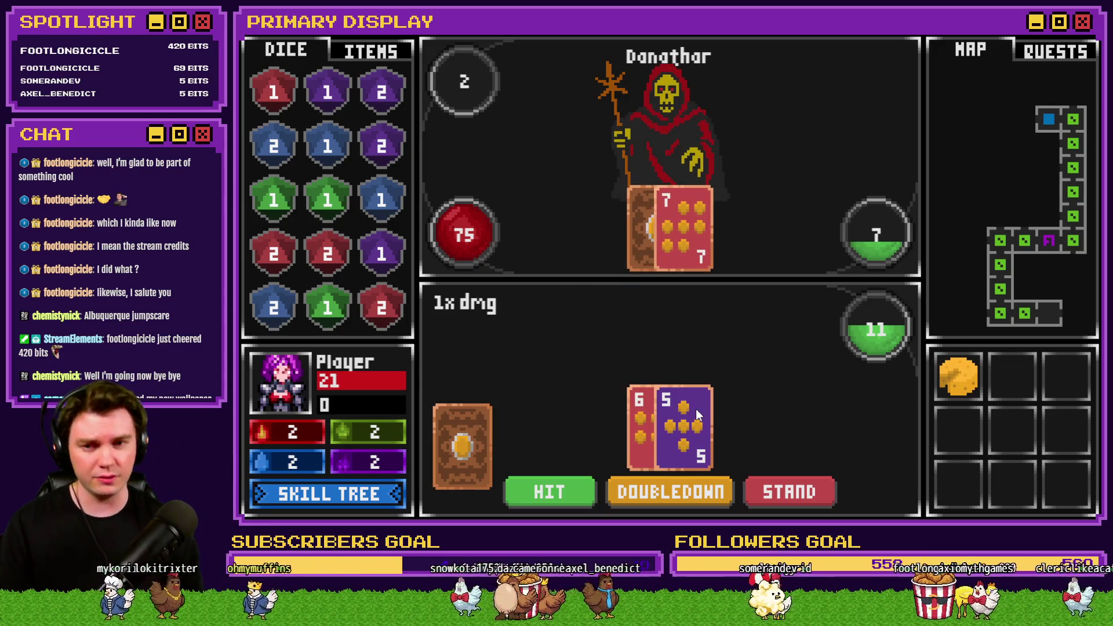
{"action": "left_click", "coordinate": [1082, 36]}
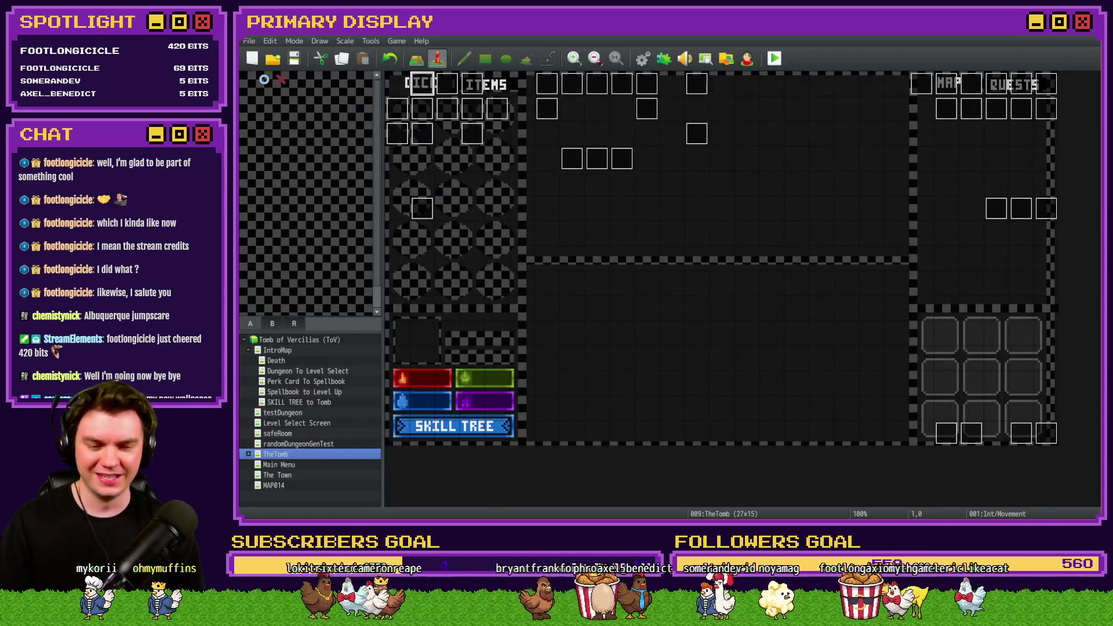
{"action": "key", "text": "alt+Tab"}
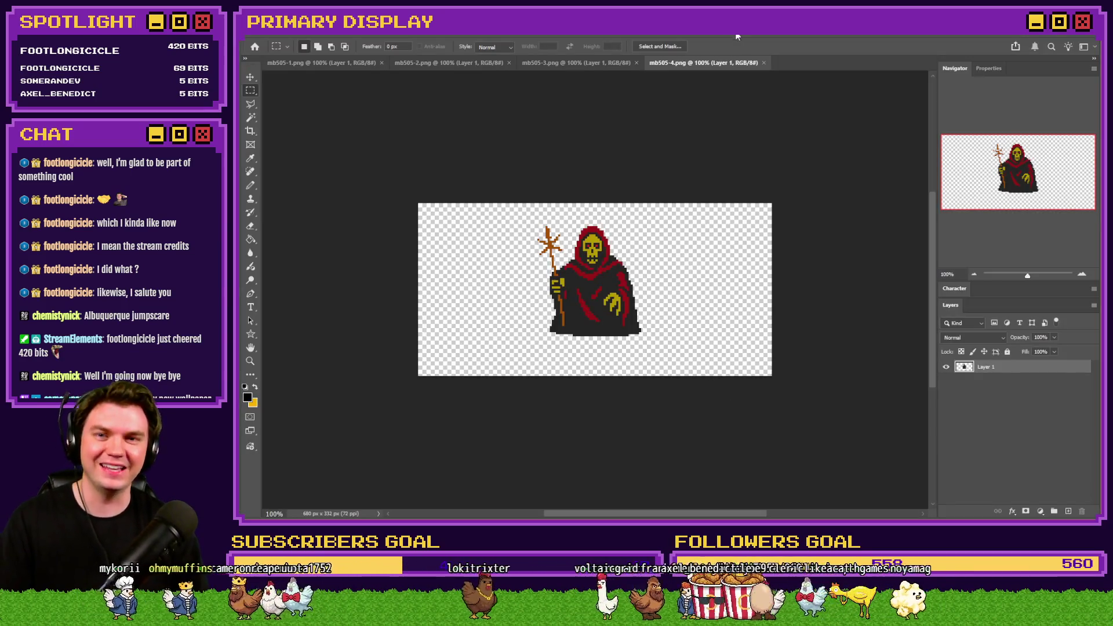
- Nudge the mb505-1 sprite down on the canvas, save it and close it
{"action": "left_click", "coordinate": [310, 64]}
{"action": "scroll", "coordinate": [642, 322], "scroll_direction": "up", "scroll_amount": 10}
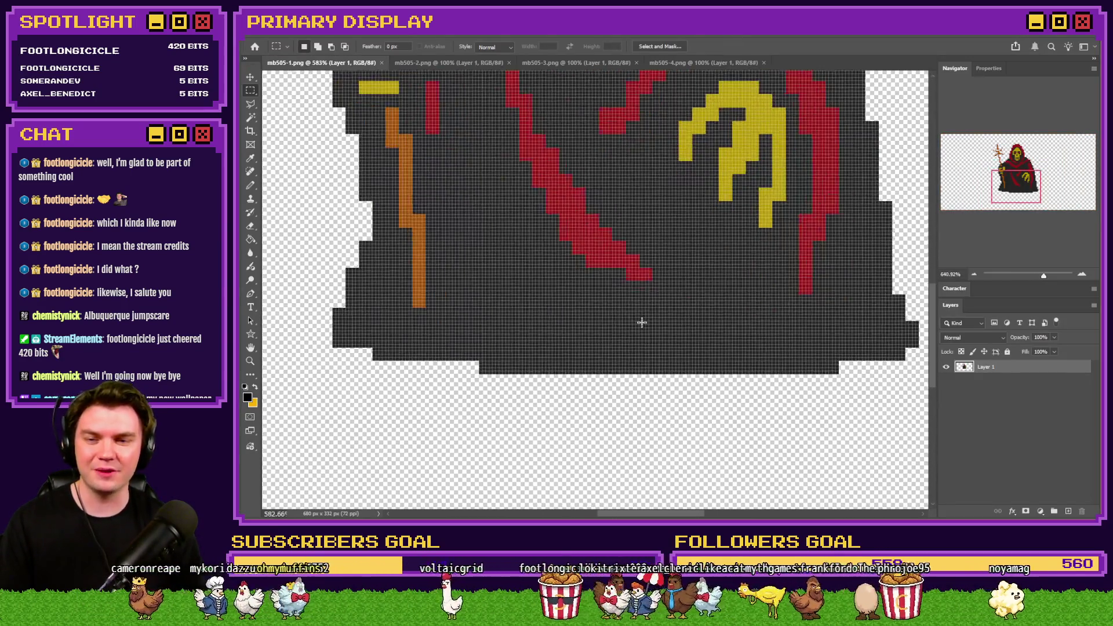
{"action": "key", "text": "ctrl+shift+Down"}
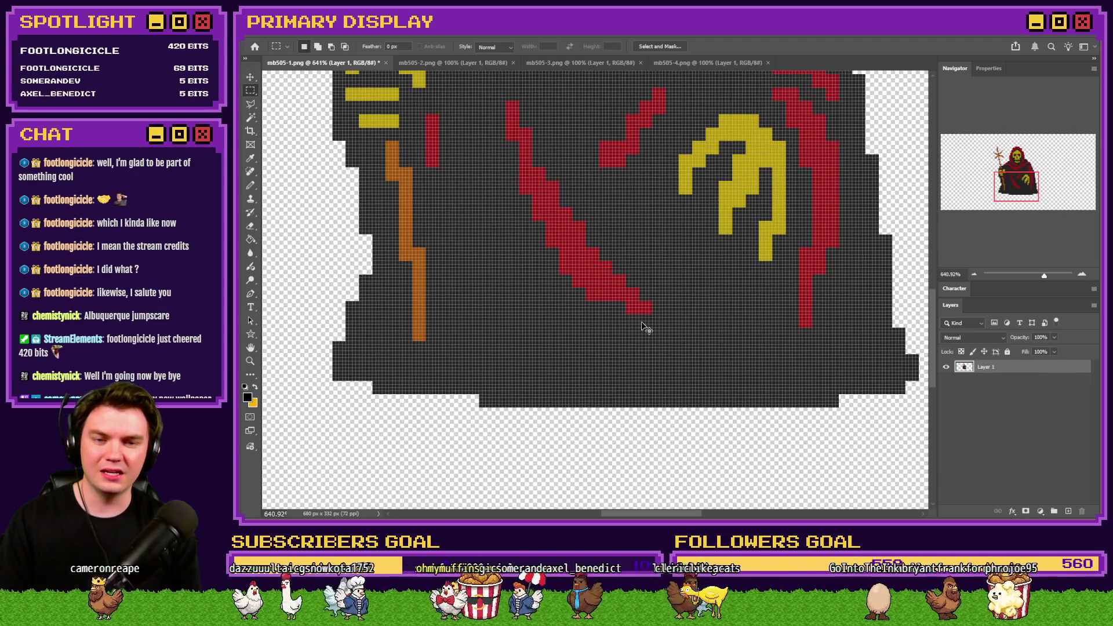
{"action": "key", "text": "ctrl+Down"}
{"action": "key", "text": "ctrl+s"}
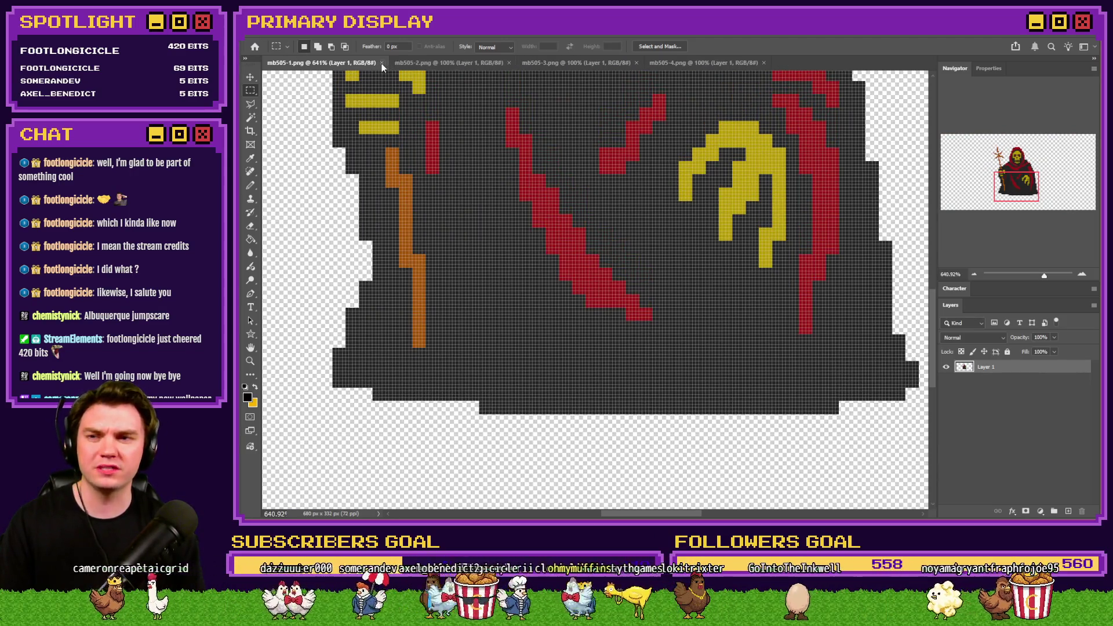
{"action": "left_click", "coordinate": [381, 64]}
- Zoom in to check the mb505-4 and mb505-3 sprites, then close both files
{"action": "key", "text": "ctrl+0"}
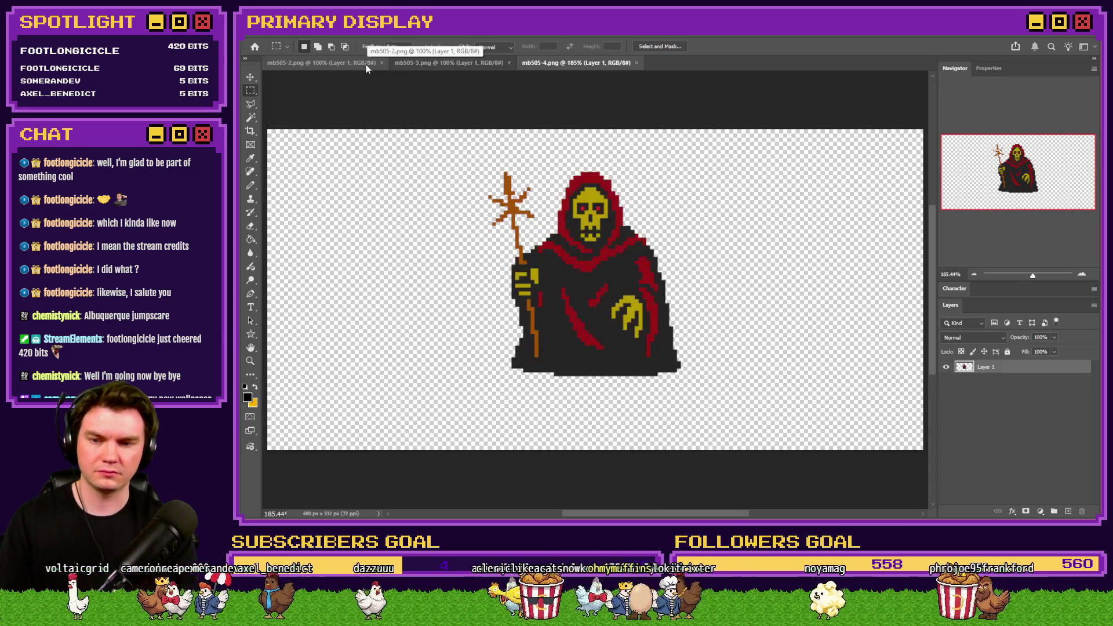
{"action": "scroll", "coordinate": [576, 355], "scroll_direction": "up", "scroll_amount": 8}
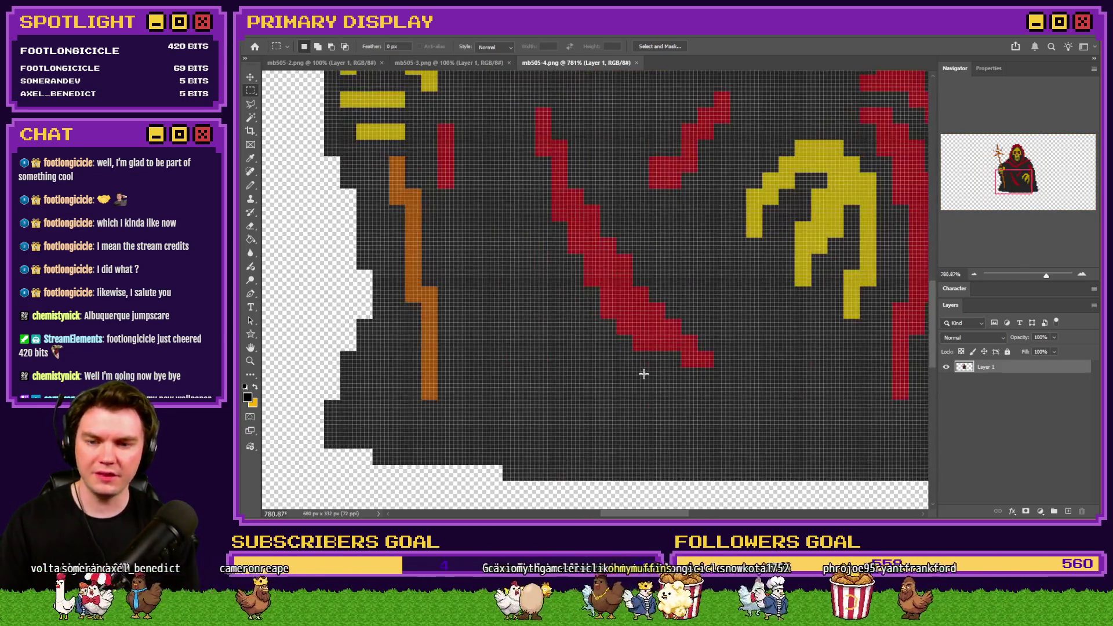
{"action": "scroll", "coordinate": [647, 379], "scroll_direction": "up", "scroll_amount": 1}
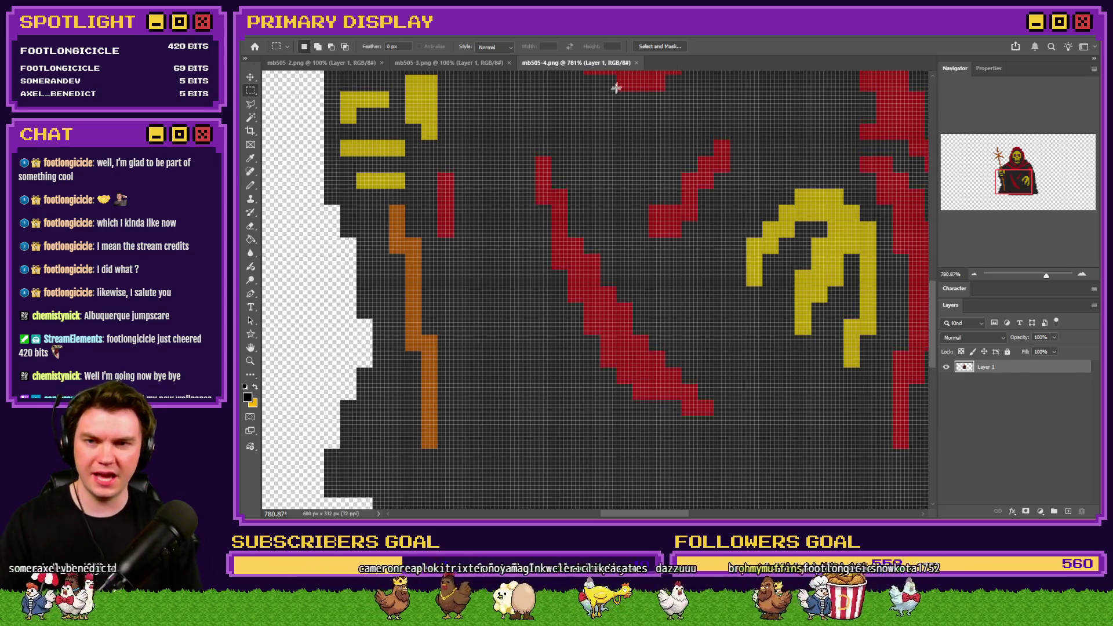
{"action": "left_click", "coordinate": [635, 63]}
{"action": "scroll", "coordinate": [613, 331], "scroll_direction": "up", "scroll_amount": 8}
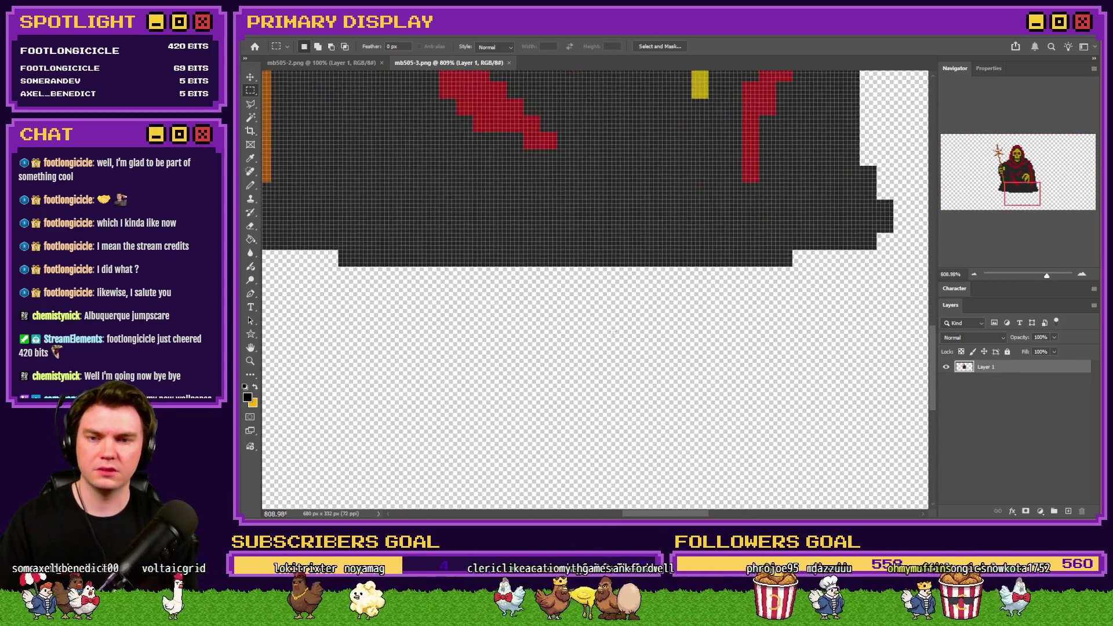
{"action": "scroll", "coordinate": [612, 332], "scroll_direction": "up", "scroll_amount": 2}
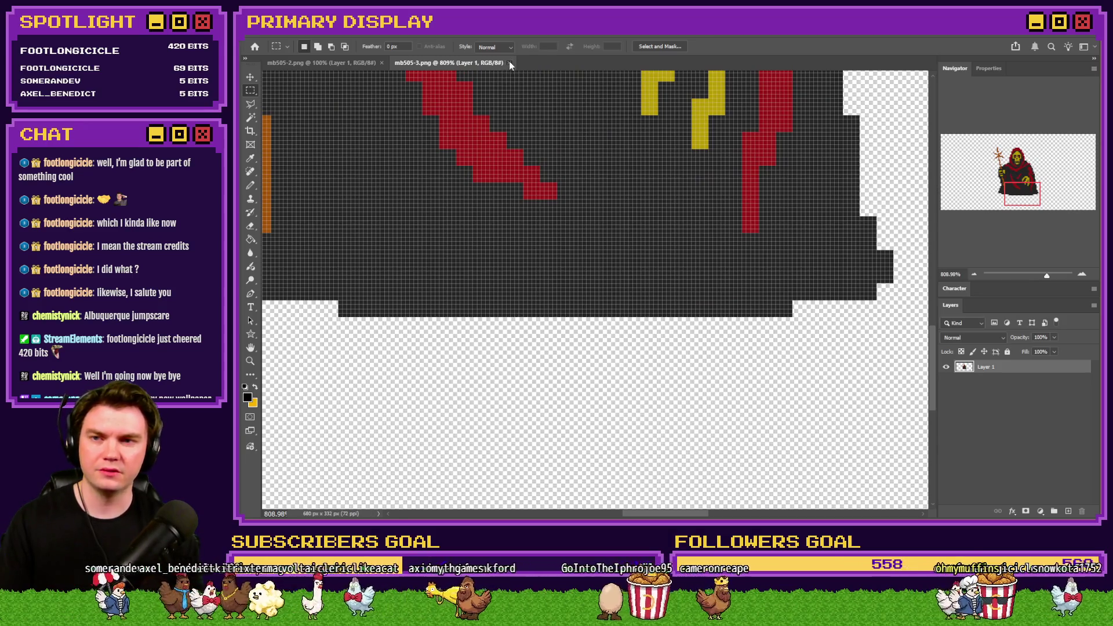
{"action": "left_click", "coordinate": [509, 62]}
{"action": "scroll", "coordinate": [592, 385], "scroll_direction": "up", "scroll_amount": 8}
{"action": "scroll", "coordinate": [592, 385], "scroll_direction": "down", "scroll_amount": 2}
{"action": "scroll", "coordinate": [595, 392], "scroll_direction": "up", "scroll_amount": 1}
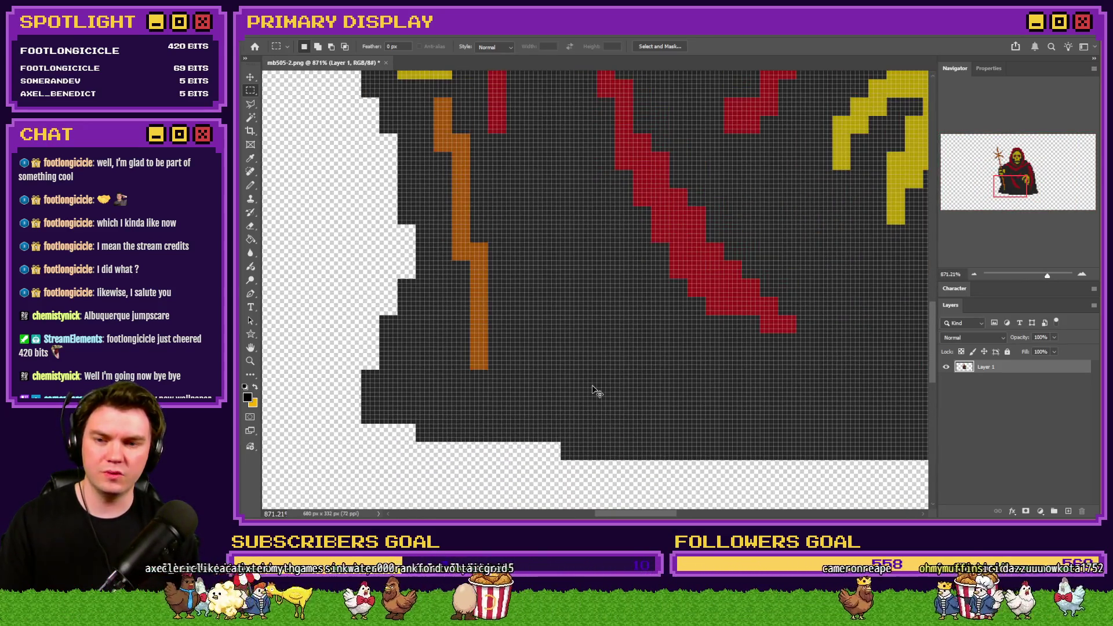
{"action": "scroll", "coordinate": [595, 391], "scroll_direction": "up", "scroll_amount": 1}
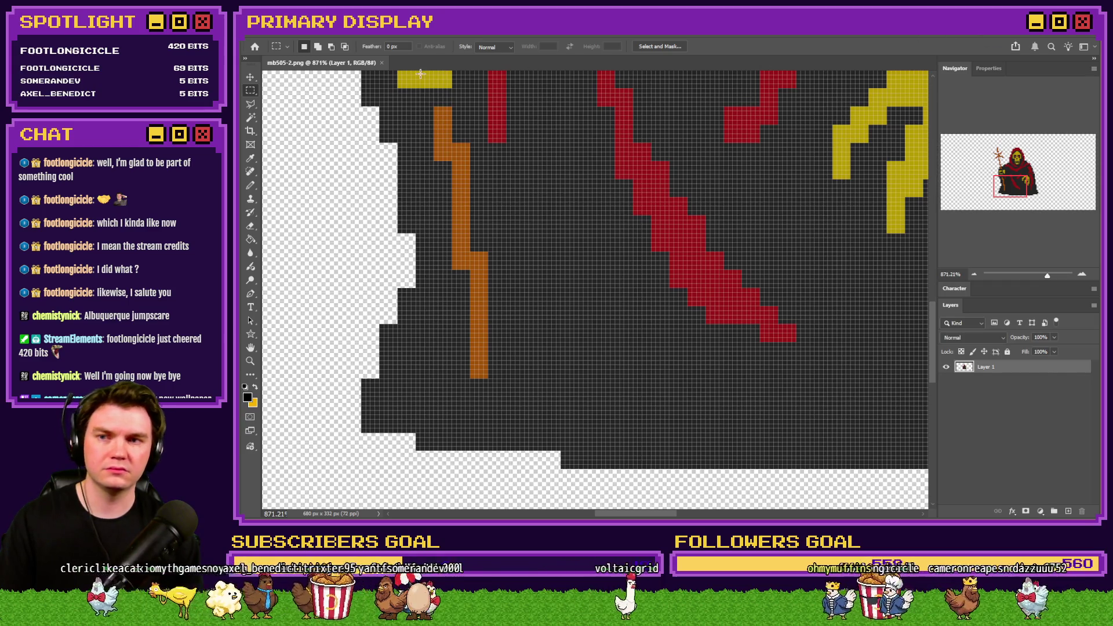
{"action": "key", "text": "alt+Tab"}
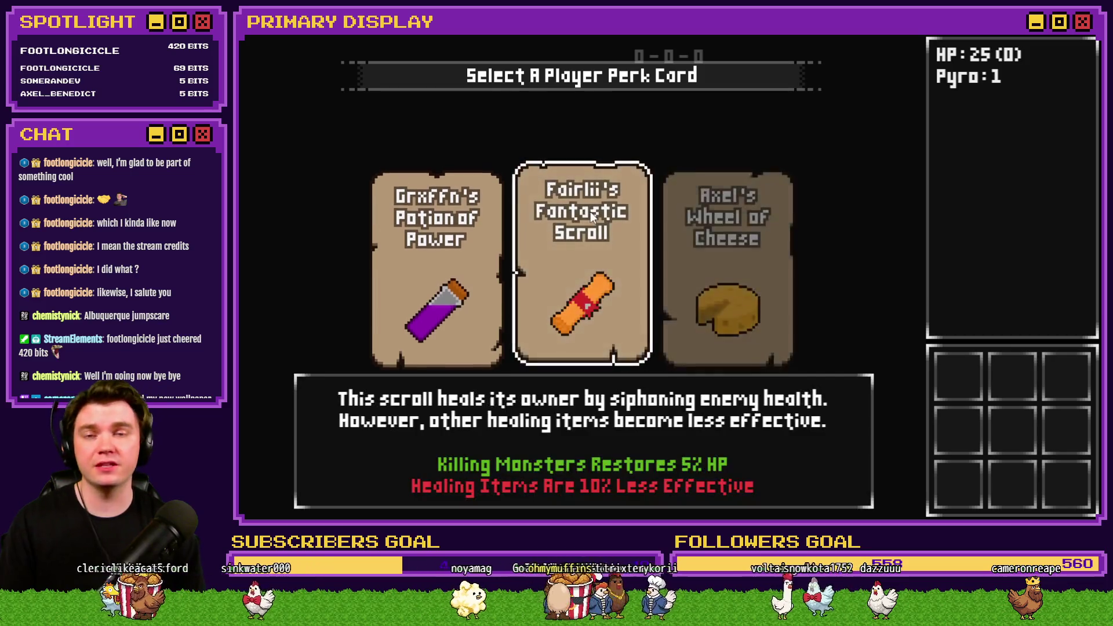
- Playtest with Grxffn's Potion of Power perk, attune to the glyphs and enter the Danathar fight
{"action": "left_click", "coordinate": [474, 206]}
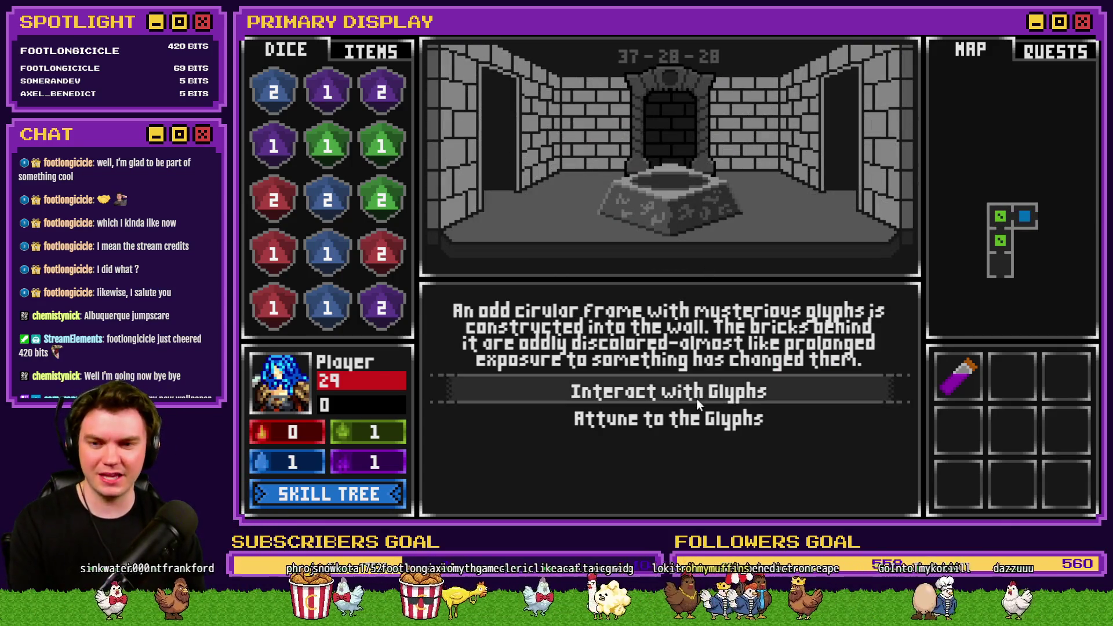
{"action": "left_click", "coordinate": [704, 418]}
{"action": "left_click", "coordinate": [705, 421]}
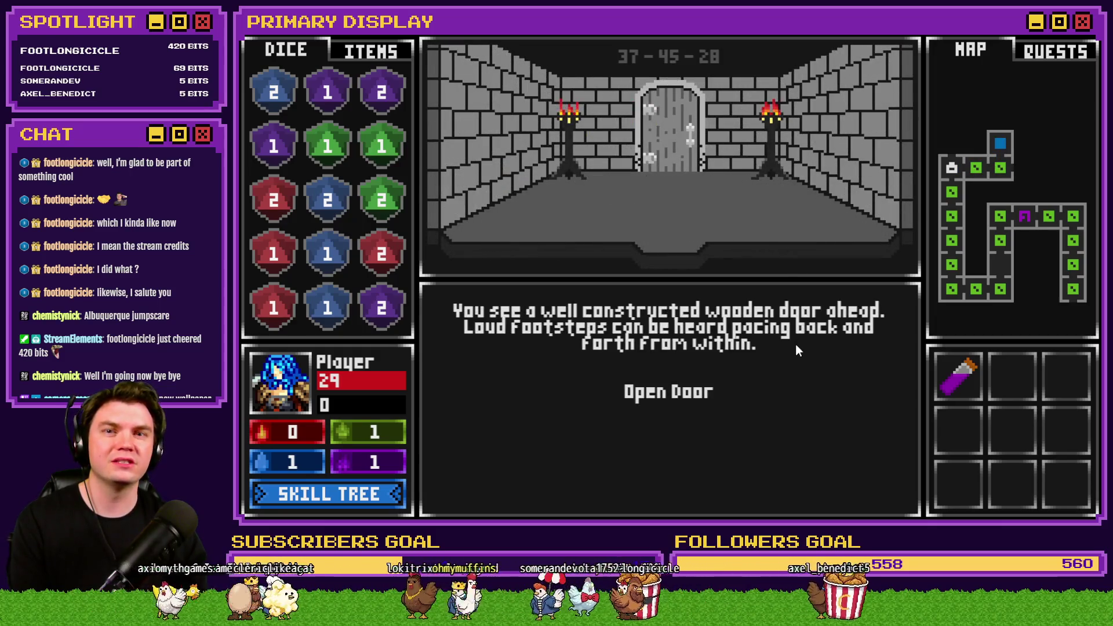
{"action": "left_click", "coordinate": [702, 389]}
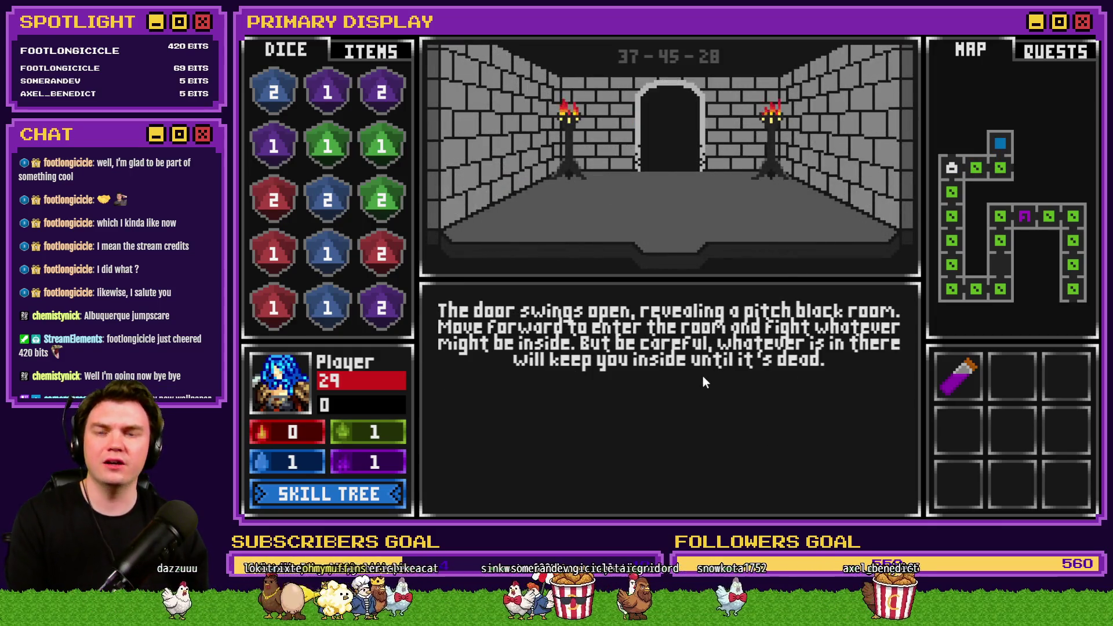
{"action": "left_click", "coordinate": [704, 377]}
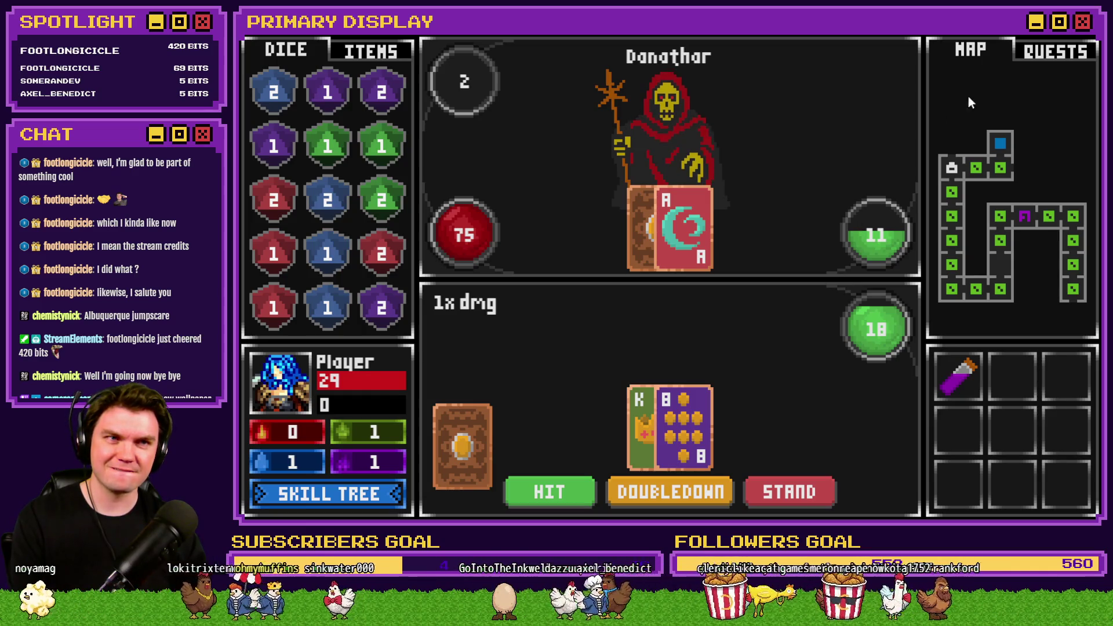
{"action": "key", "text": "alt+Tab"}
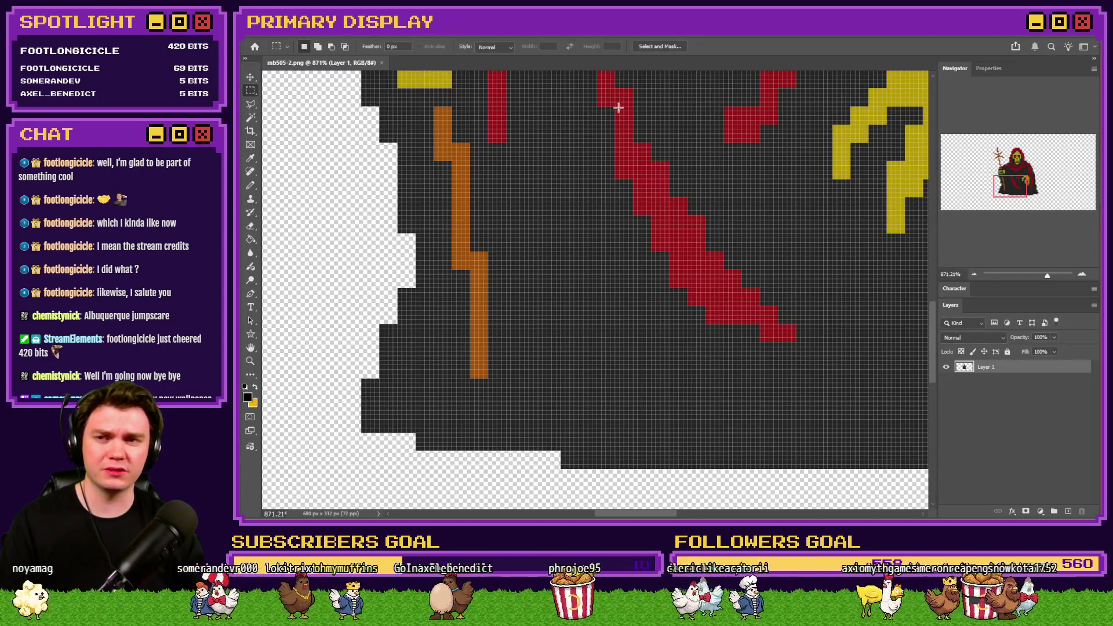
- Drag the four mb505 sprite PNGs from File Explorer into Photoshop and zoom in
{"action": "key", "text": "alt+Tab"}
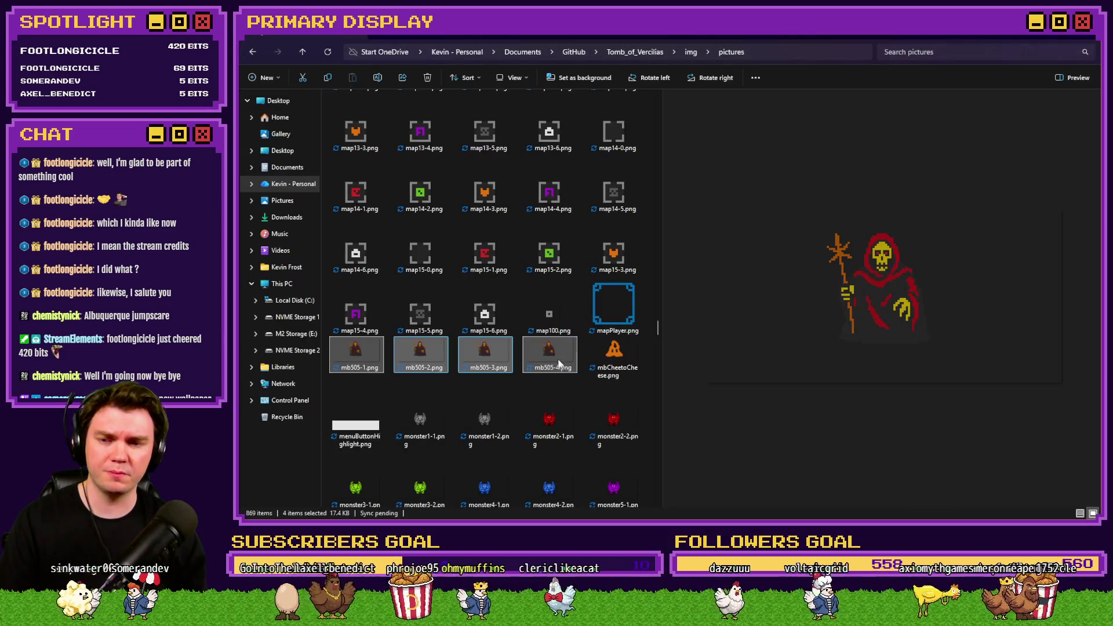
{"action": "mouse_move", "coordinate": [560, 363]}
{"action": "left_mouse_down"}
{"action": "mouse_move", "coordinate": [583, 345]}
{"action": "mouse_move", "coordinate": [852, 498]}
{"action": "mouse_move", "coordinate": [667, 53]}
{"action": "mouse_move", "coordinate": [649, 73]}
{"action": "left_mouse_up"}
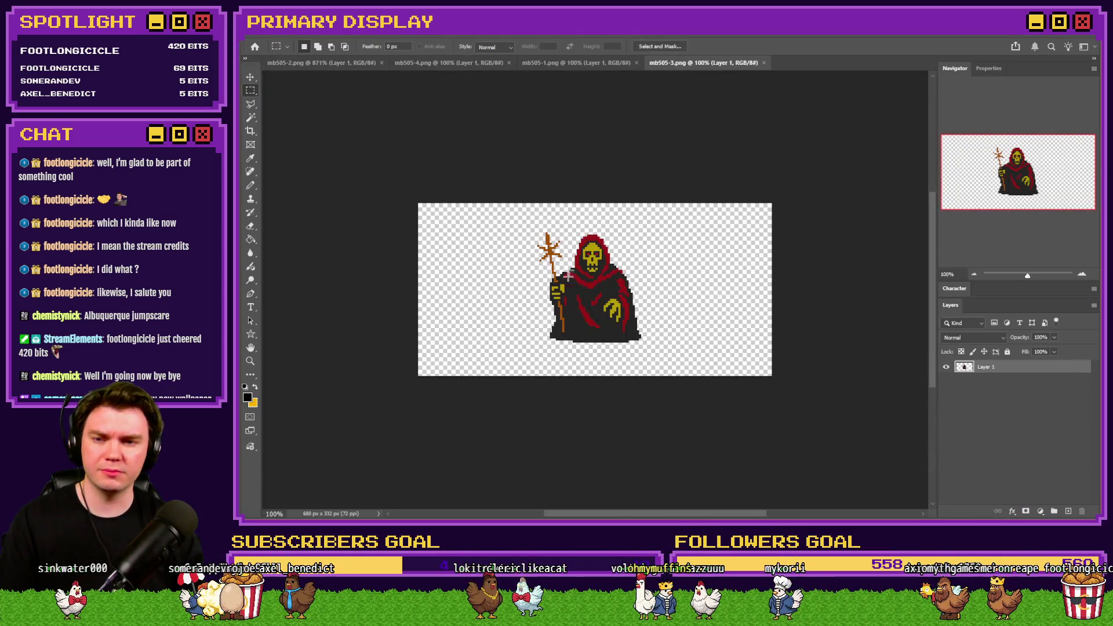
{"action": "scroll", "coordinate": [568, 277], "scroll_direction": "up", "scroll_amount": 10}
{"action": "scroll", "coordinate": [629, 298], "scroll_direction": "up", "scroll_amount": 2}
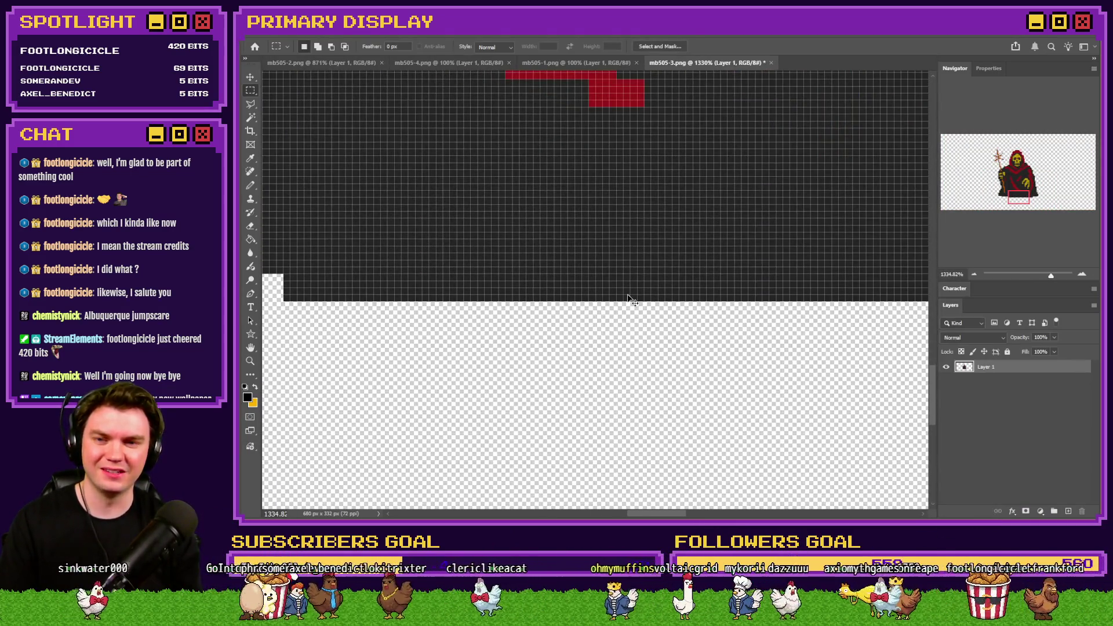
{"action": "scroll", "coordinate": [627, 299], "scroll_direction": "up", "scroll_amount": 1}
- Save the edited mb505-1 sprite and inspect the mb505-4 and mb505-2 frames
{"action": "left_click", "coordinate": [562, 63]}
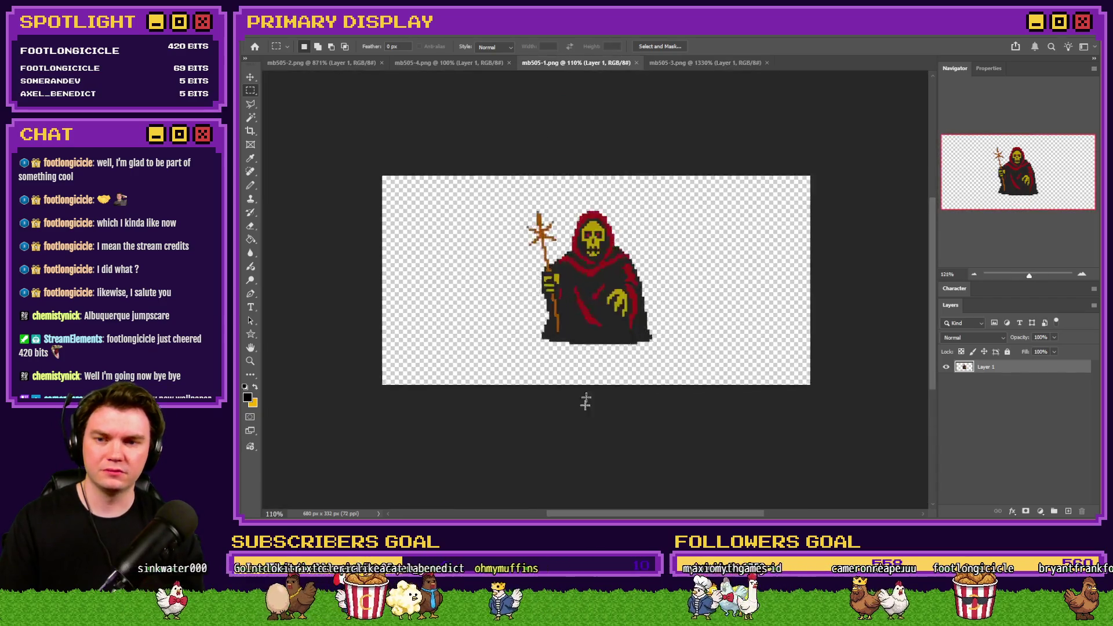
{"action": "scroll", "coordinate": [621, 406], "scroll_direction": "up", "scroll_amount": 9}
{"action": "scroll", "coordinate": [620, 410], "scroll_direction": "up", "scroll_amount": 5}
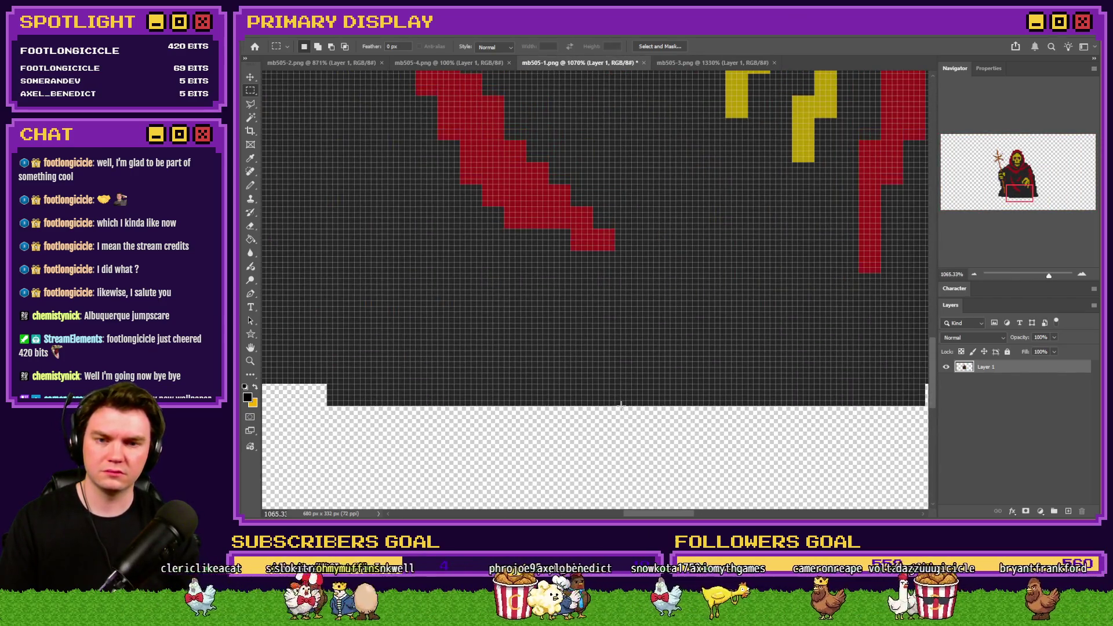
{"action": "key", "text": "ctrl+s"}
{"action": "left_click", "coordinate": [481, 70]}
{"action": "scroll", "coordinate": [609, 324], "scroll_direction": "up", "scroll_amount": 10}
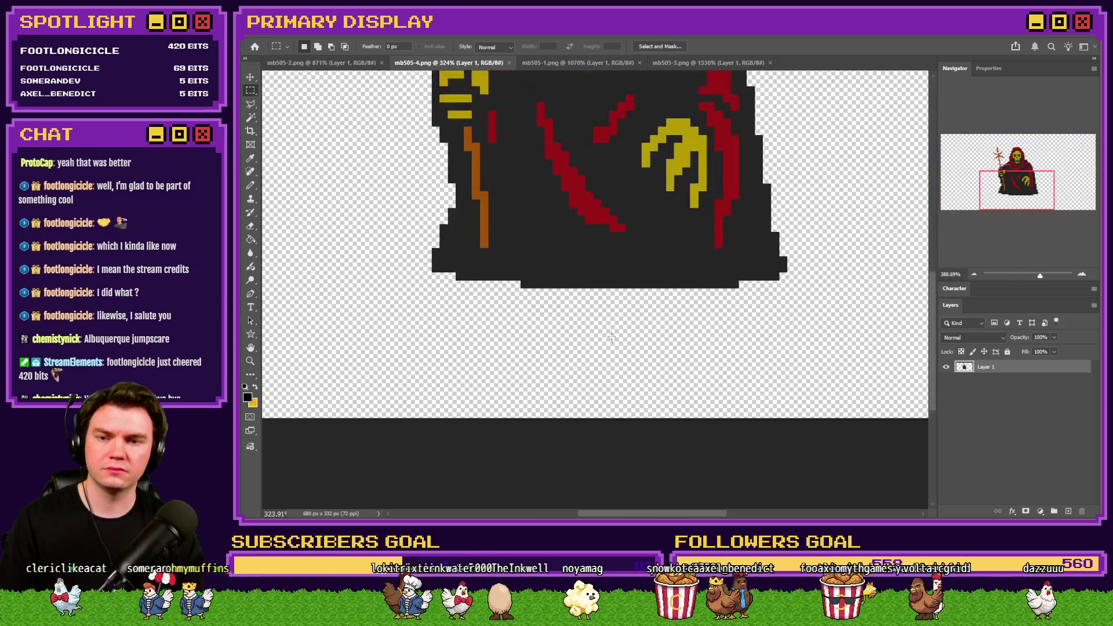
{"action": "scroll", "coordinate": [616, 291], "scroll_direction": "up", "scroll_amount": 3}
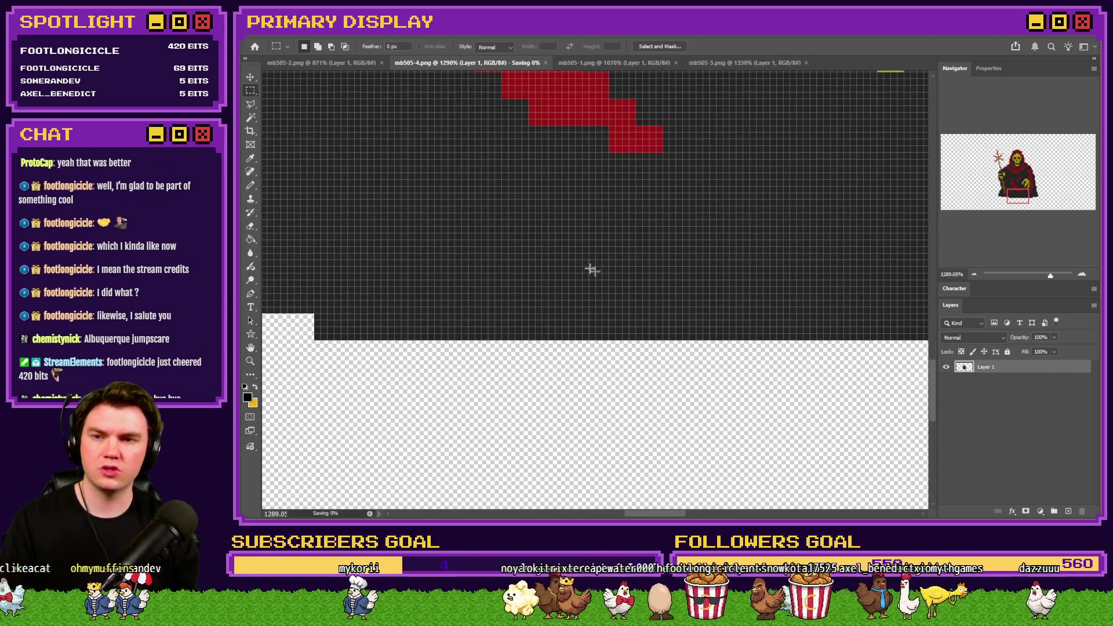
{"action": "left_click", "coordinate": [323, 63]}
{"action": "scroll", "coordinate": [676, 445], "scroll_direction": "down", "scroll_amount": 5}
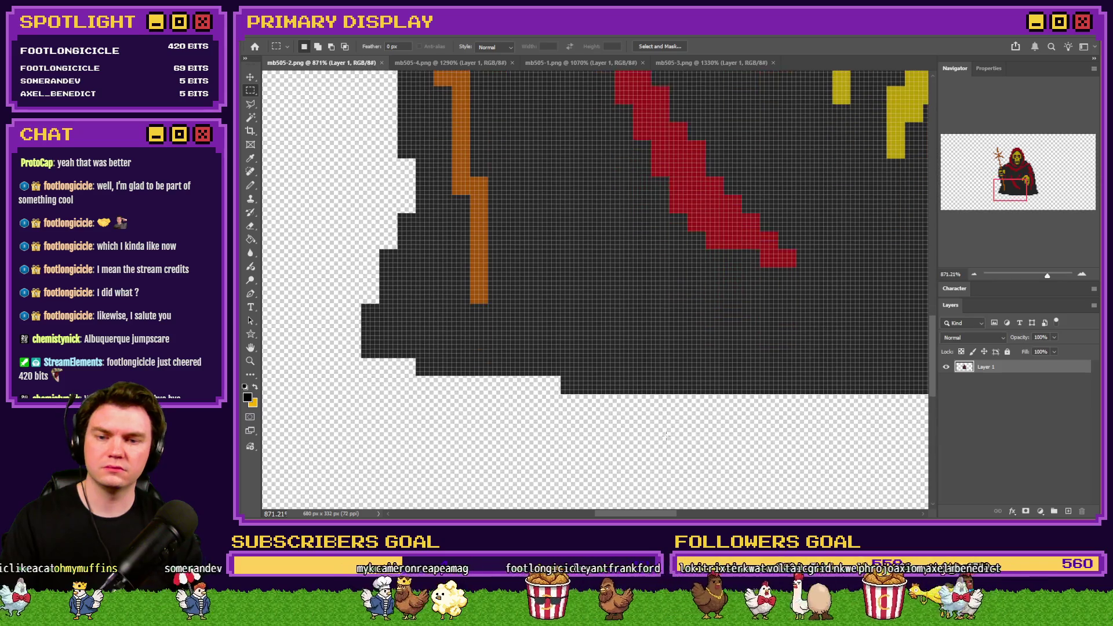
{"action": "scroll", "coordinate": [670, 439], "scroll_direction": "up", "scroll_amount": 4}
{"action": "key", "text": "alt+Tab"}
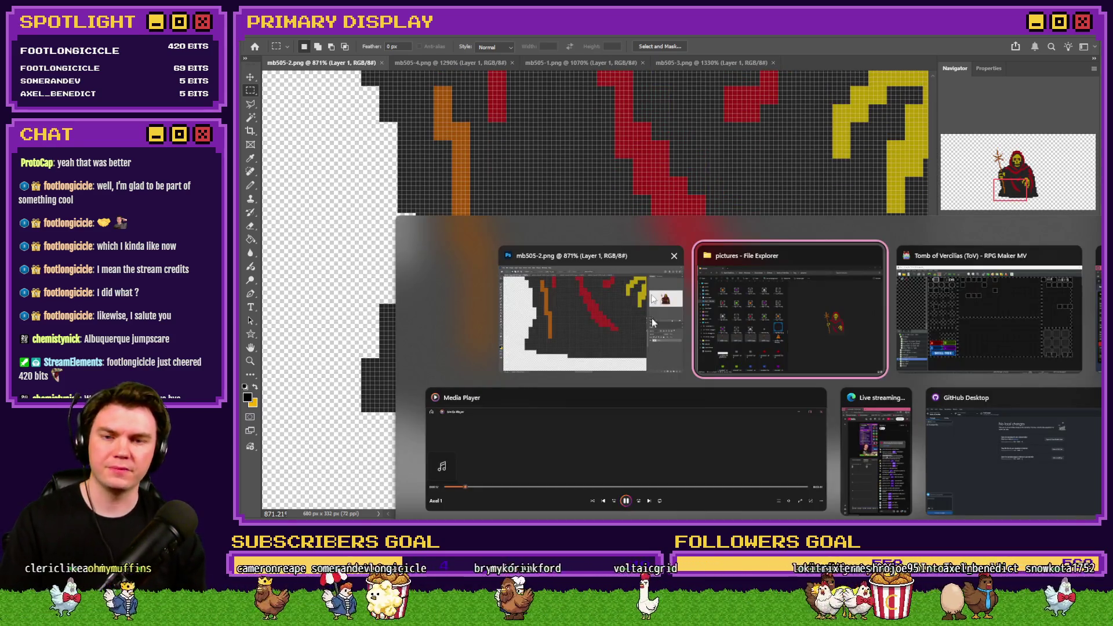
{"action": "key", "text": "alt+Tab"}
{"action": "key", "text": "alt+Tab"}
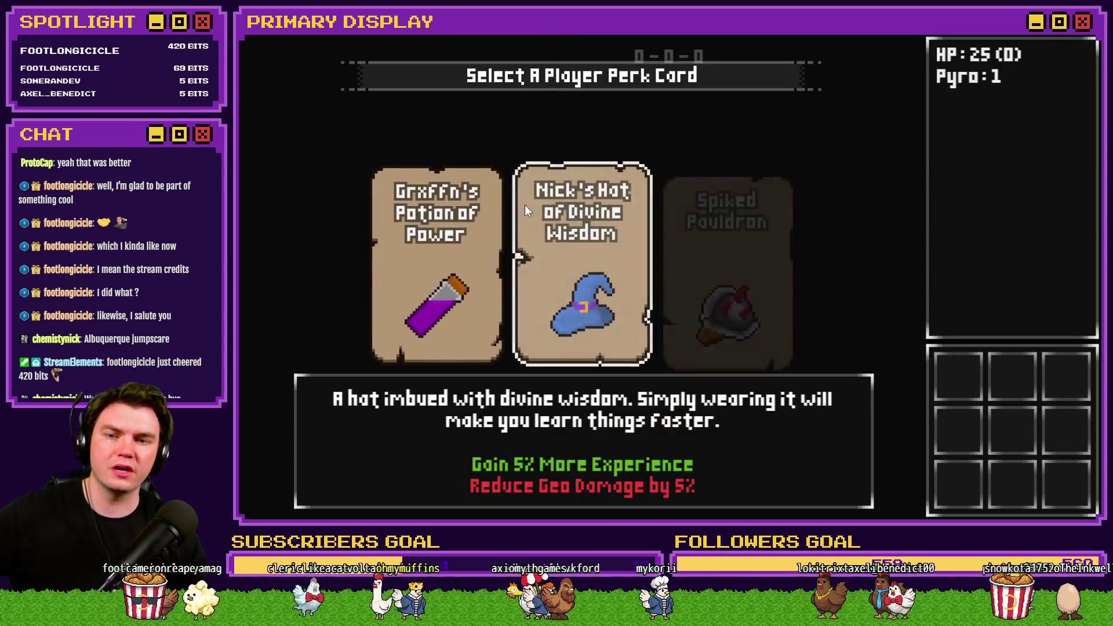
- Replay with the Spiked Pauldron perk up to the Danathar battle, then quit the playtest
{"action": "left_click", "coordinate": [725, 225]}
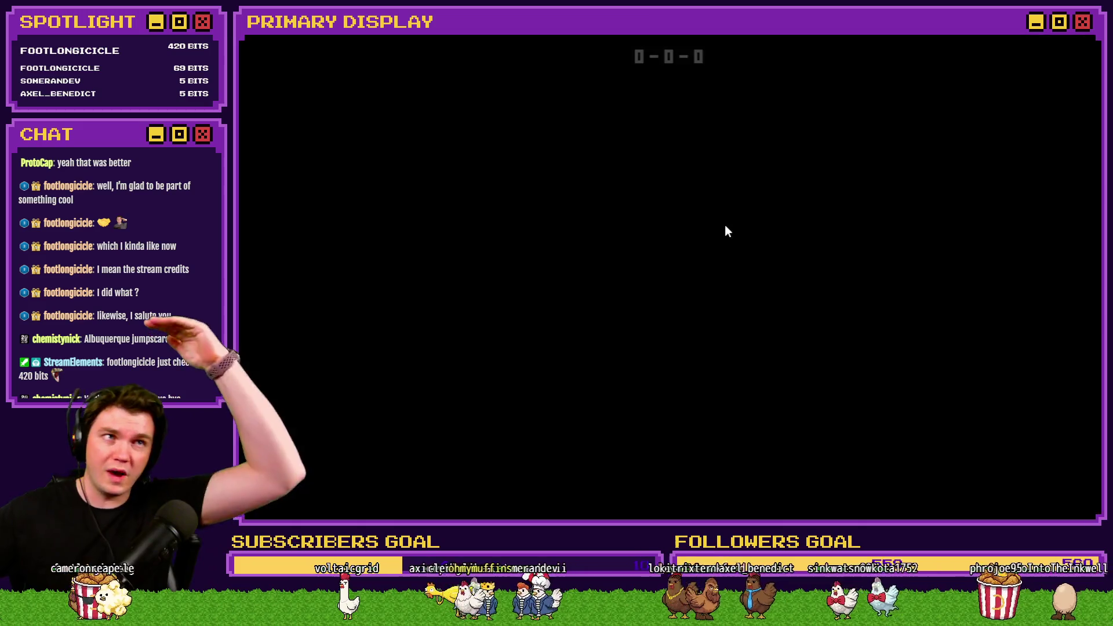
{"action": "left_click", "coordinate": [734, 231]}
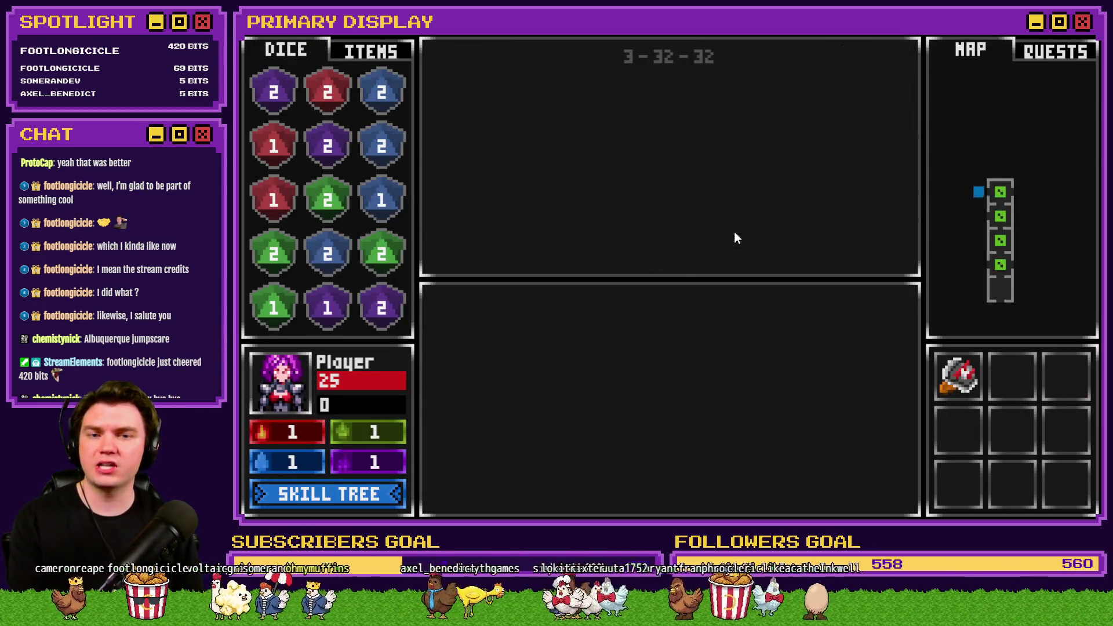
{"action": "left_click", "coordinate": [703, 418]}
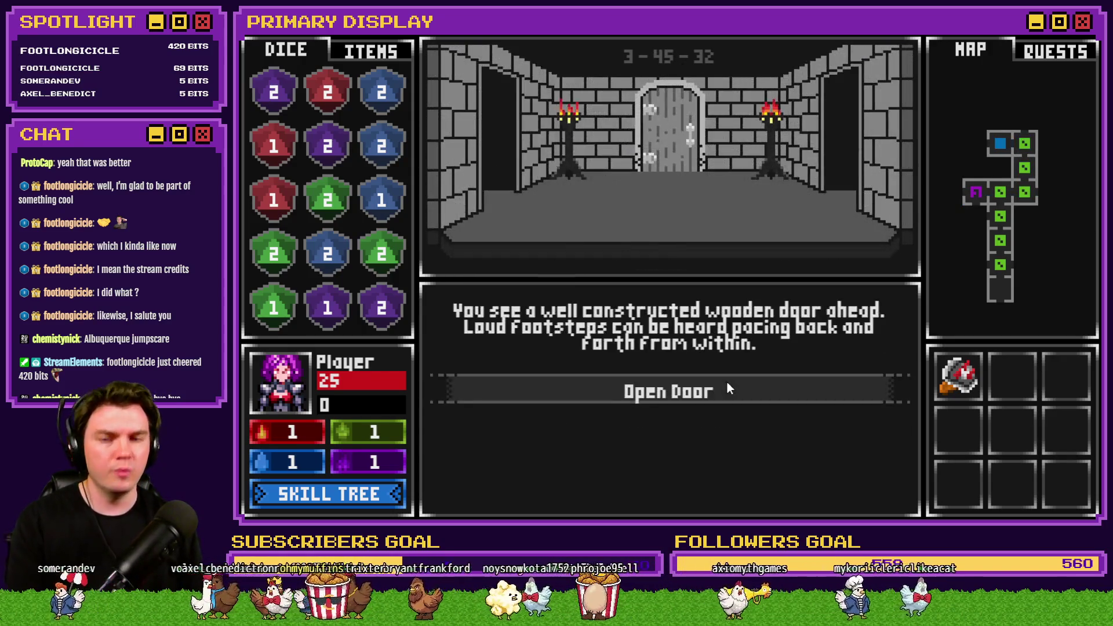
{"action": "left_click", "coordinate": [728, 385]}
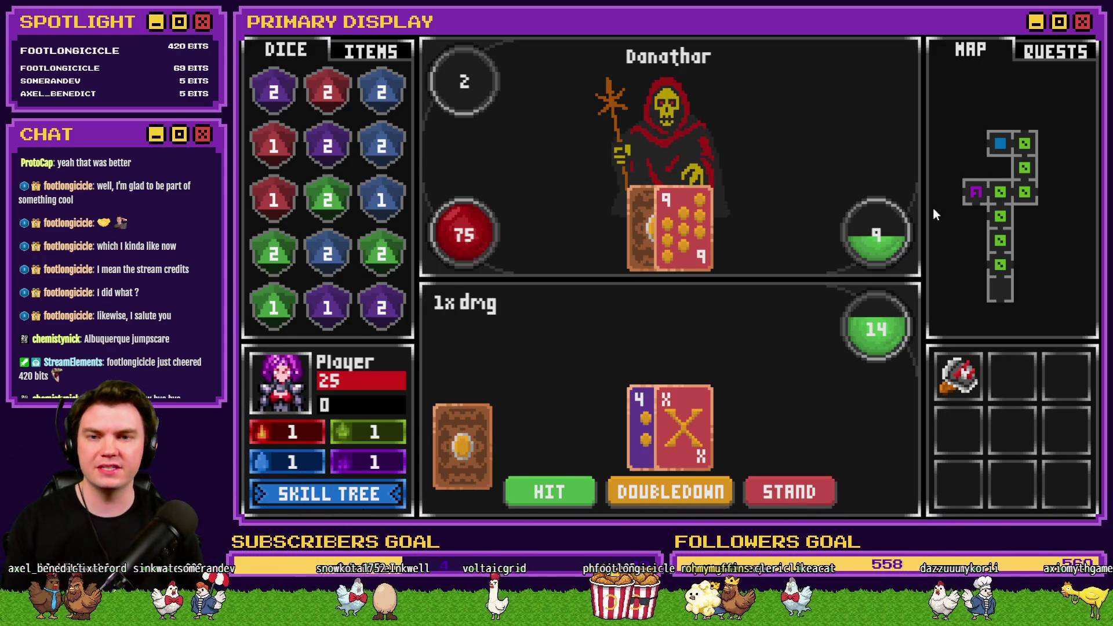
{"action": "key", "text": "alt+F4"}
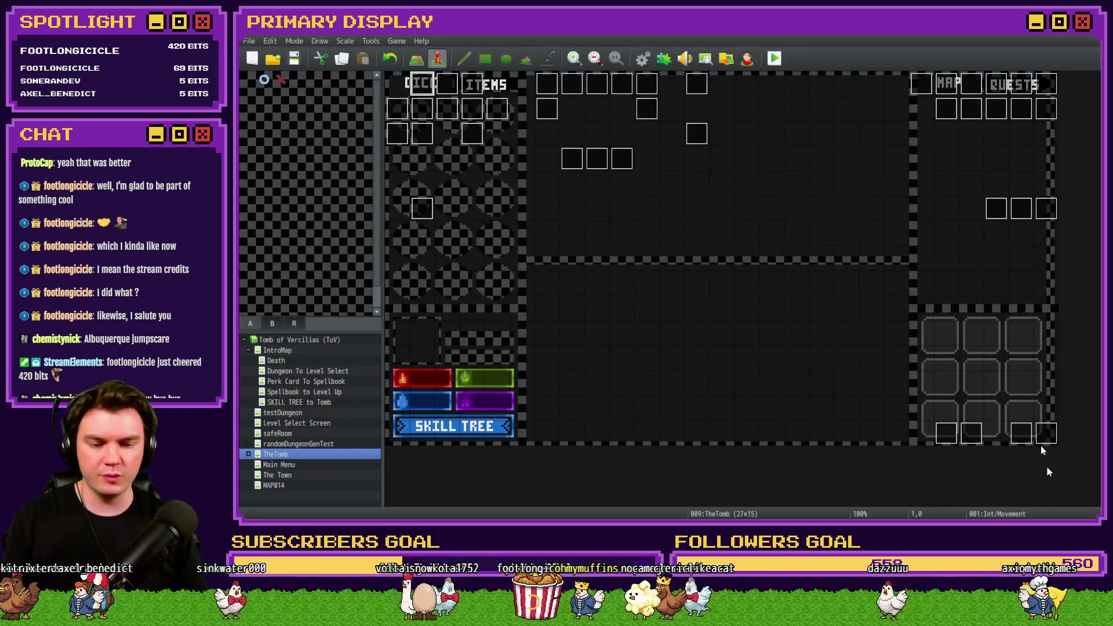
- Preview room0.png and the corridor-with-door image, then open room0.png in Photoshop
{"action": "key", "text": "alt+Tab"}
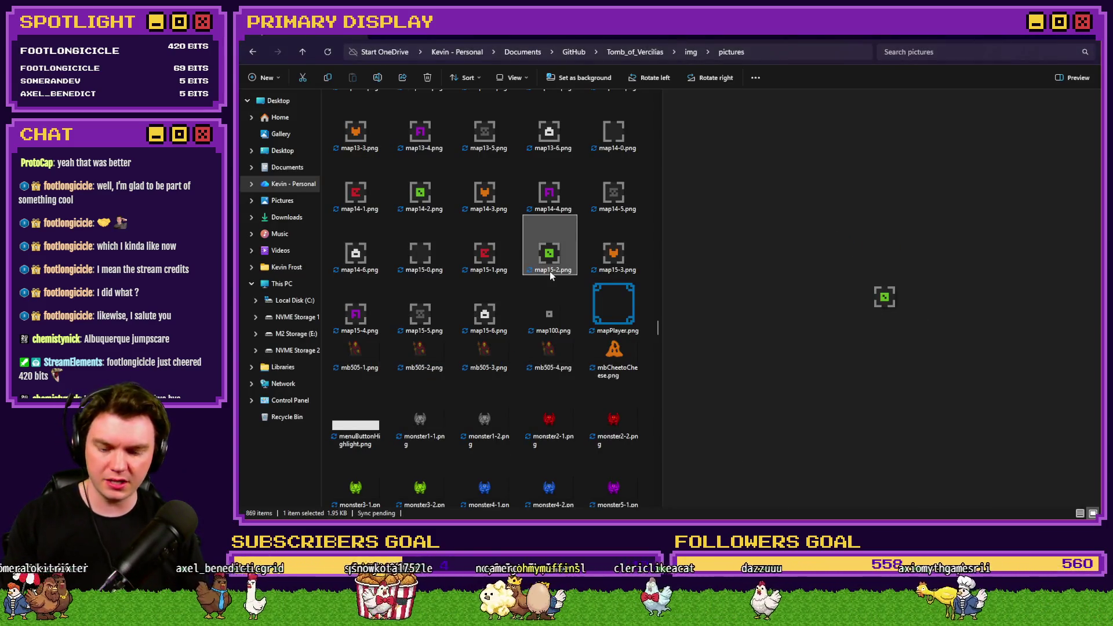
{"action": "type", "text": "ring"}
{"action": "left_click", "coordinate": [549, 139]}
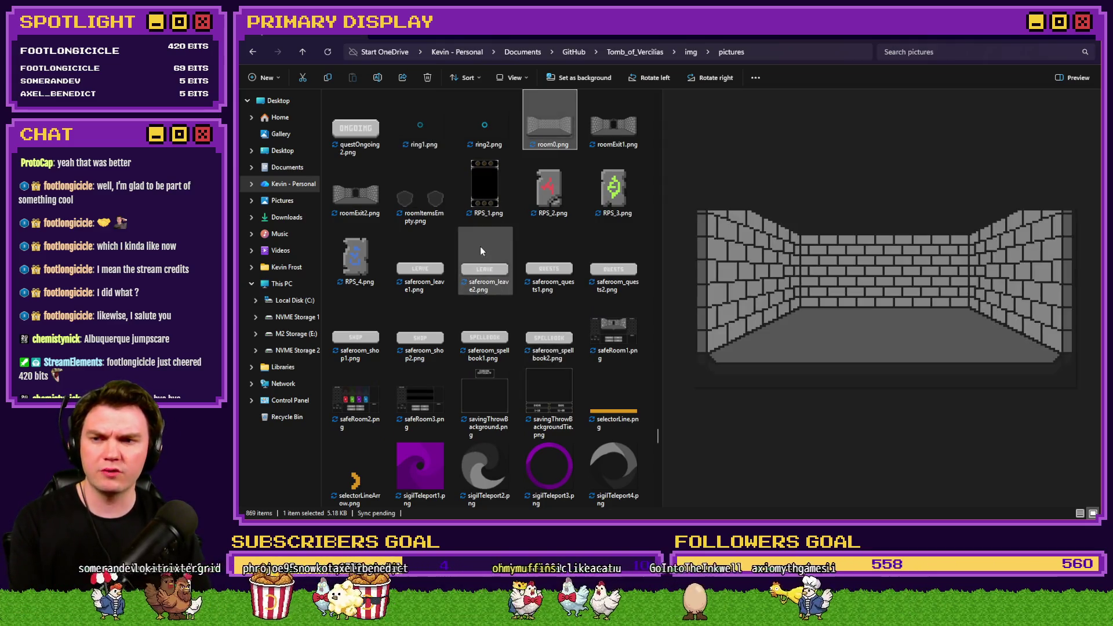
{"action": "left_click", "coordinate": [601, 128]}
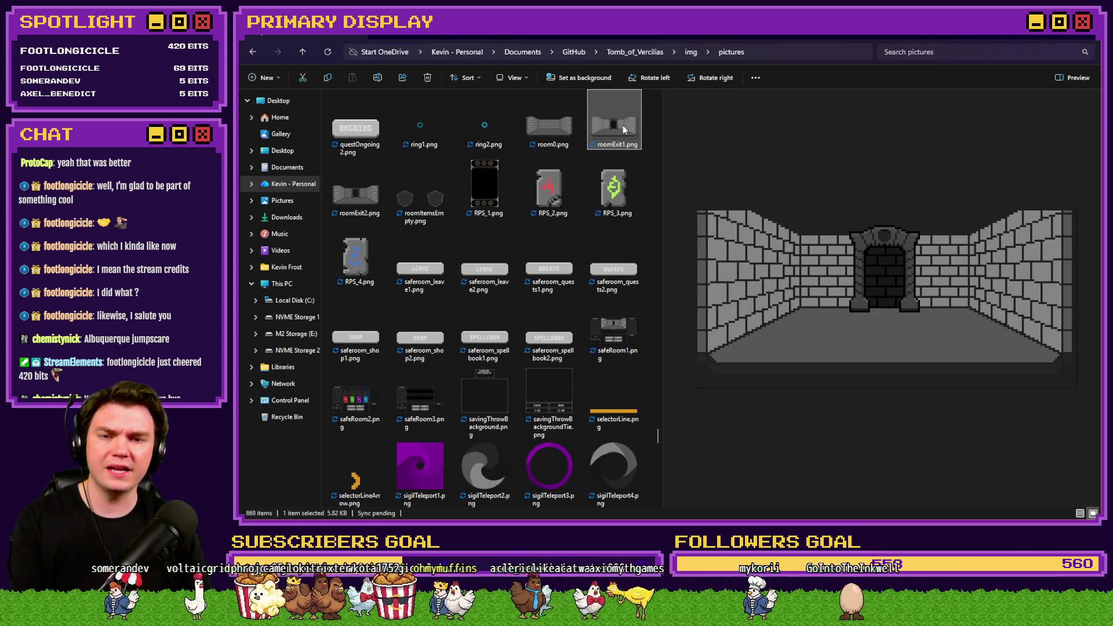
{"action": "key", "text": "Left"}
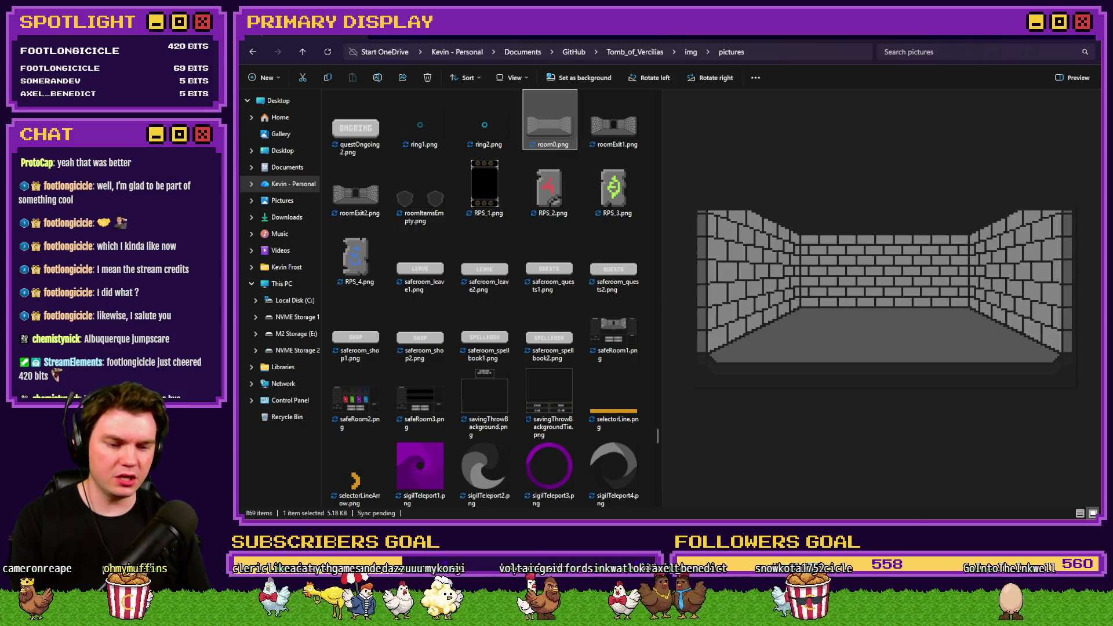
{"action": "key", "text": "Return"}
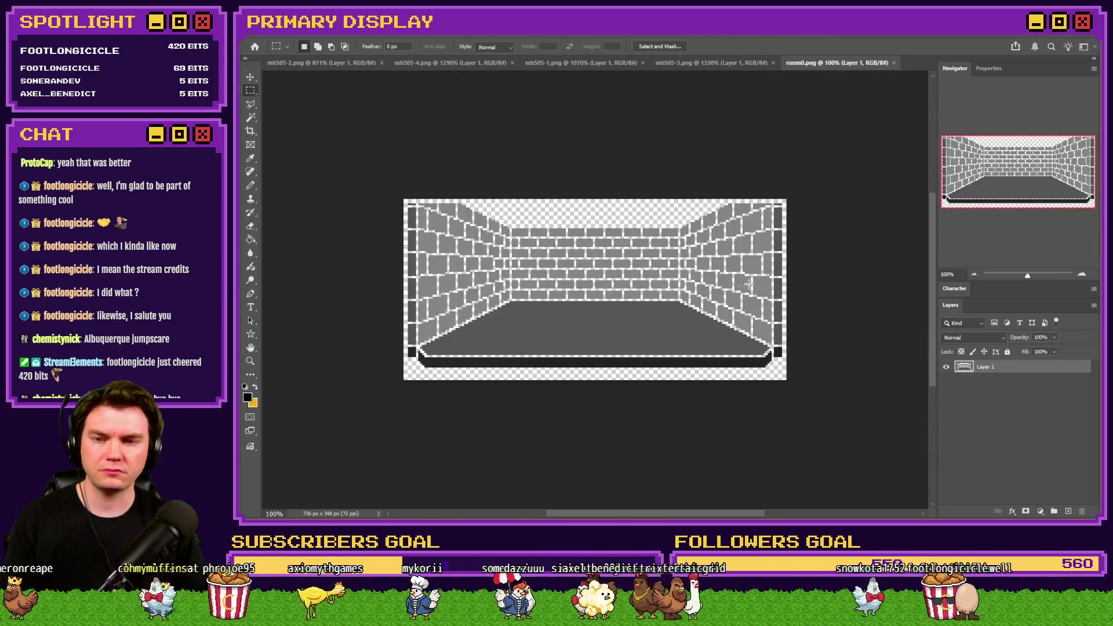
- Select the brick walls and dark left-edge column with the non-contiguous Magic Wand and delete them
{"action": "left_click", "coordinate": [250, 117]}
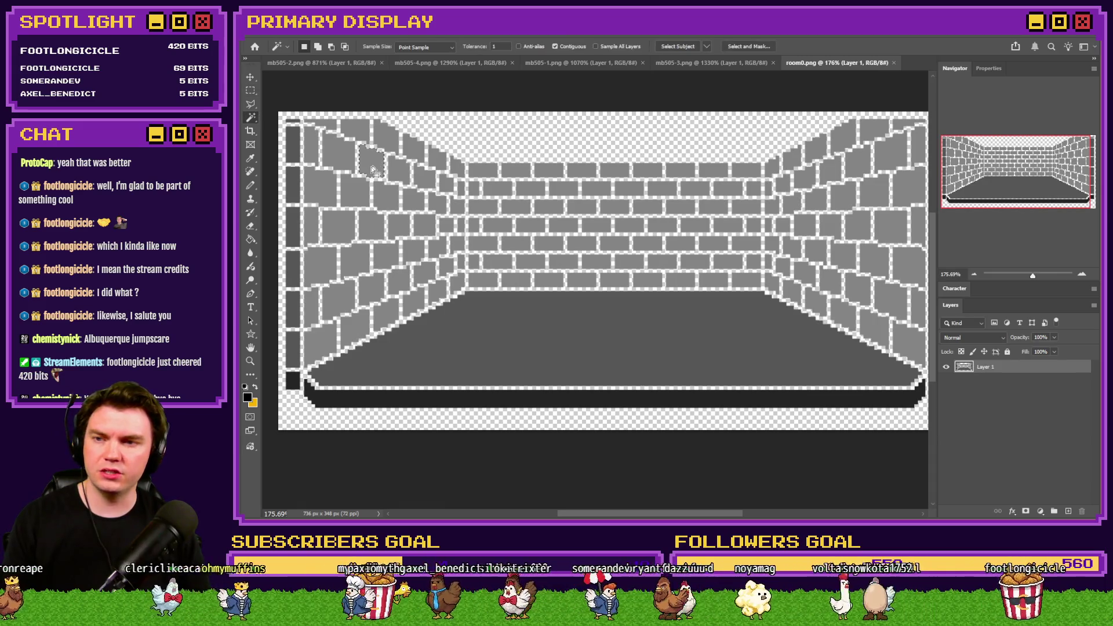
{"action": "left_click", "coordinate": [555, 46]}
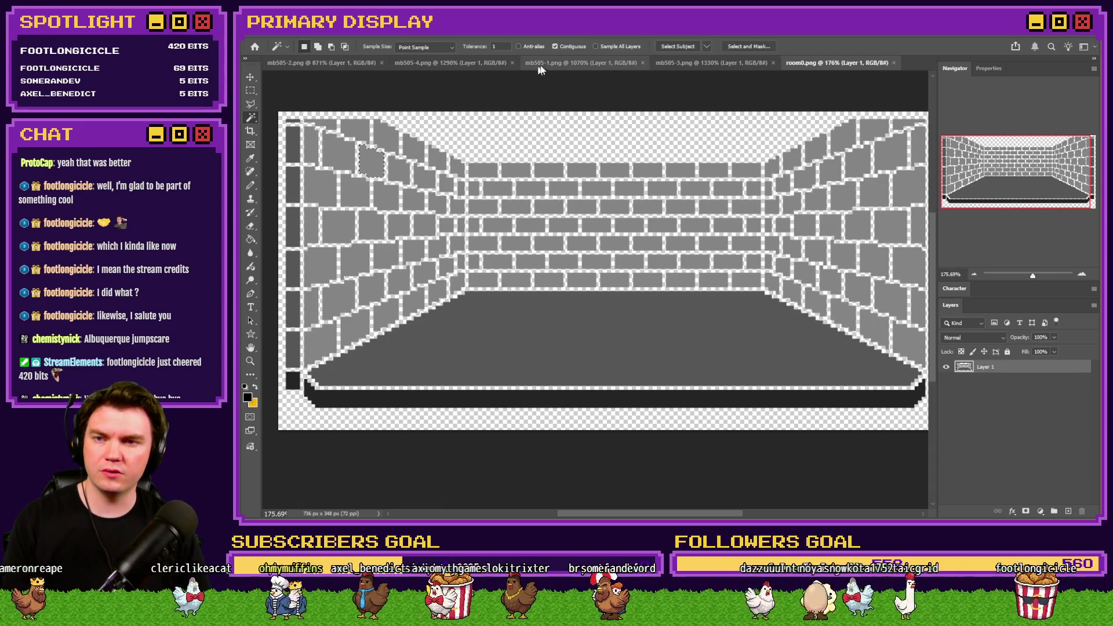
{"action": "left_click", "coordinate": [497, 193]}
{"action": "left_click", "coordinate": [297, 150], "text": "shift"}
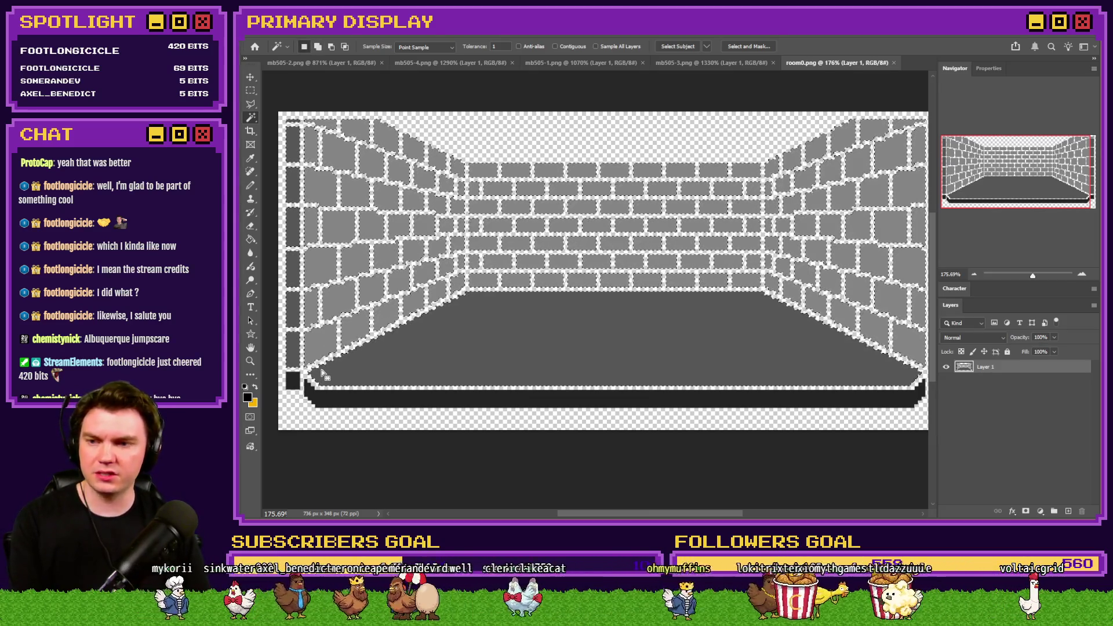
{"action": "left_click", "coordinate": [554, 46]}
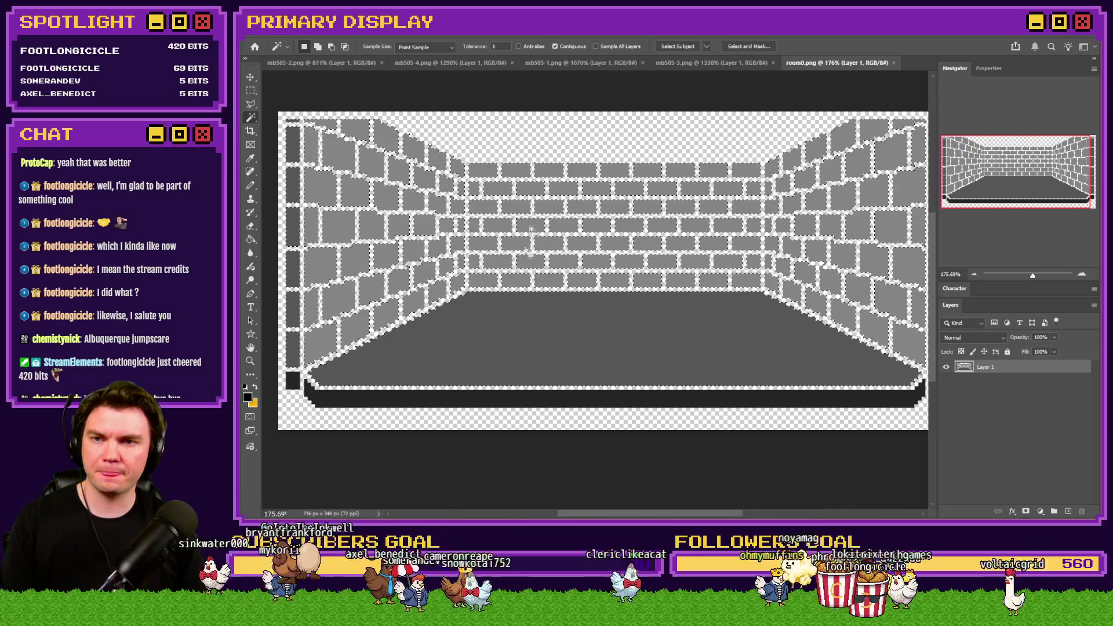
{"action": "key", "text": "Delete"}
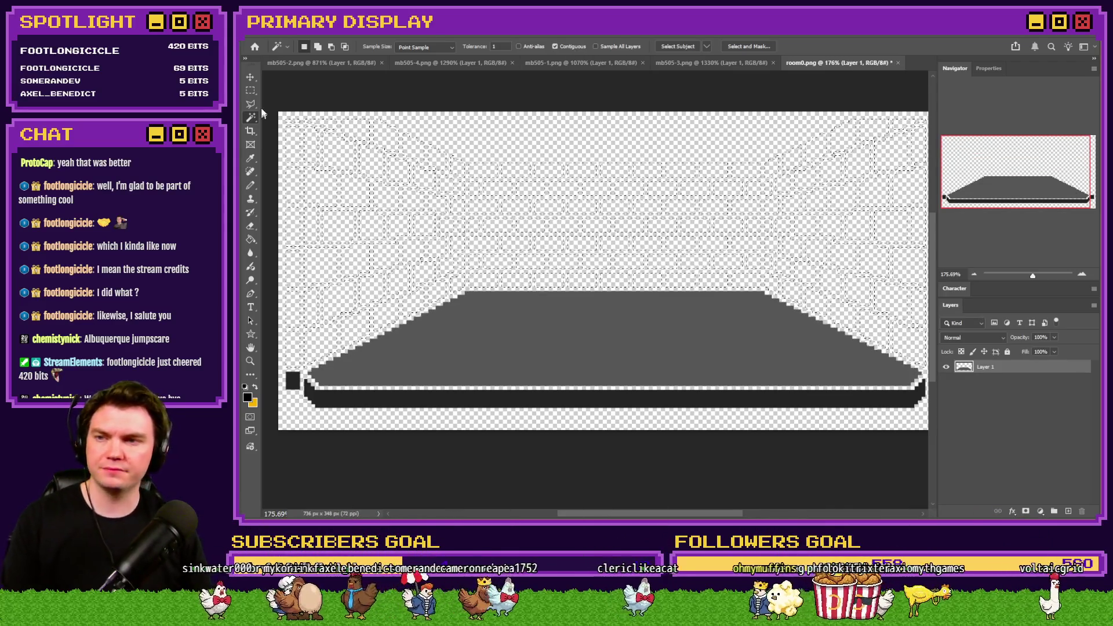
- Deselect and start saving the floor-only room0 image as a PNG copy
{"action": "left_click", "coordinate": [250, 91]}
{"action": "left_click", "coordinate": [284, 93]}
{"action": "scroll", "coordinate": [384, 308], "scroll_direction": "down", "scroll_amount": 2}
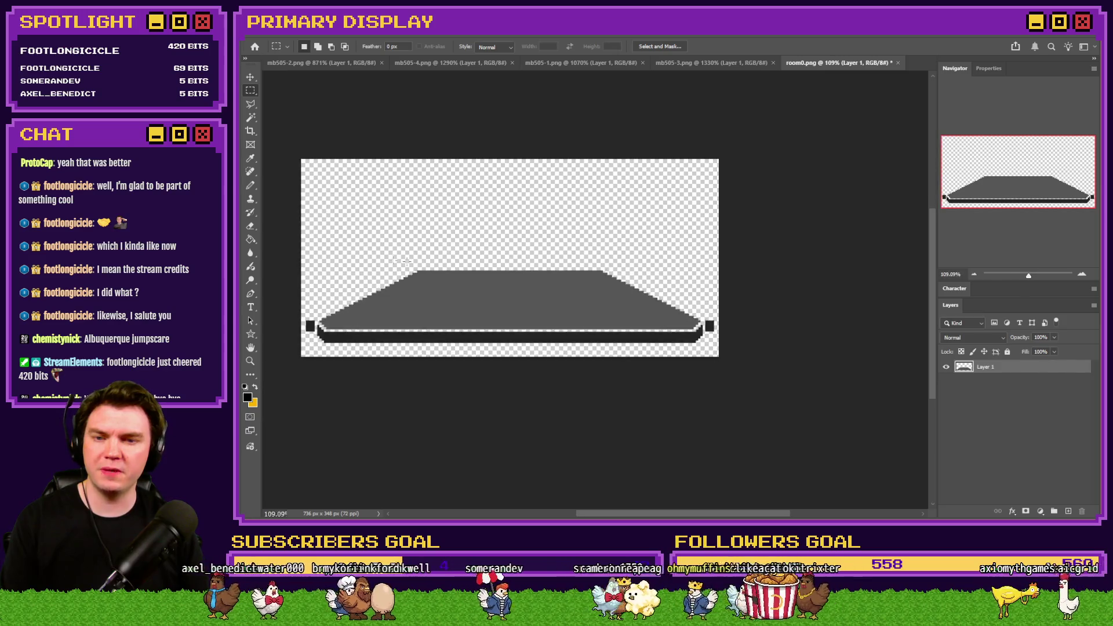
{"action": "scroll", "coordinate": [384, 309], "scroll_direction": "up", "scroll_amount": 2}
{"action": "left_click", "coordinate": [250, 118]}
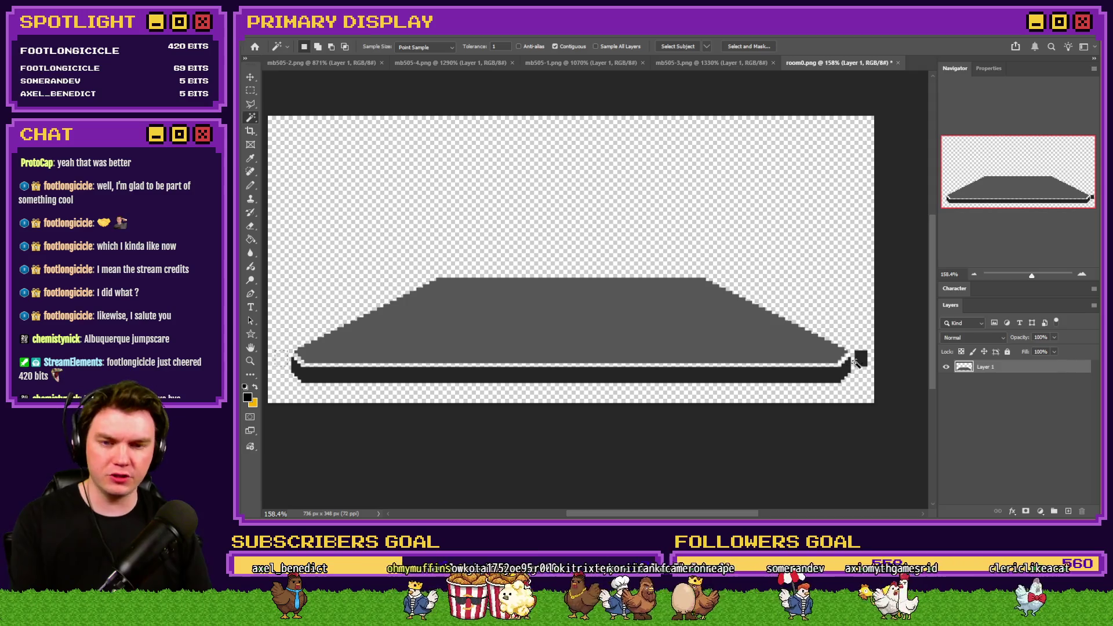
{"action": "left_click", "coordinate": [251, 91]}
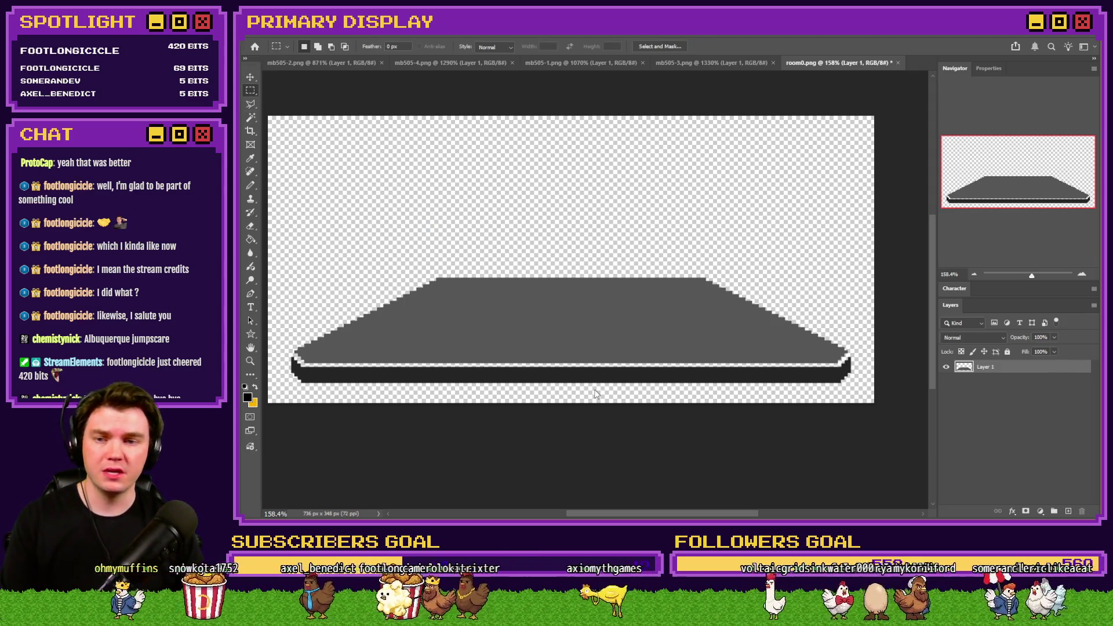
{"action": "key", "text": "ctrl+shift+s"}
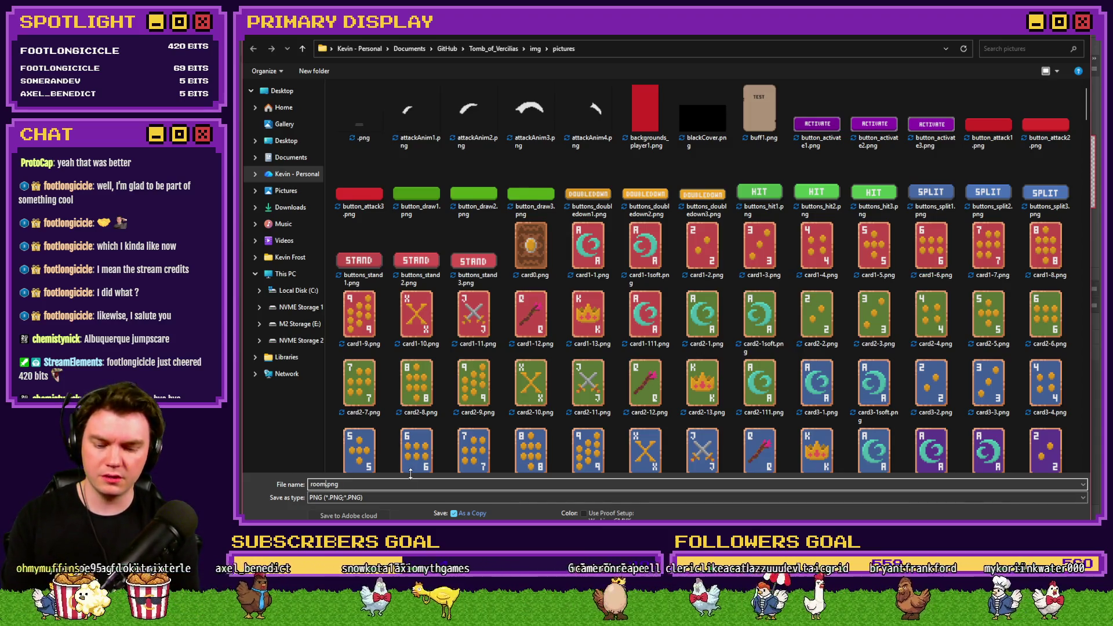
- Save the floor-only image as a PNG copy, return to RPG Maker MV, and open the Int/Movement event
{"action": "key", "text": "Return"}
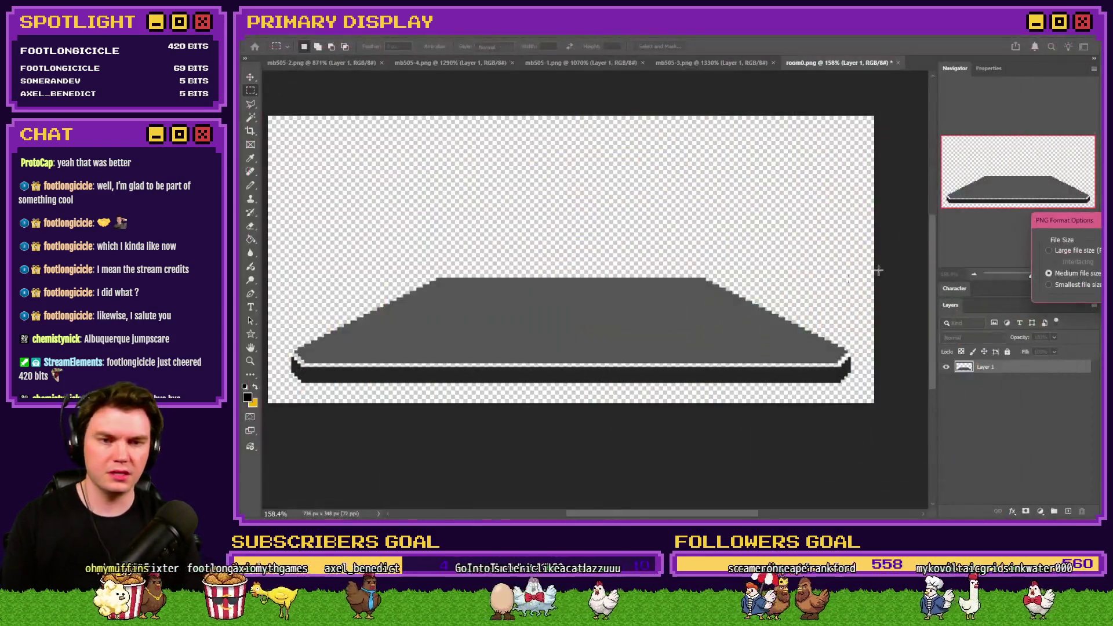
{"action": "key", "text": "Return"}
{"action": "key", "text": "alt+Tab"}
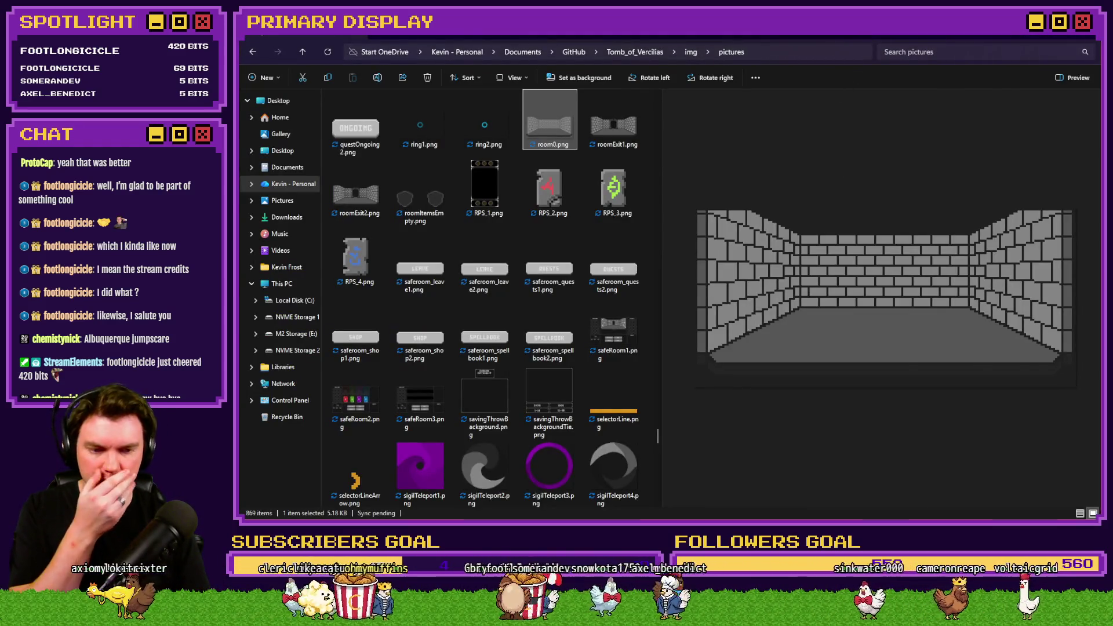
{"action": "key", "text": "alt+Tab"}
{"action": "double_click", "coordinate": [425, 88]}
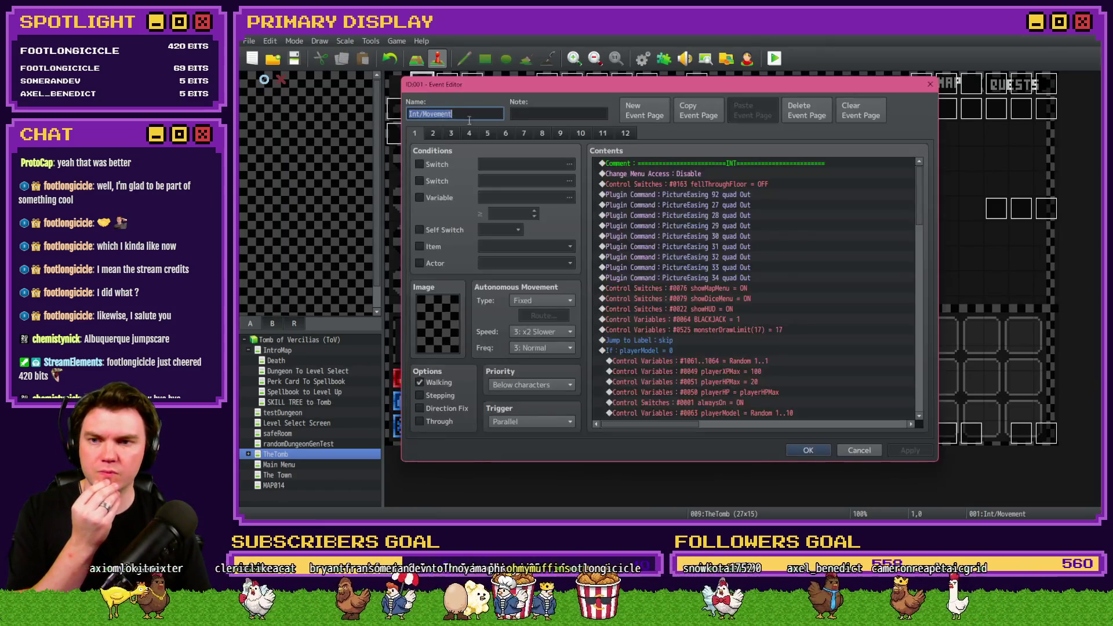
- Look over the Int/Movement event's second and third pages, then close the editor
{"action": "left_click", "coordinate": [433, 134]}
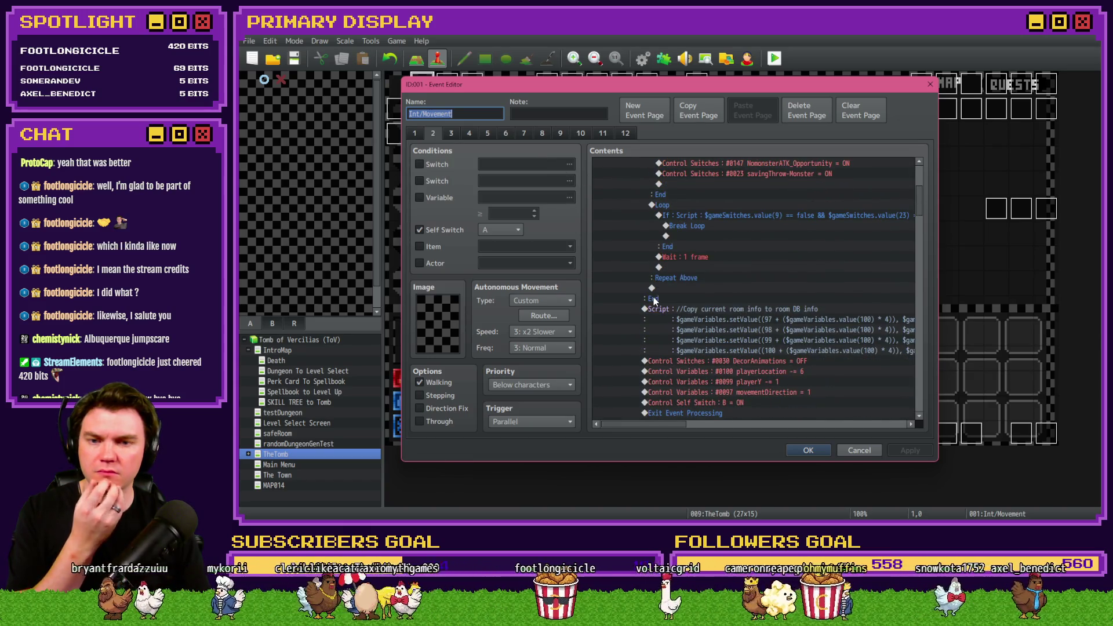
{"action": "scroll", "coordinate": [653, 298], "scroll_direction": "up", "scroll_amount": 2}
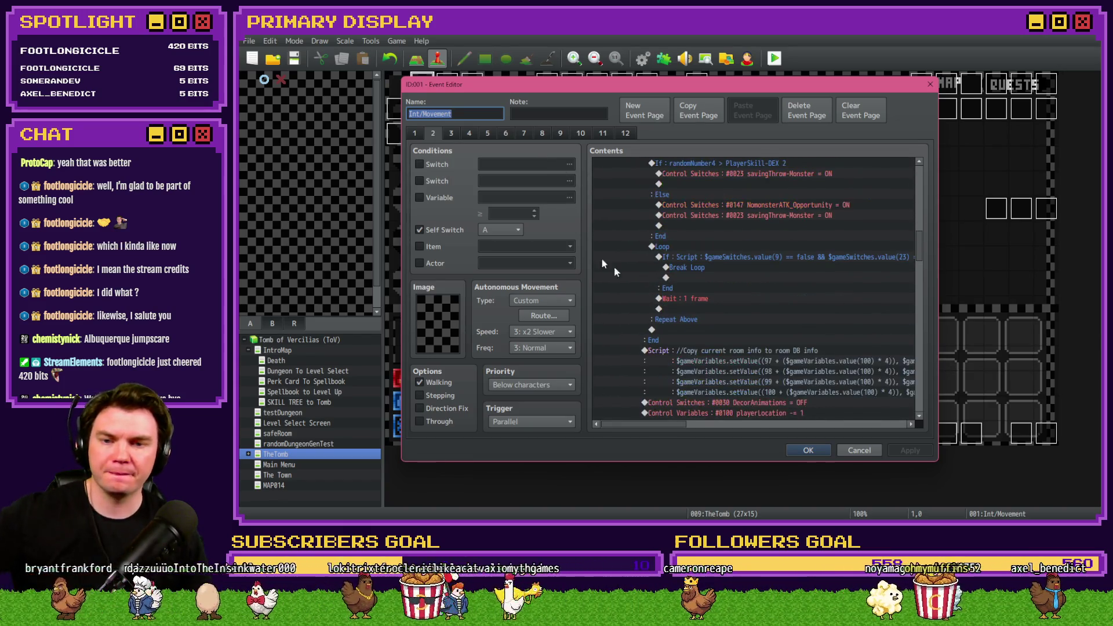
{"action": "left_click", "coordinate": [450, 134]}
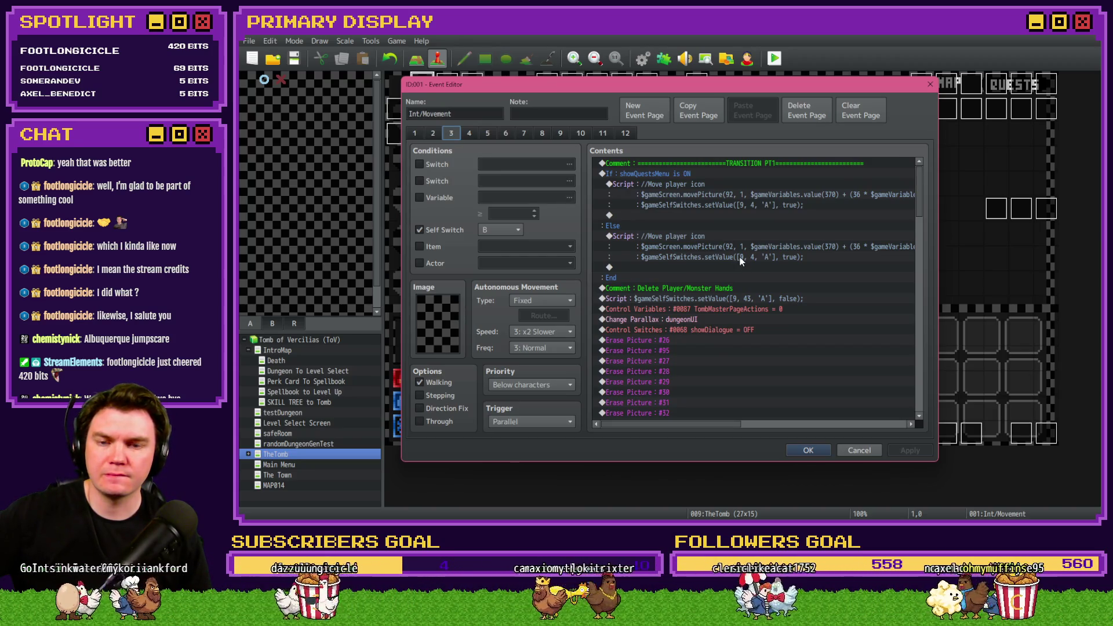
{"action": "scroll", "coordinate": [701, 349], "scroll_direction": "down", "scroll_amount": 10}
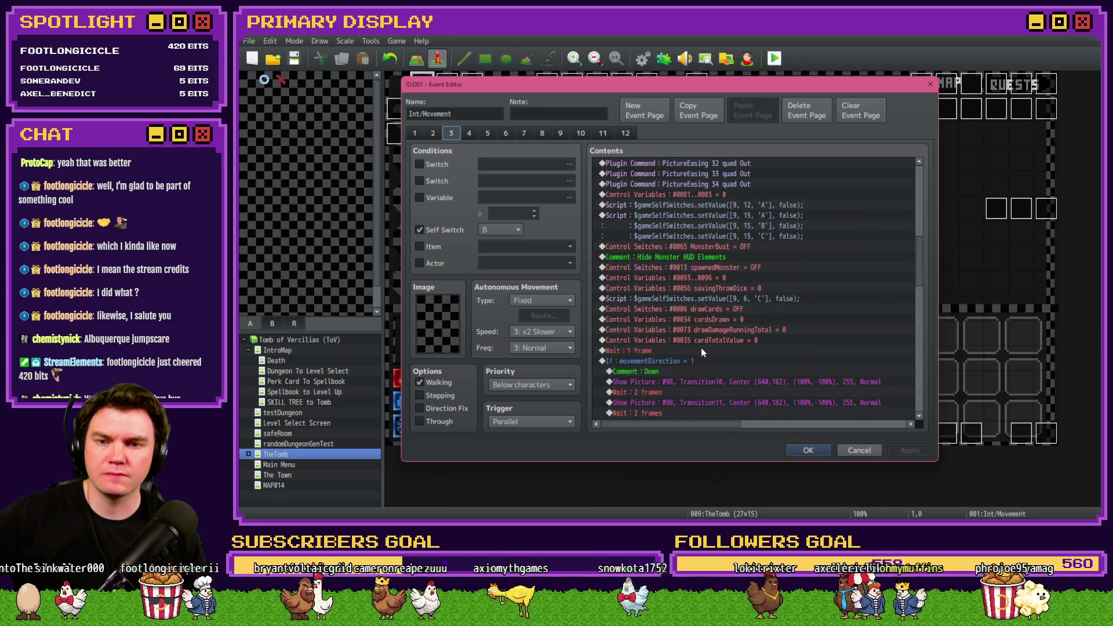
{"action": "scroll", "coordinate": [701, 349], "scroll_direction": "down", "scroll_amount": 10}
{"action": "key", "text": "Escape"}
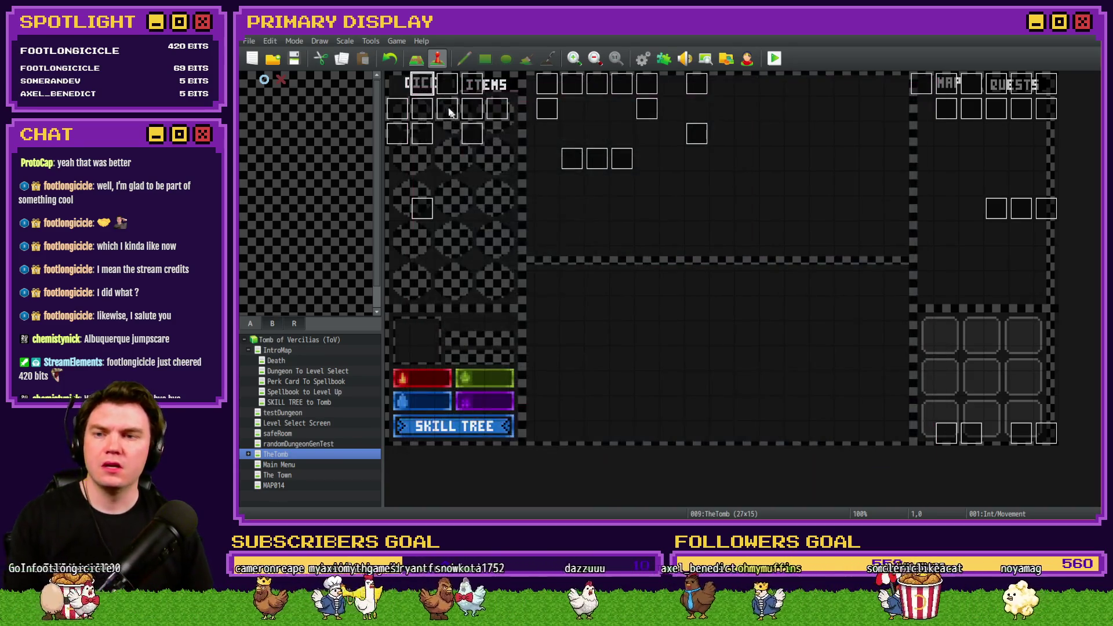
- Reopen Int/Movement, inspect page 1's dungeonUI and face picture commands, then review page 2 and close it
{"action": "double_click", "coordinate": [422, 87]}
{"action": "scroll", "coordinate": [733, 271], "scroll_direction": "down", "scroll_amount": 10}
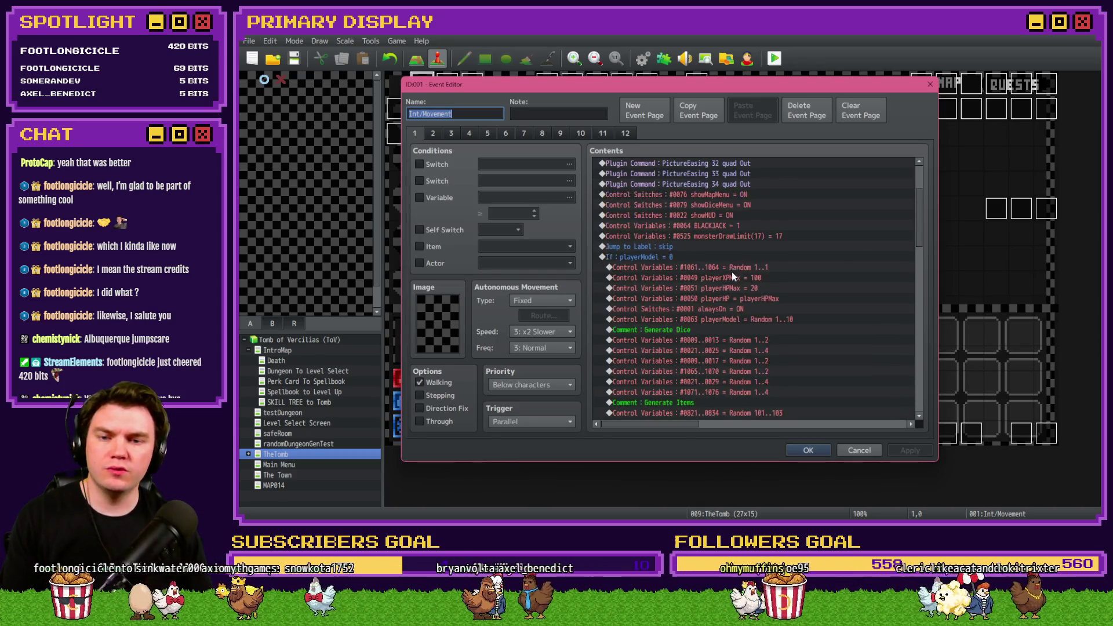
{"action": "left_click", "coordinate": [721, 290]}
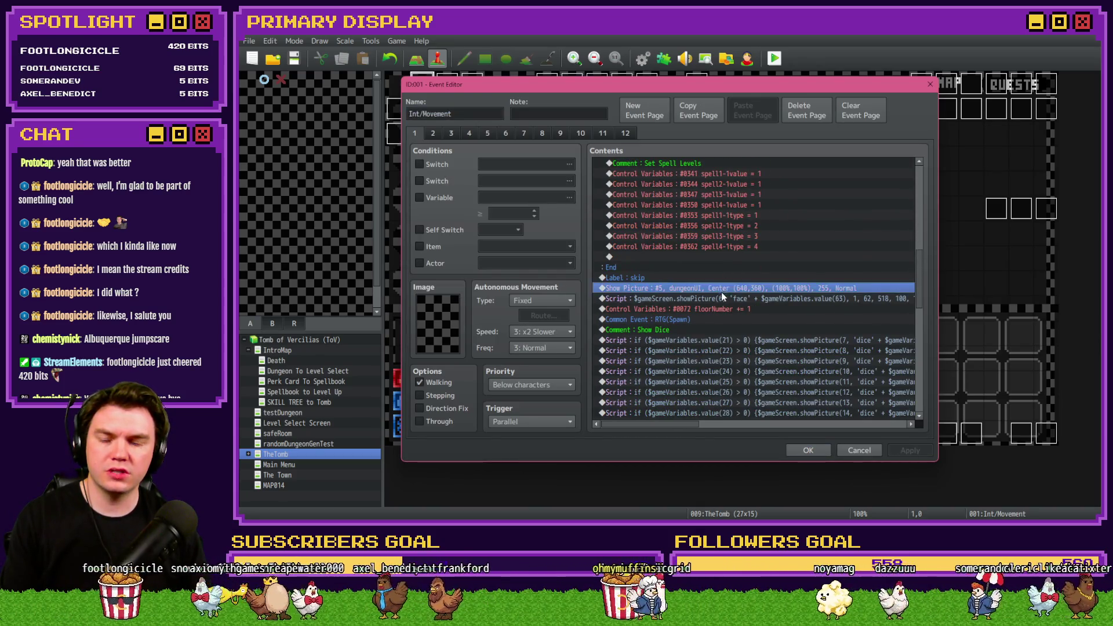
{"action": "left_click", "coordinate": [739, 300]}
{"action": "scroll", "coordinate": [739, 303], "scroll_direction": "down", "scroll_amount": 15}
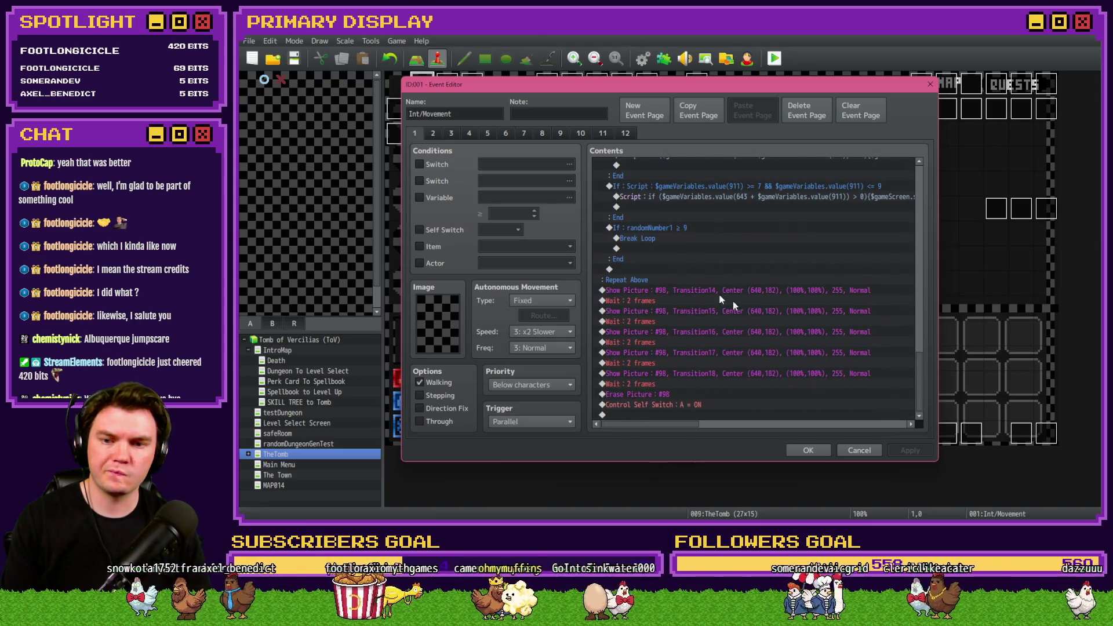
{"action": "scroll", "coordinate": [695, 299], "scroll_direction": "up", "scroll_amount": 1}
{"action": "scroll", "coordinate": [695, 299], "scroll_direction": "up", "scroll_amount": 3}
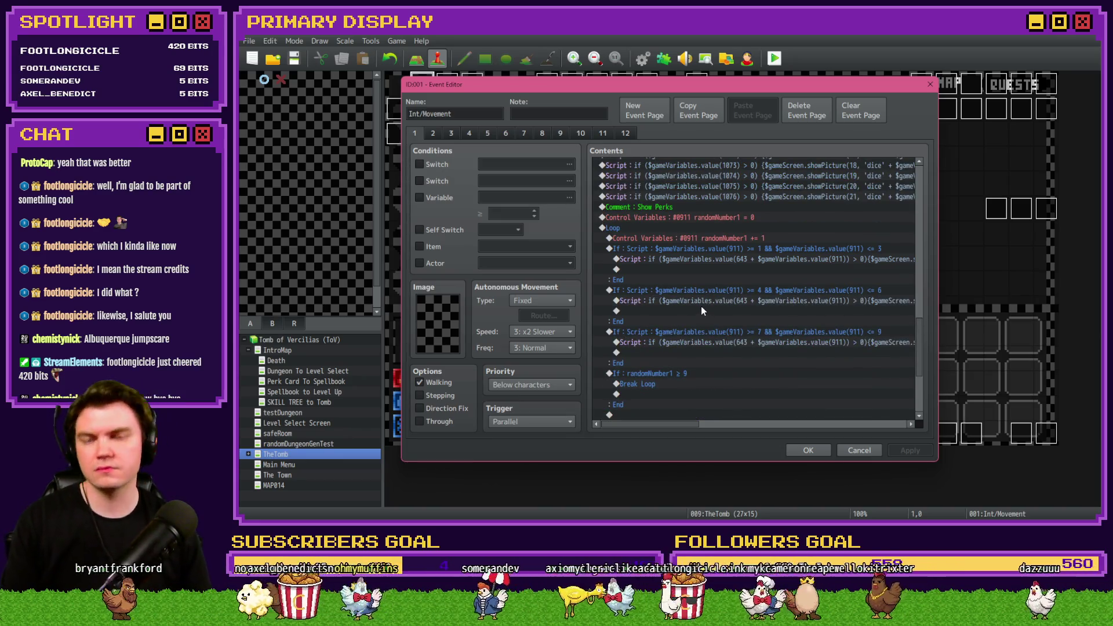
{"action": "left_click", "coordinate": [431, 133]}
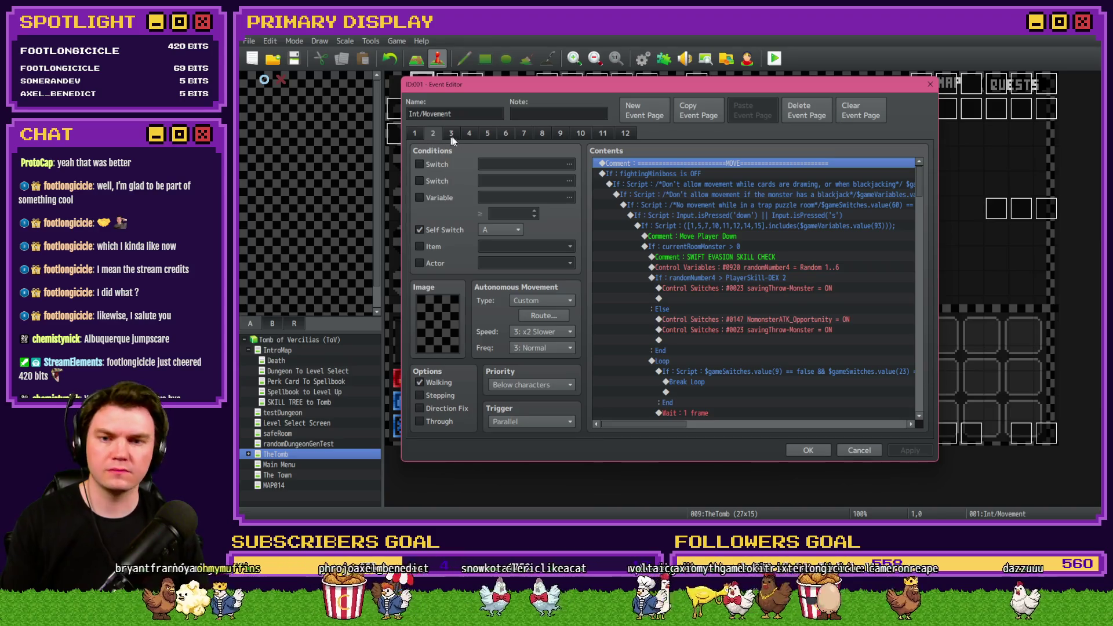
{"action": "scroll", "coordinate": [763, 280], "scroll_direction": "up", "scroll_amount": 3}
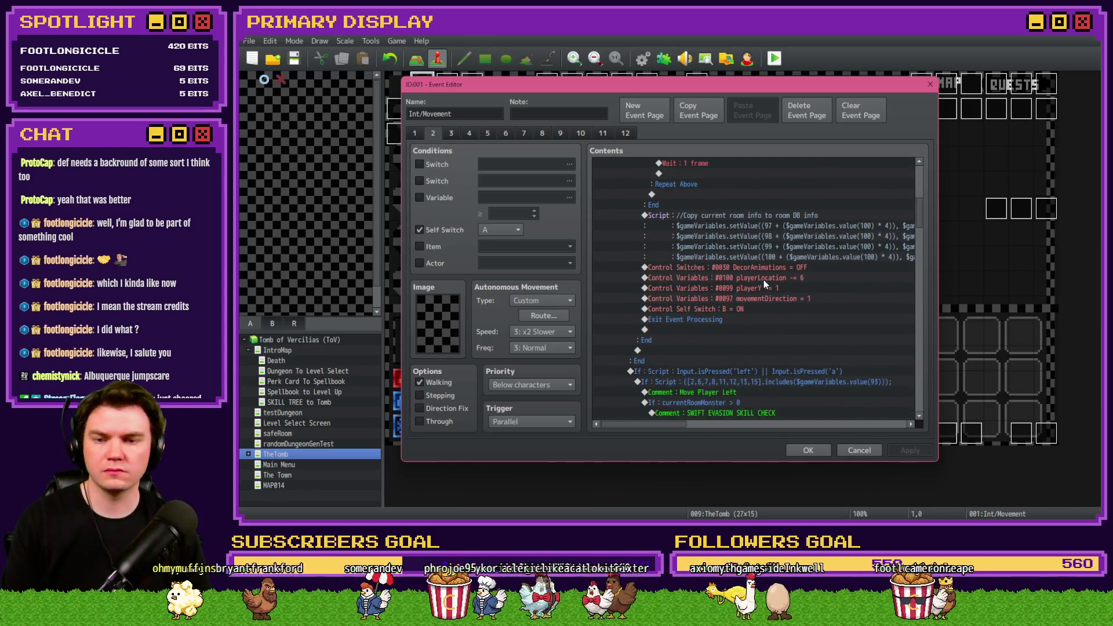
{"action": "key", "text": "Escape"}
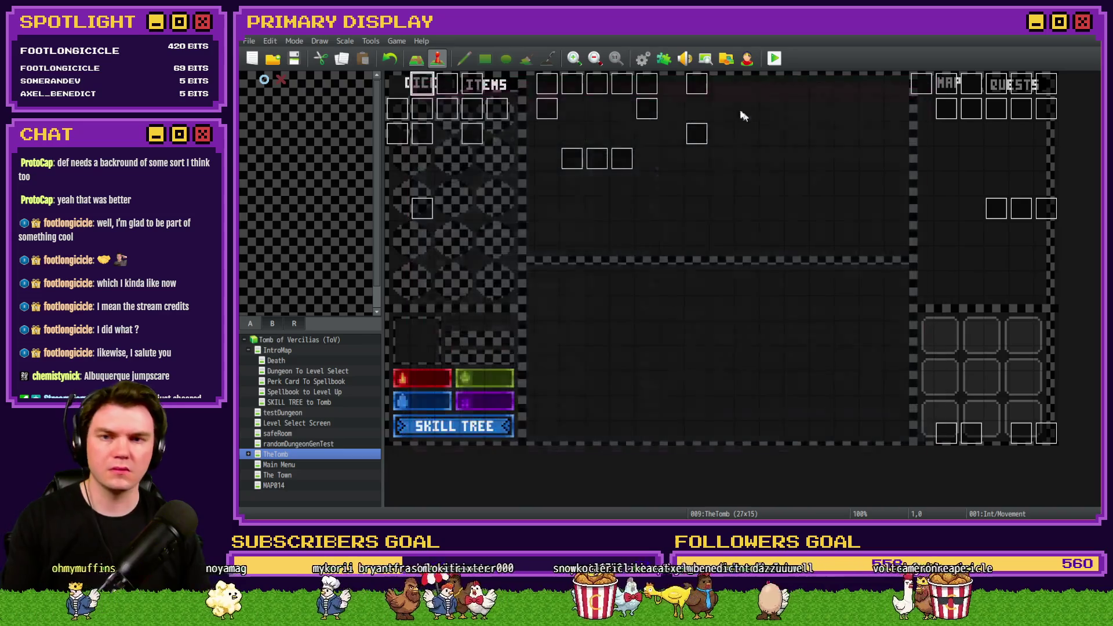
- Copy the room0B showPicture script line from the RTG(Spawn) common event
{"action": "key", "text": "F9"}
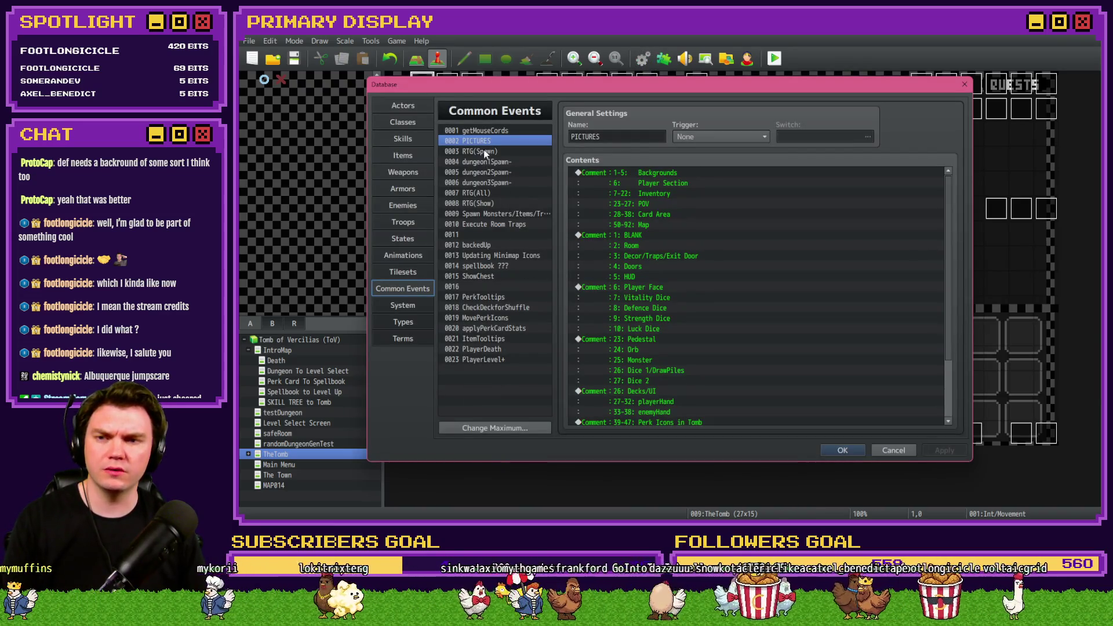
{"action": "left_click", "coordinate": [484, 150]}
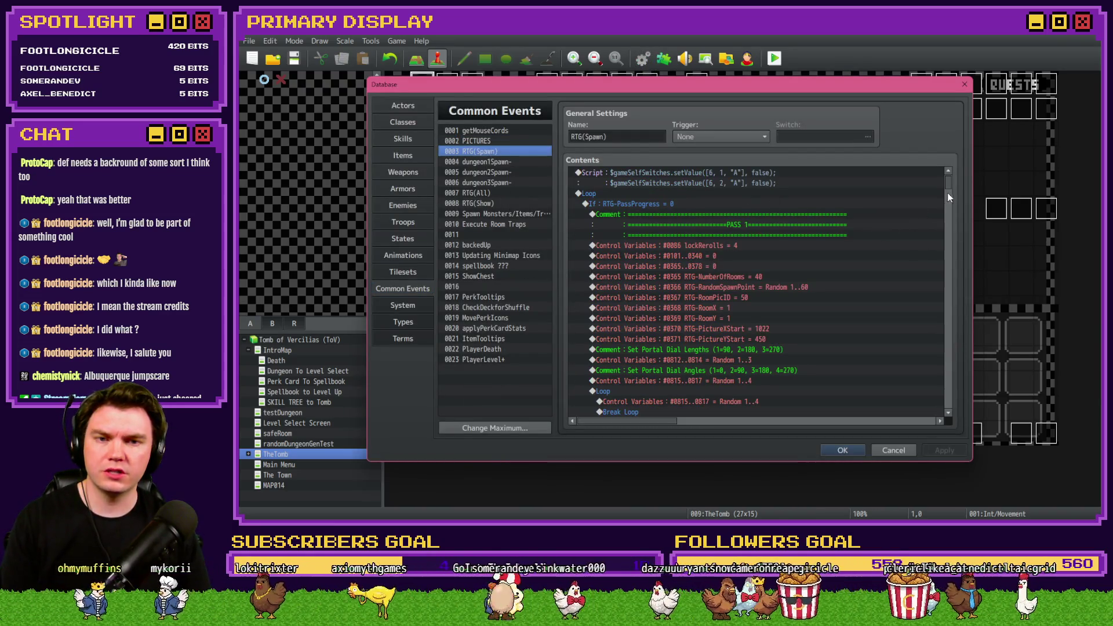
{"action": "left_click_drag", "start_coordinate": [948, 193], "coordinate": [973, 451]}
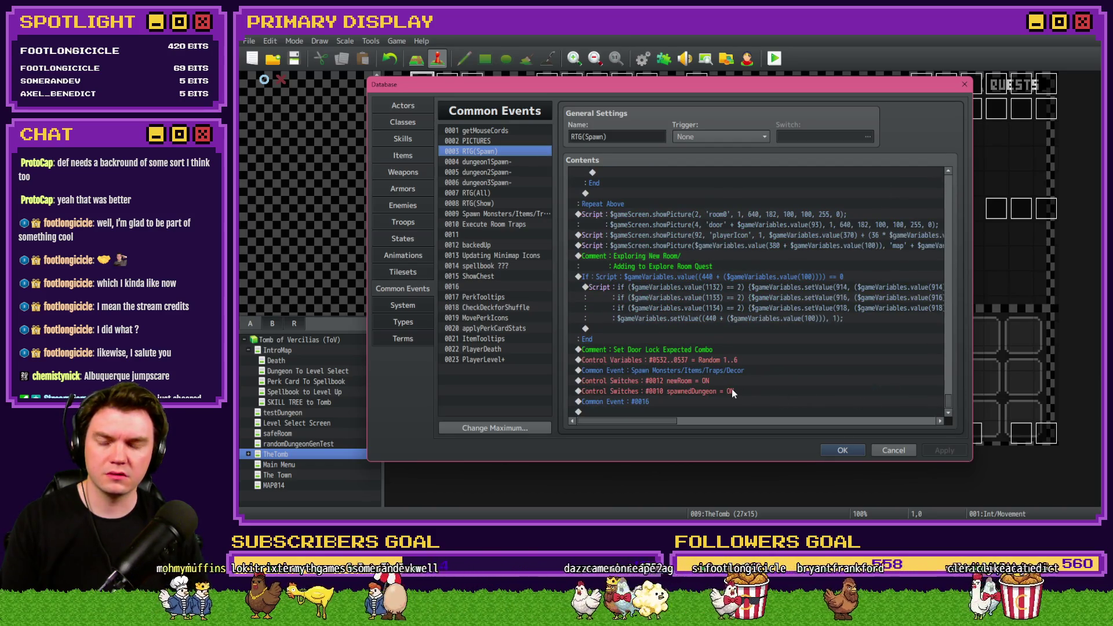
{"action": "left_click", "coordinate": [729, 213]}
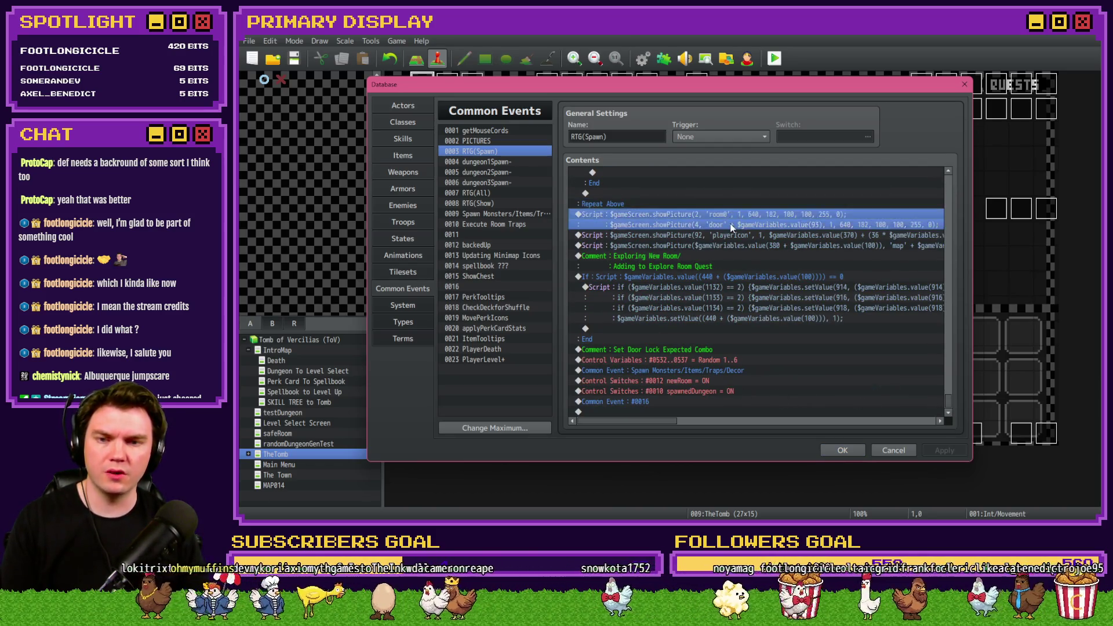
{"action": "double_click", "coordinate": [731, 228]}
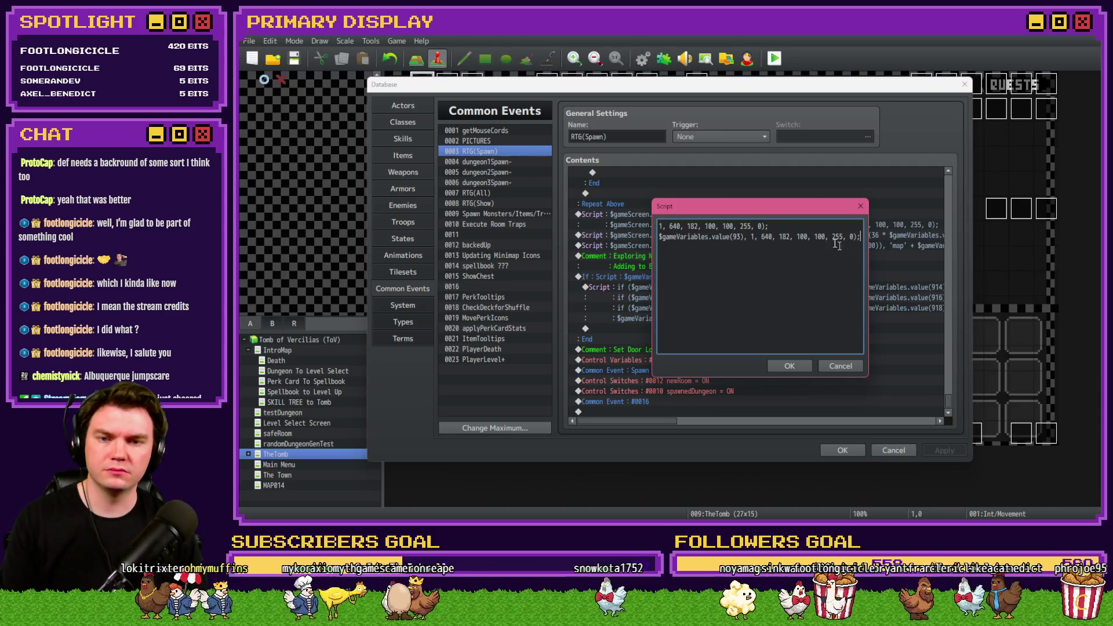
{"action": "left_click", "coordinate": [834, 369]}
{"action": "left_click", "coordinate": [892, 450]}
- On Int/Movement page 4, replace Erase Picture #2 with a Script command showing room0B and save
{"action": "double_click", "coordinate": [443, 130]}
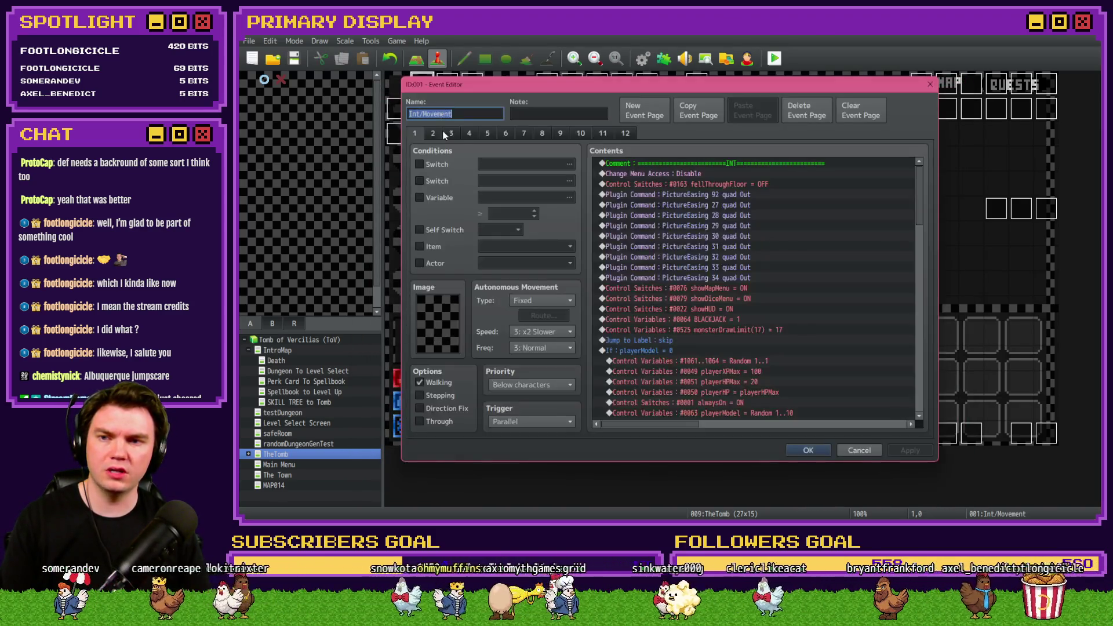
{"action": "left_click", "coordinate": [469, 133]}
{"action": "left_click_drag", "start_coordinate": [920, 180], "coordinate": [931, 336]}
{"action": "left_click", "coordinate": [712, 243]}
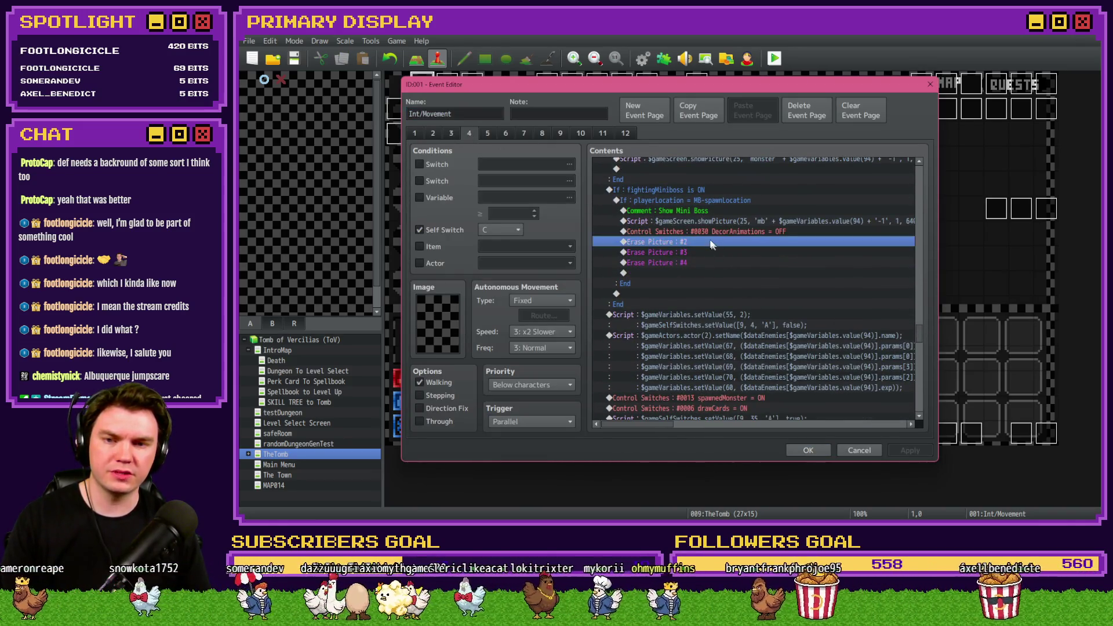
{"action": "key", "text": "Delete"}
{"action": "key", "text": "Insert"}
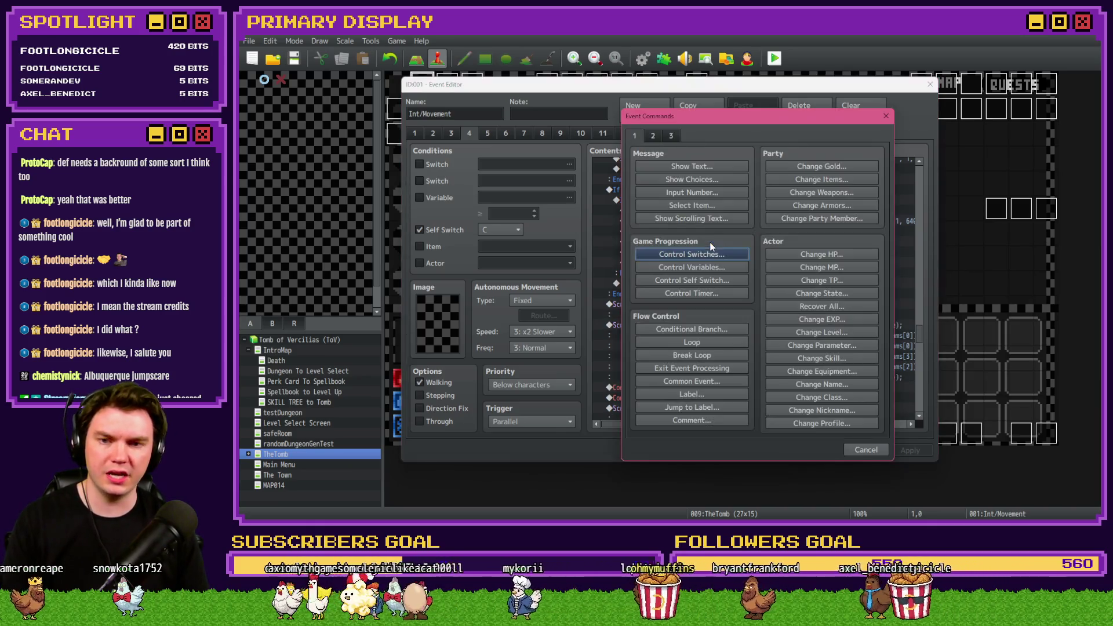
{"action": "left_click", "coordinate": [671, 135]}
{"action": "left_click", "coordinate": [822, 407]}
{"action": "key", "text": "ctrl+v"}
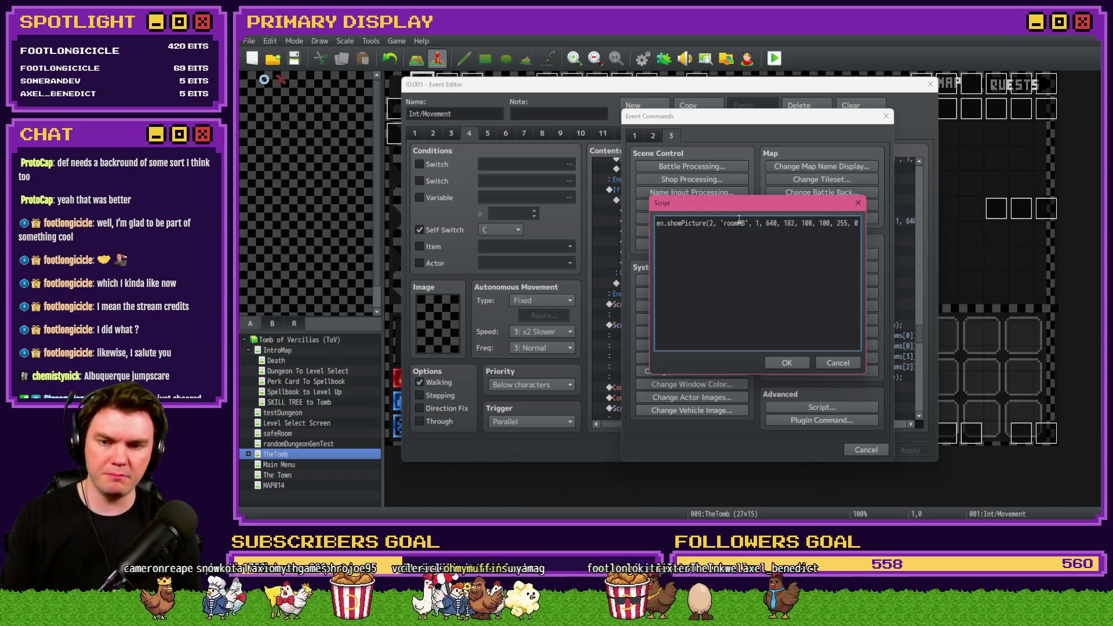
{"action": "left_click", "coordinate": [787, 363]}
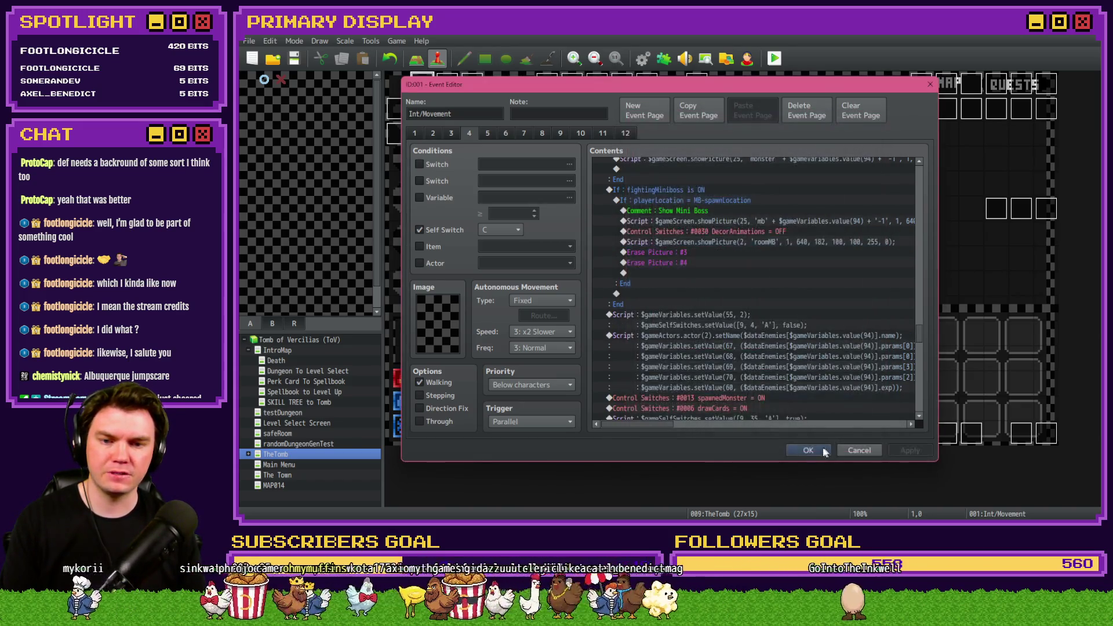
{"action": "left_click", "coordinate": [822, 450]}
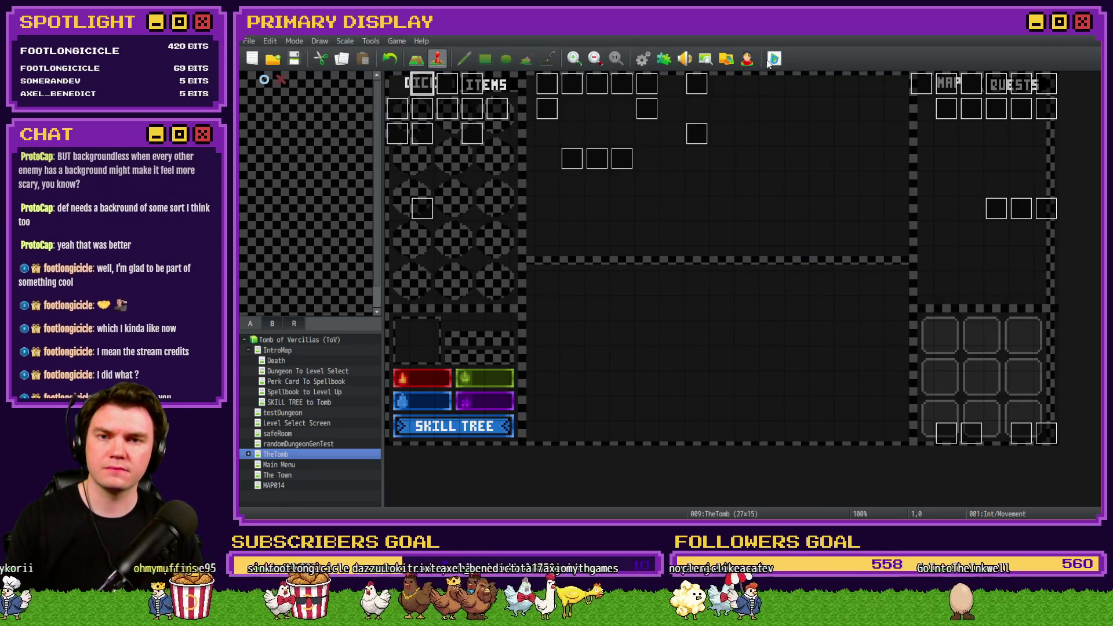
- Start a fullscreen playtest and choose the Spiked Pauldron perk card
{"action": "key", "text": "ctrl+r"}
{"action": "key", "text": "F4"}
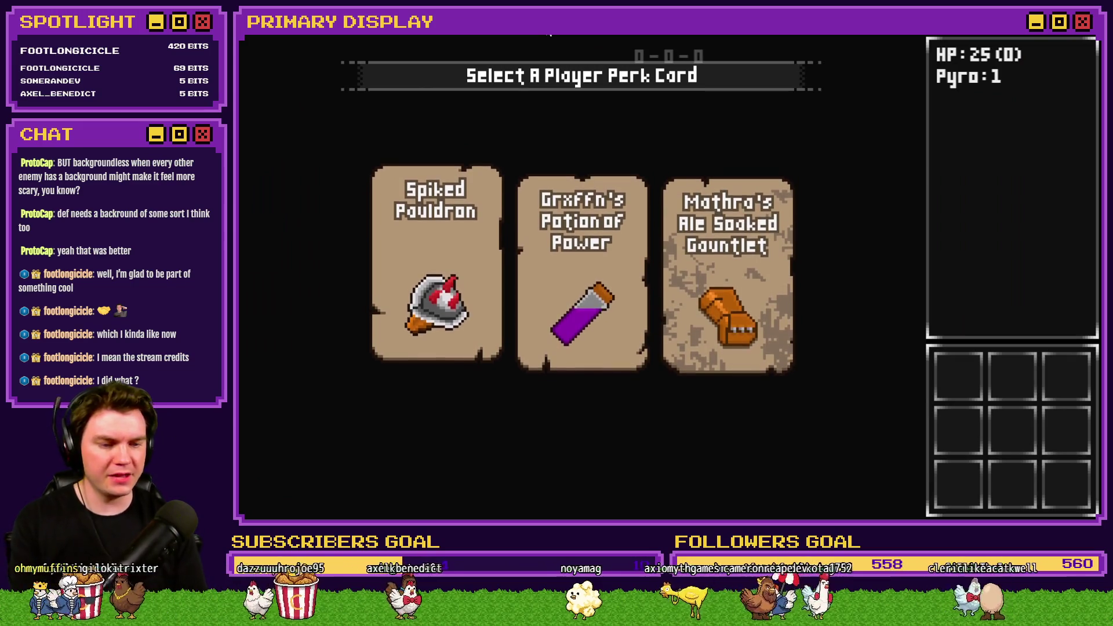
{"action": "mouse_move", "coordinate": [583, 248]}
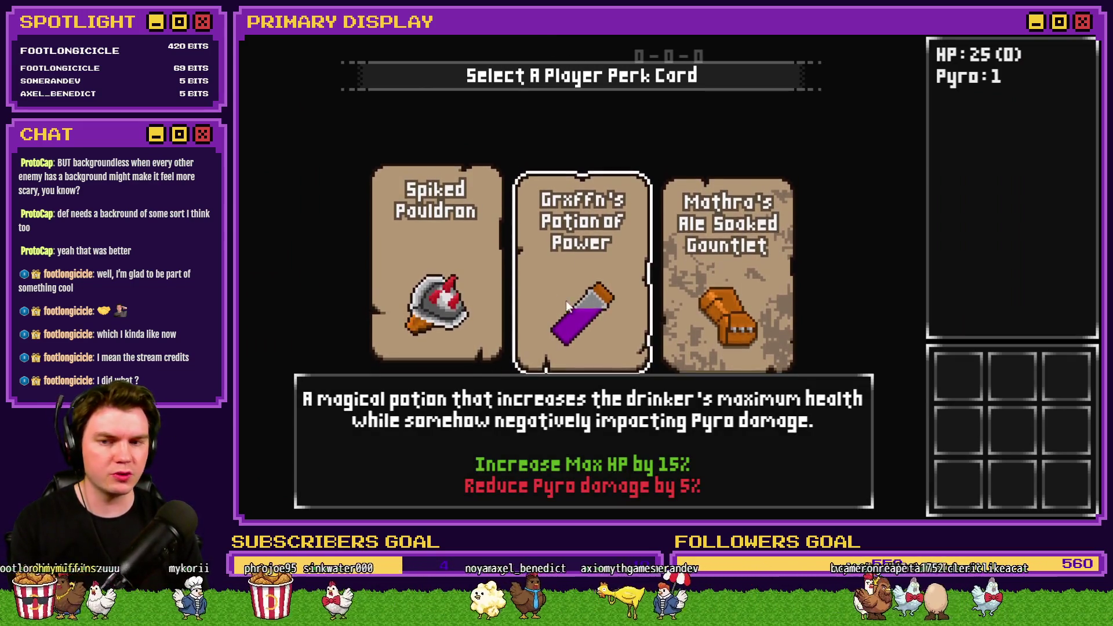
{"action": "left_click", "coordinate": [464, 275]}
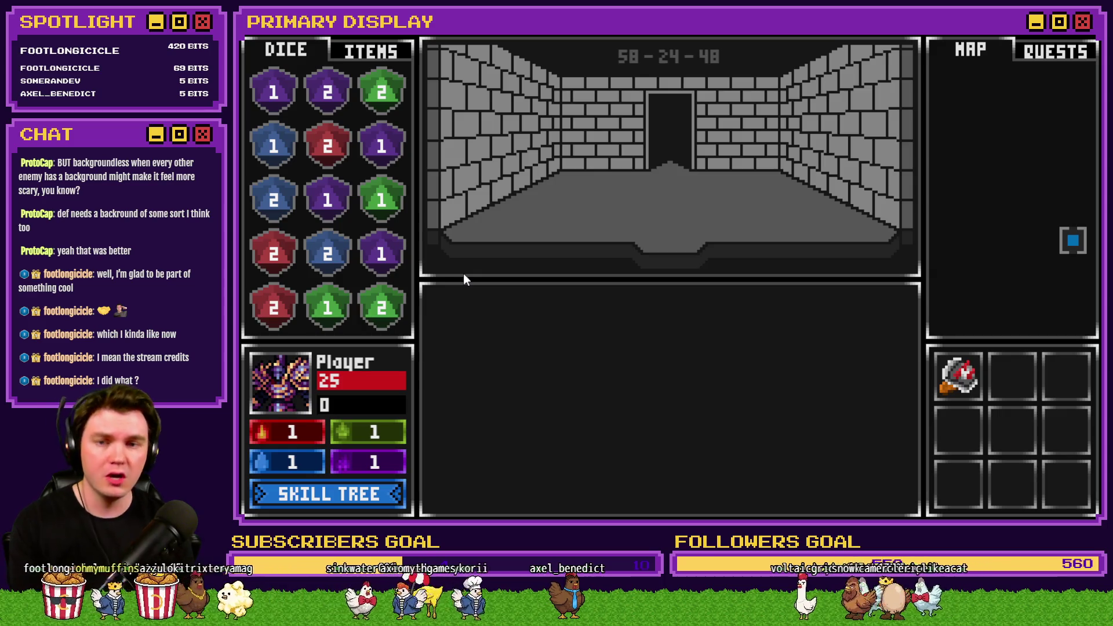
- Walk past the glyph frame, open the wooden door, and enter Danathar's miniboss room
{"action": "key", "text": "w"}
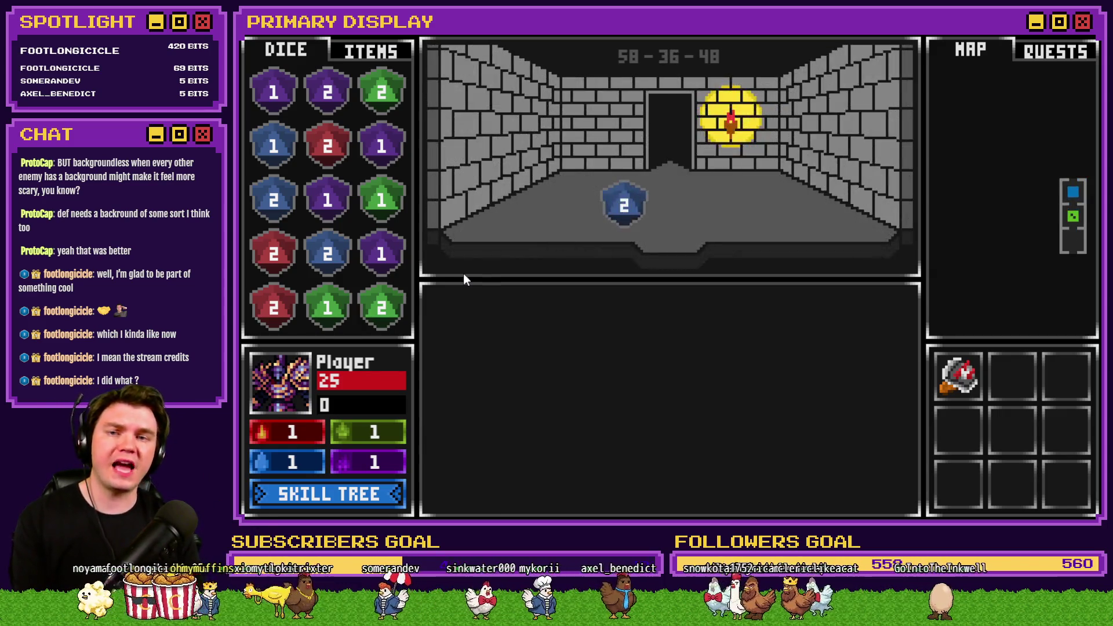
{"action": "key", "text": "w"}
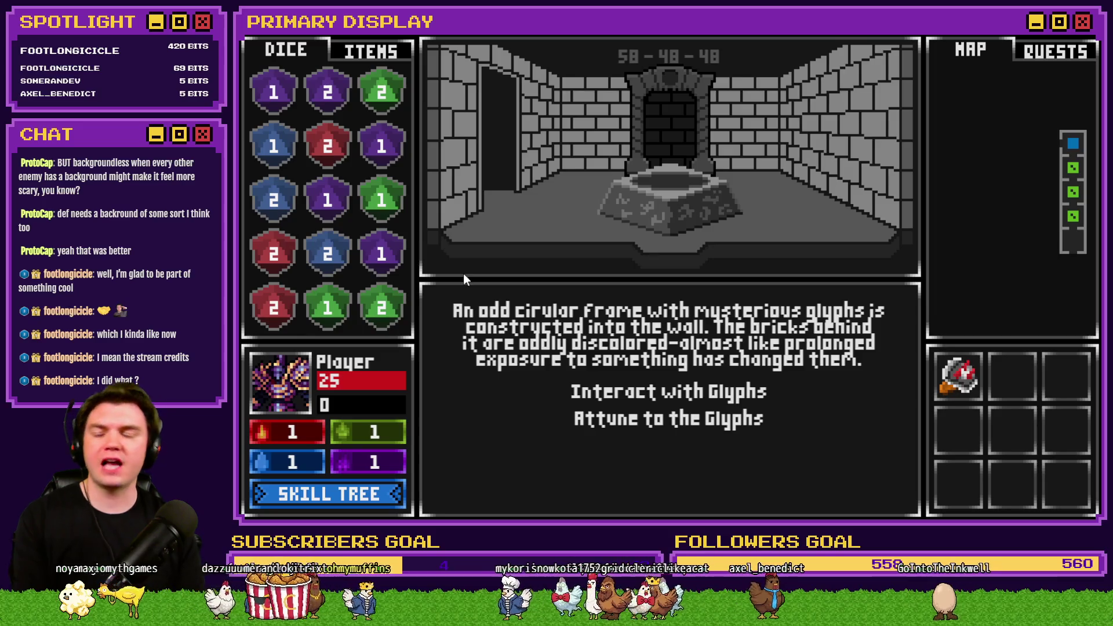
{"action": "left_click", "coordinate": [632, 422]}
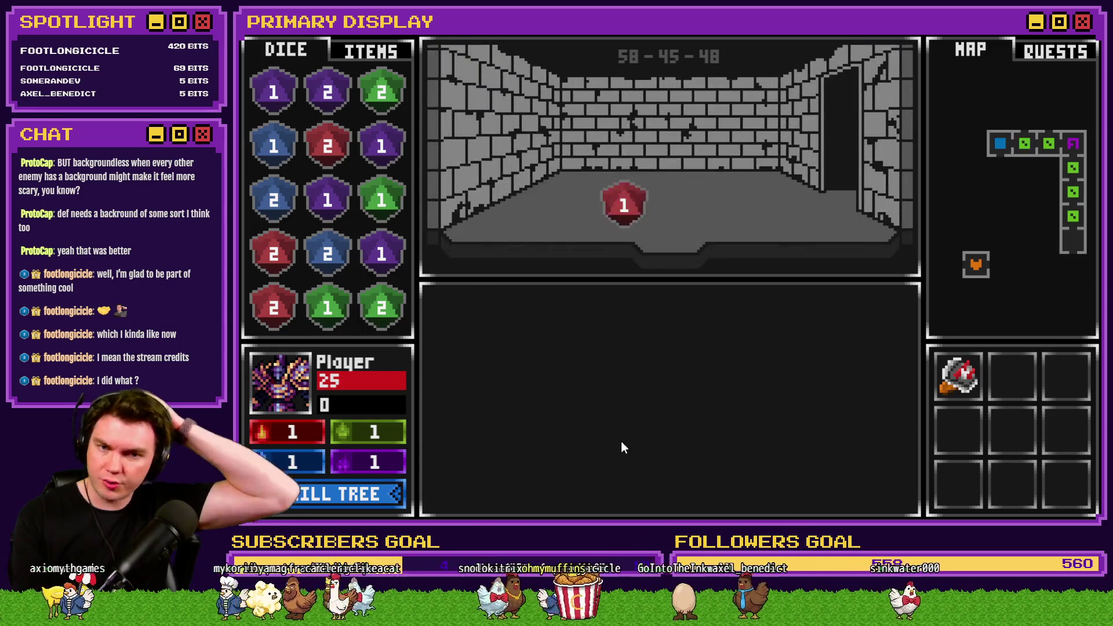
{"action": "key", "text": "w"}
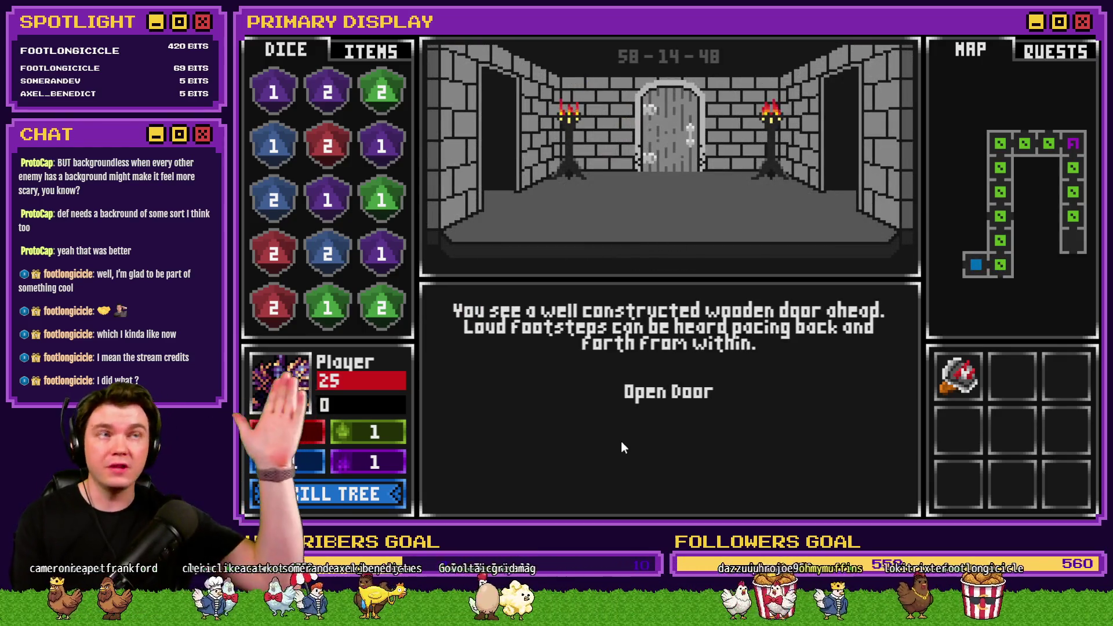
{"action": "left_click", "coordinate": [670, 394]}
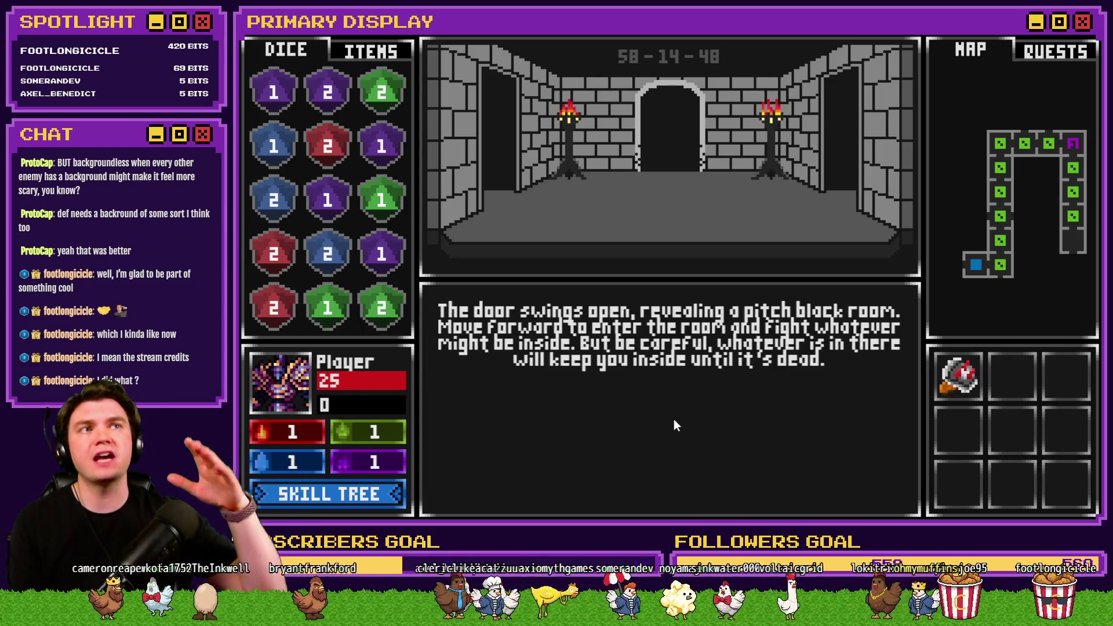
{"action": "key", "text": "w"}
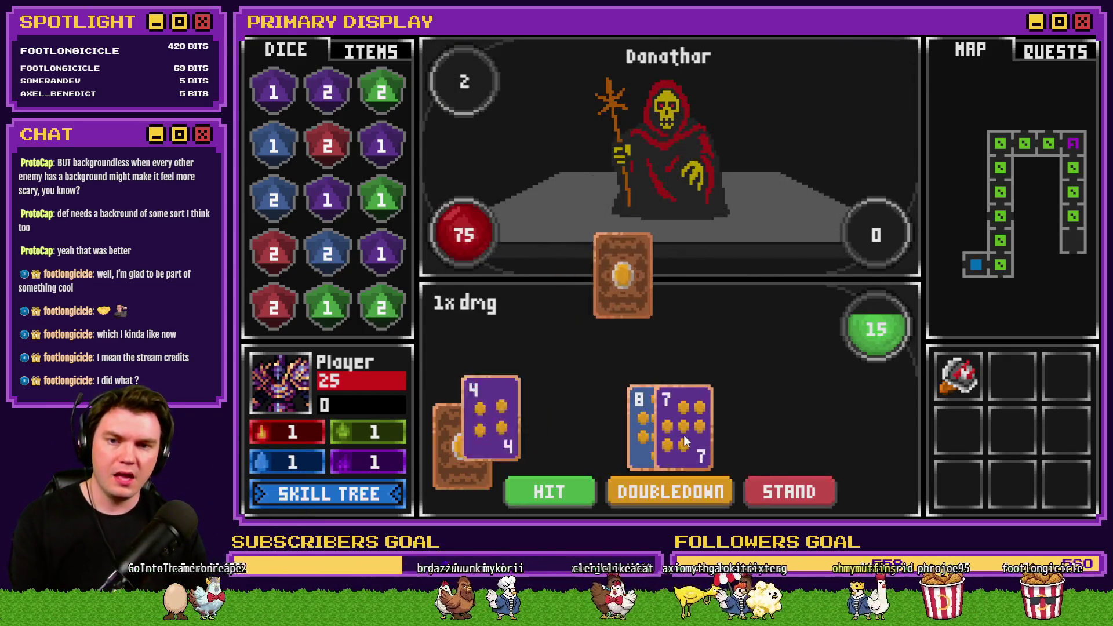
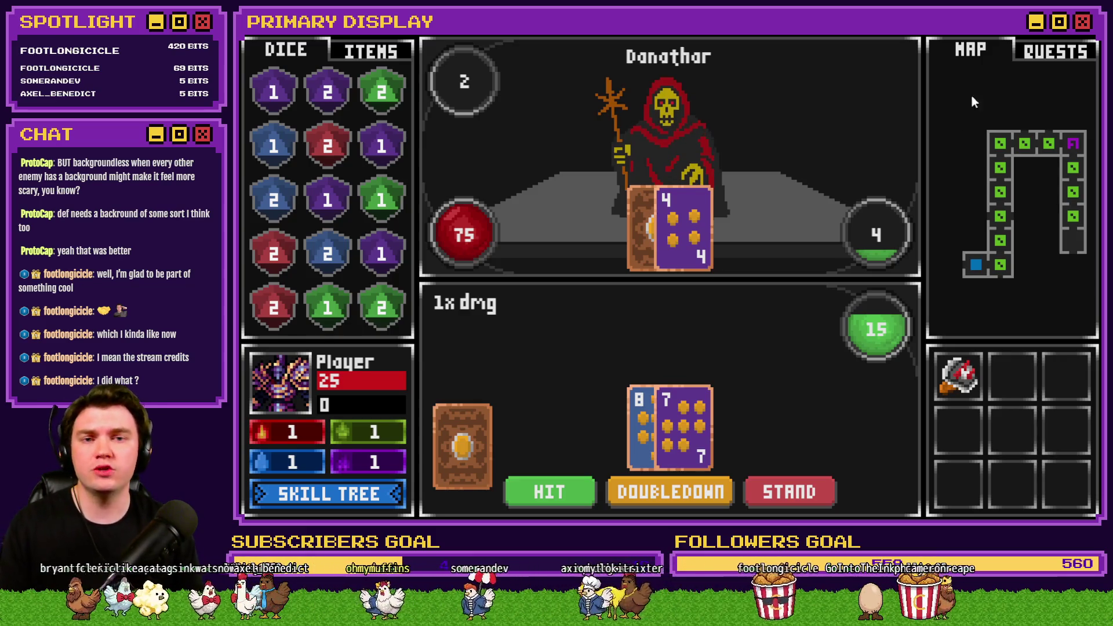
- Leave the playtest and open page 2 of TheTomb's Int/Movement event
{"action": "key", "text": "alt+F4"}
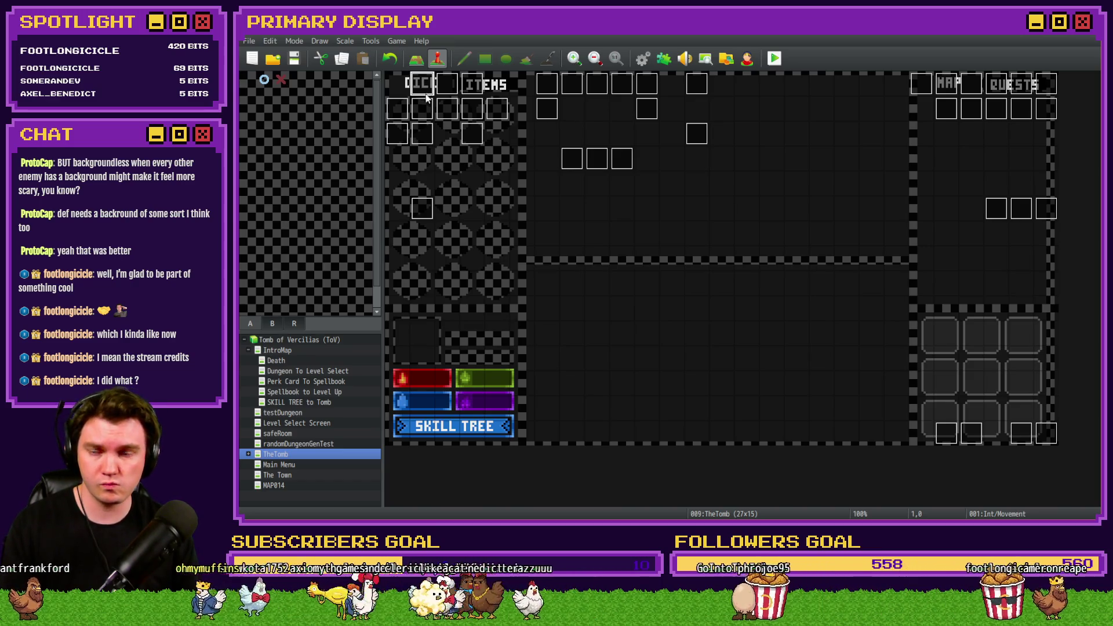
{"action": "double_click", "coordinate": [426, 91]}
{"action": "left_click", "coordinate": [439, 134]}
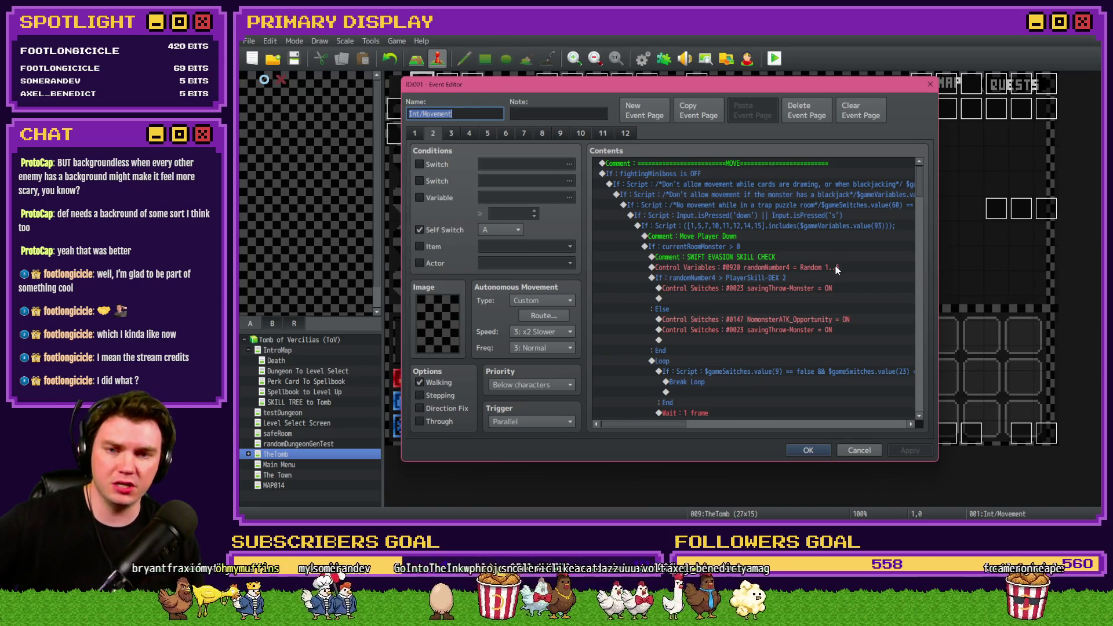
- Scroll through the movement script and select the move-down block up to its down-key check
{"action": "scroll", "coordinate": [765, 307], "scroll_direction": "down", "scroll_amount": 5}
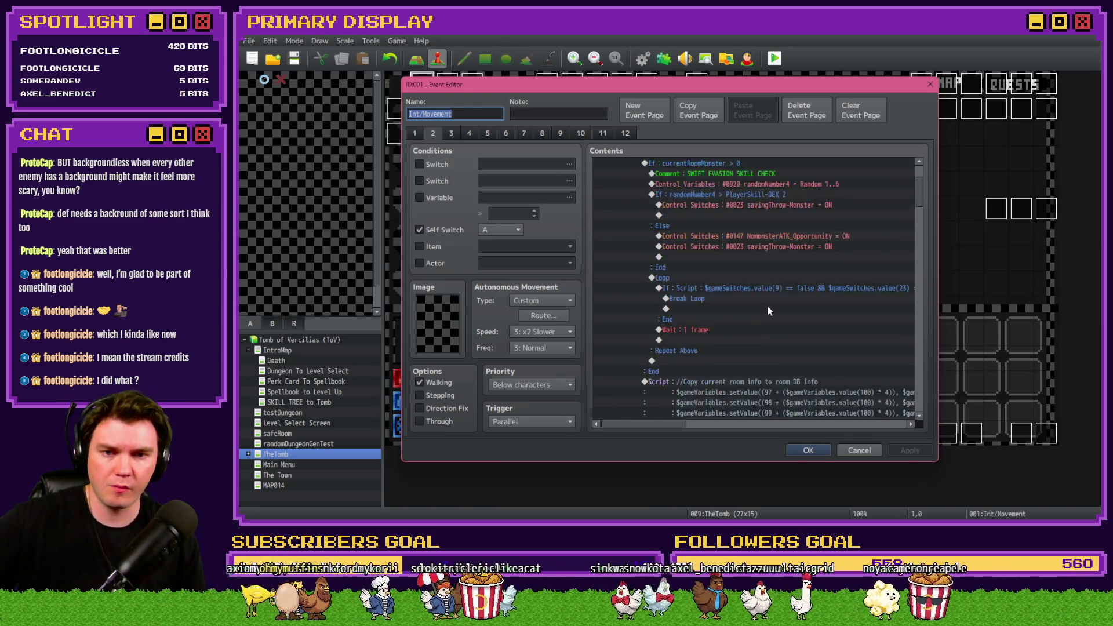
{"action": "left_click_drag", "start_coordinate": [920, 214], "coordinate": [919, 284]}
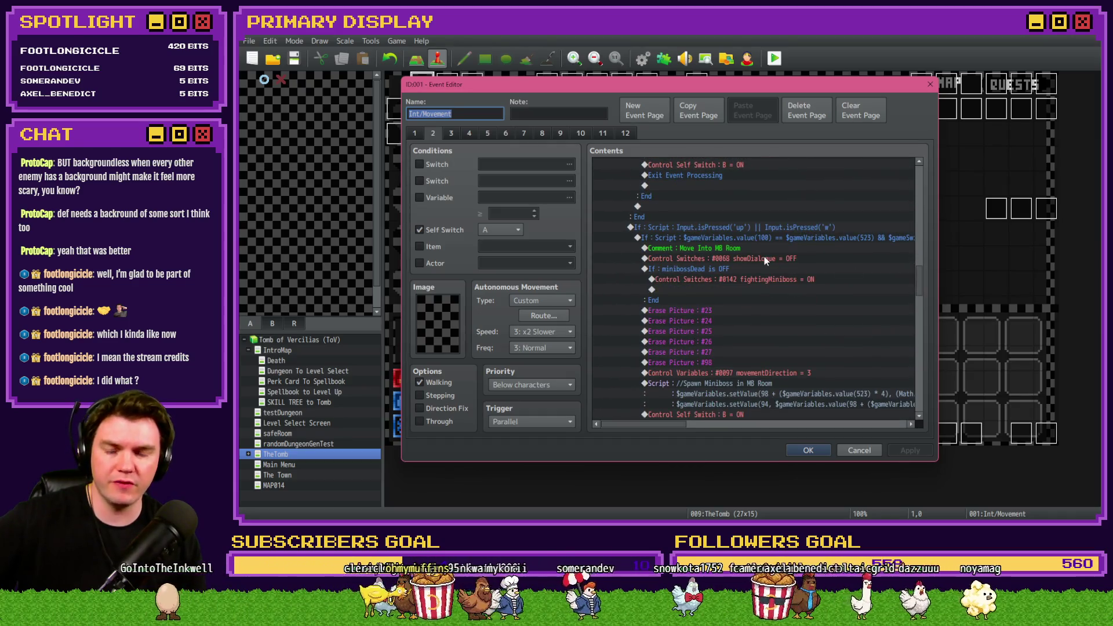
{"action": "scroll", "coordinate": [736, 328], "scroll_direction": "down", "scroll_amount": 7}
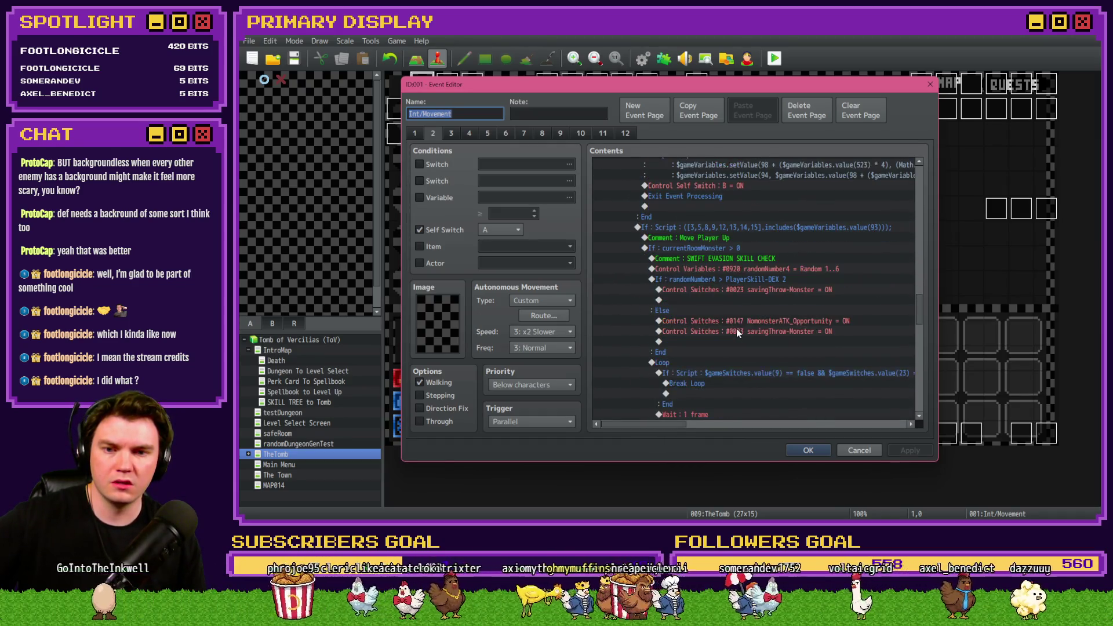
{"action": "scroll", "coordinate": [736, 331], "scroll_direction": "up", "scroll_amount": 7}
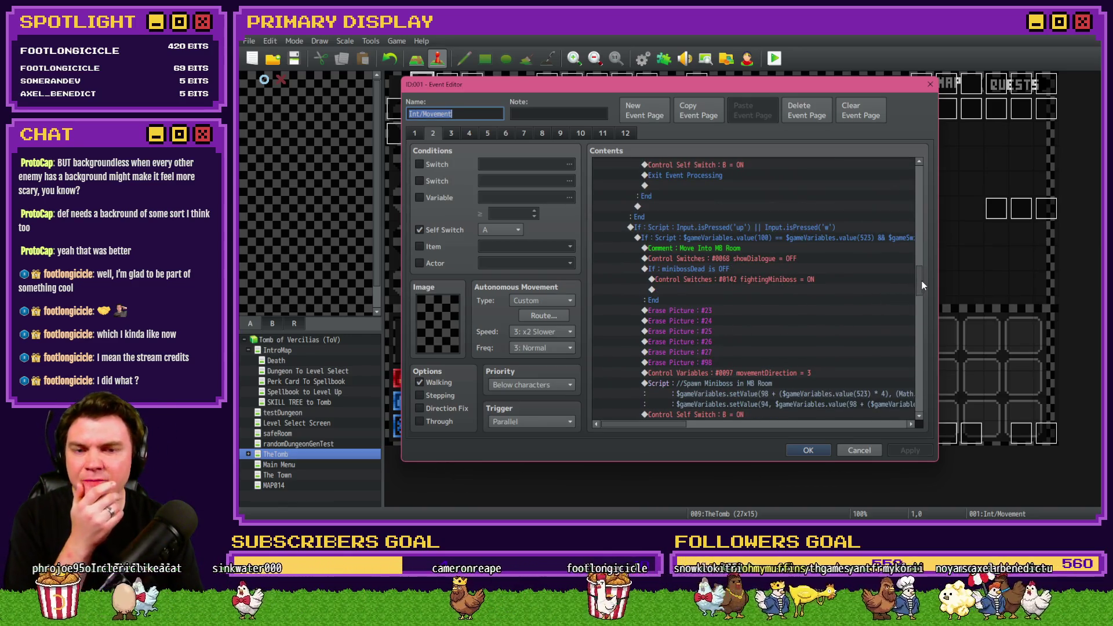
{"action": "left_click_drag", "start_coordinate": [922, 280], "coordinate": [927, 175]}
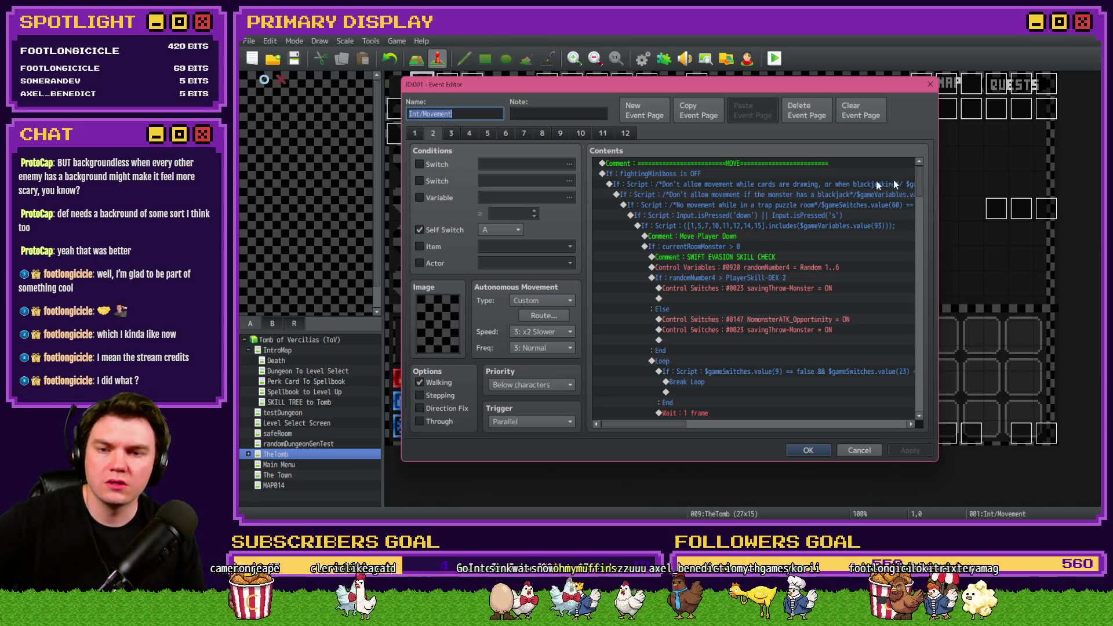
{"action": "mouse_move", "coordinate": [698, 187]}
{"action": "left_mouse_down"}
{"action": "mouse_move", "coordinate": [701, 229]}
{"action": "mouse_move", "coordinate": [711, 227]}
{"action": "mouse_move", "coordinate": [680, 217]}
{"action": "left_mouse_up"}
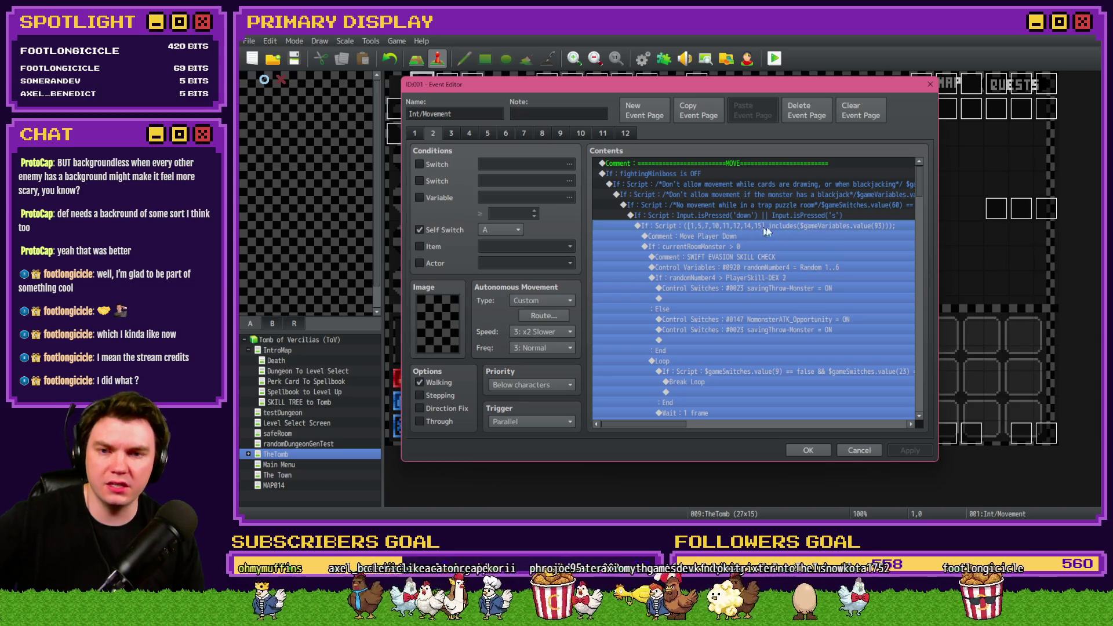
{"action": "mouse_move", "coordinate": [765, 229]}
{"action": "left_mouse_down"}
{"action": "mouse_move", "coordinate": [767, 217]}
{"action": "mouse_move", "coordinate": [752, 221]}
{"action": "left_mouse_up"}
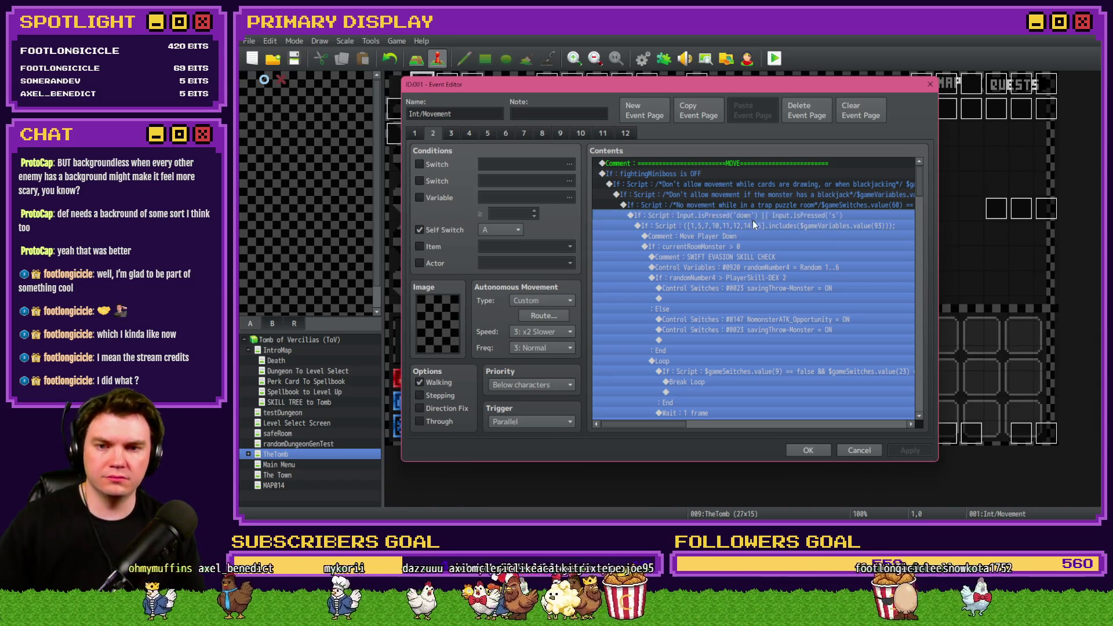
- Insert a 'Leaving Floor Guardian Room' comment command above the move-down If block
{"action": "key", "text": "Insert"}
{"action": "left_click", "coordinate": [635, 136]}
{"action": "left_click", "coordinate": [706, 420]}
{"action": "type", "text": "Leaving Floor G"}
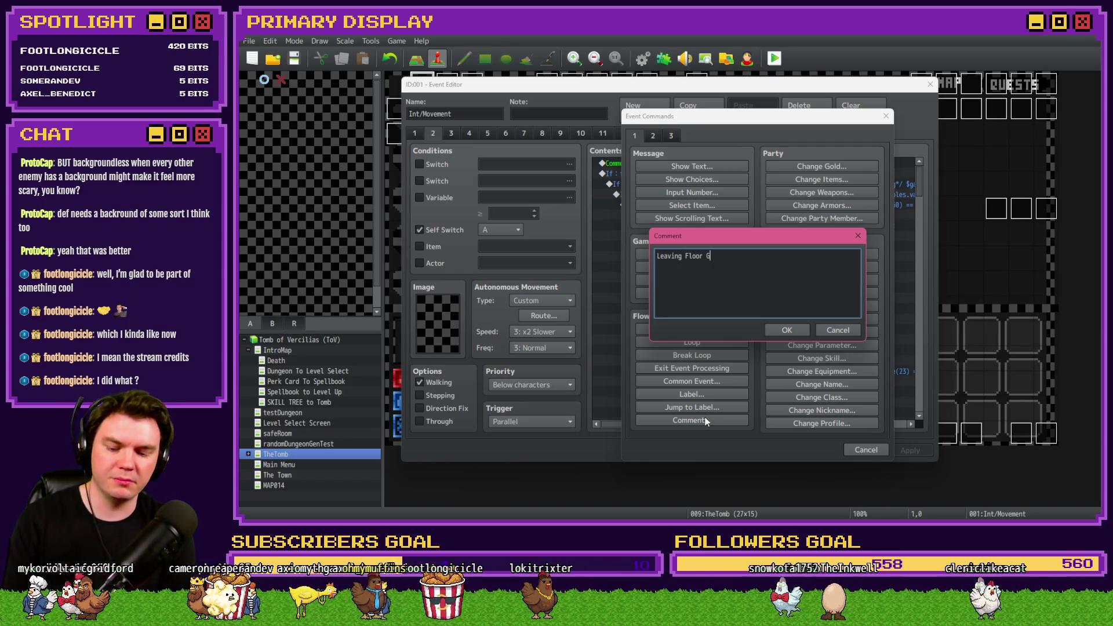
{"action": "type", "text": "uardi"}
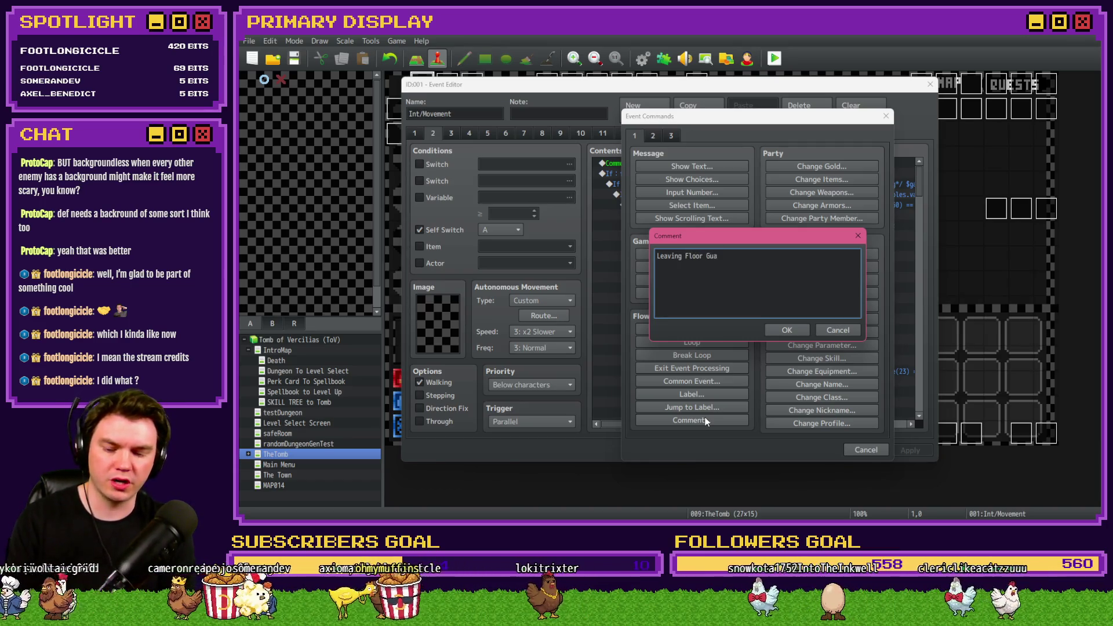
{"action": "type", "text": "an R"}
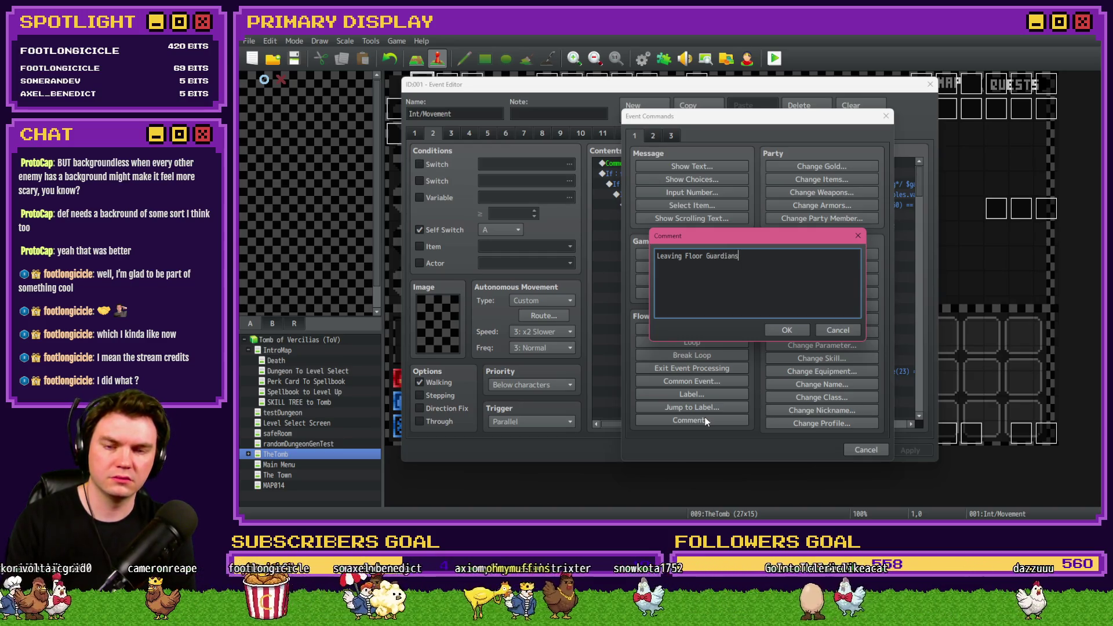
{"action": "type", "text": "oom"}
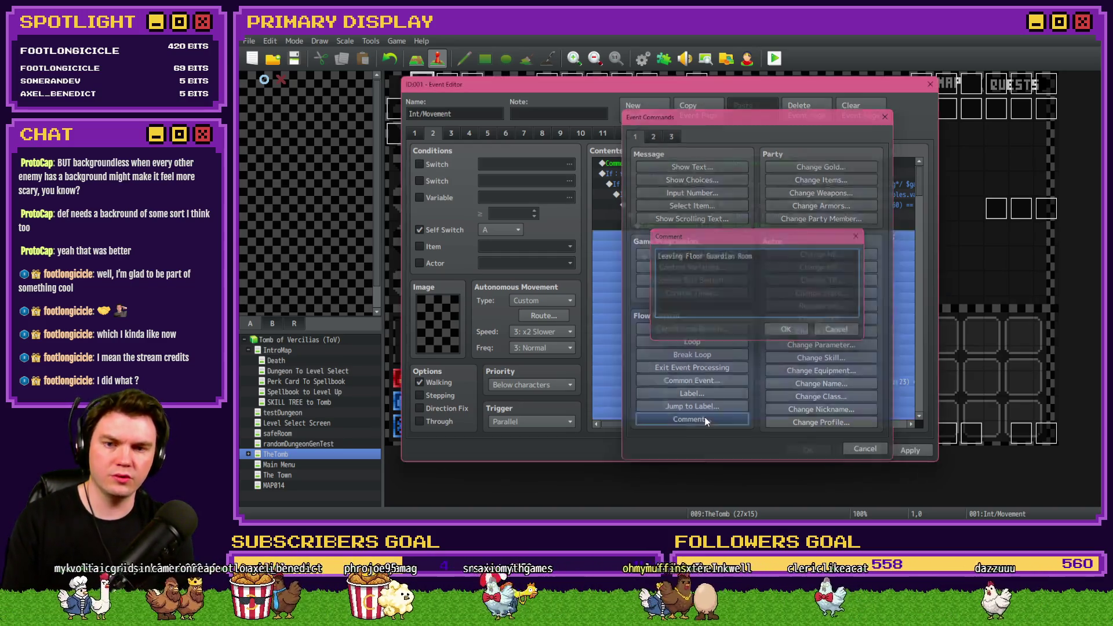
{"action": "key", "text": "ctrl+Return"}
{"action": "left_click", "coordinate": [768, 225]}
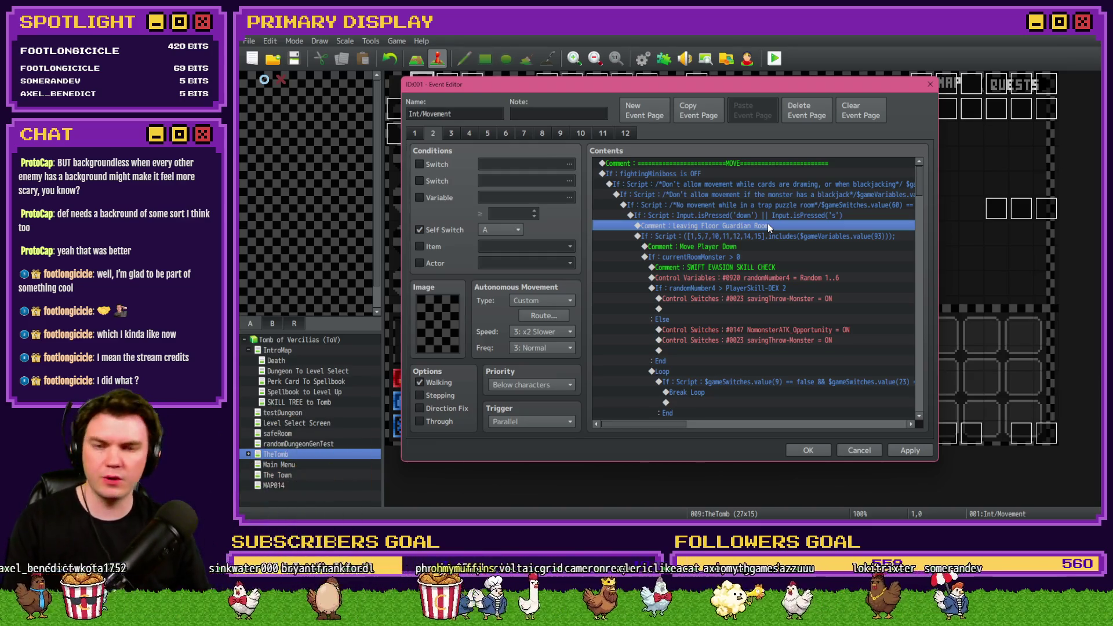
{"action": "left_click_drag", "start_coordinate": [920, 180], "coordinate": [921, 276]}
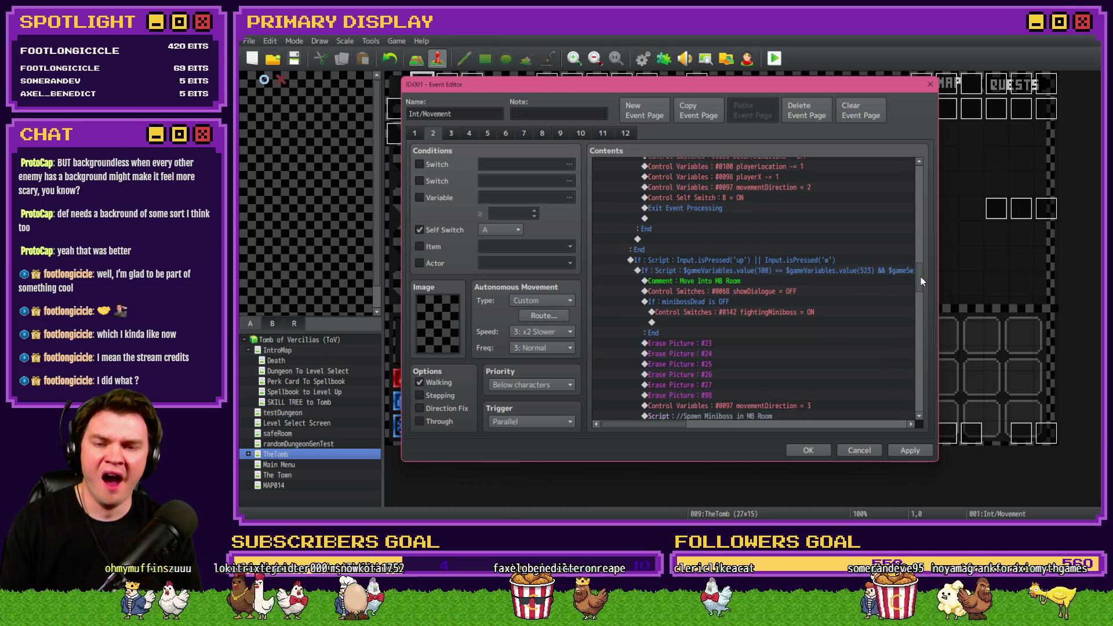
- Change the 'Move Into MB Room' comment text to 'Move Into Floor Guardian Room'
{"action": "left_click", "coordinate": [745, 281]}
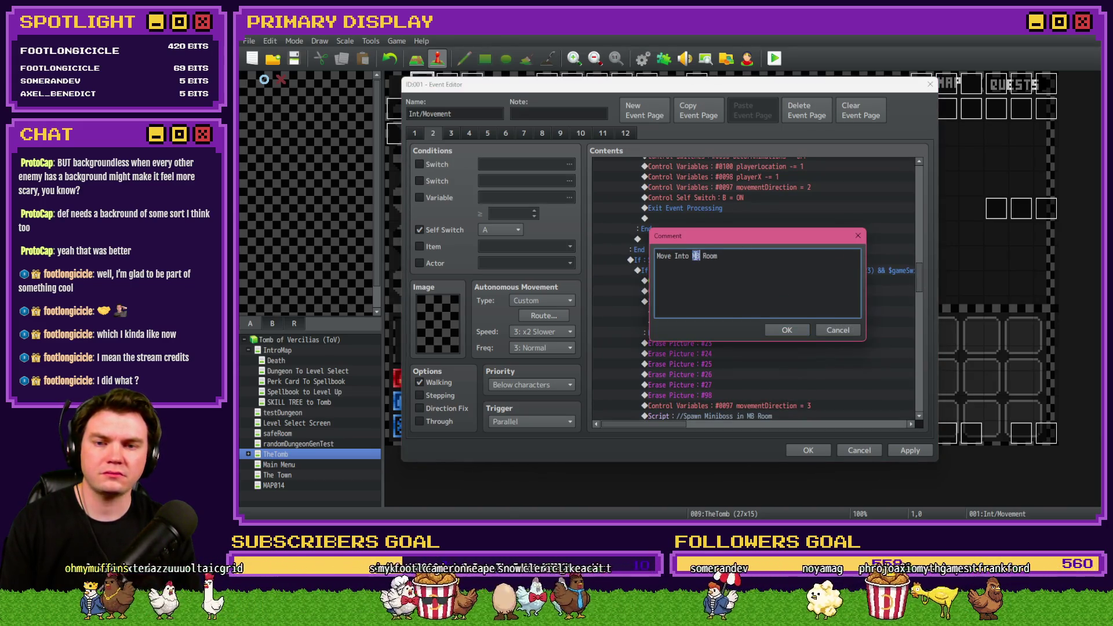
{"action": "type", "text": "Floor Guar"}
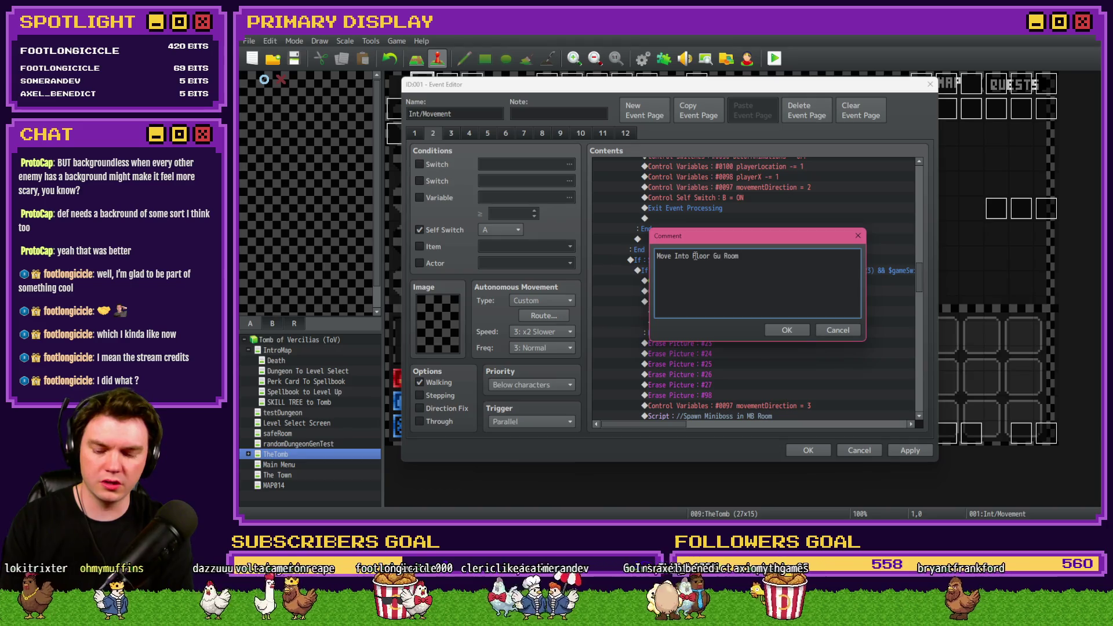
{"action": "type", "text": "dian Ro"}
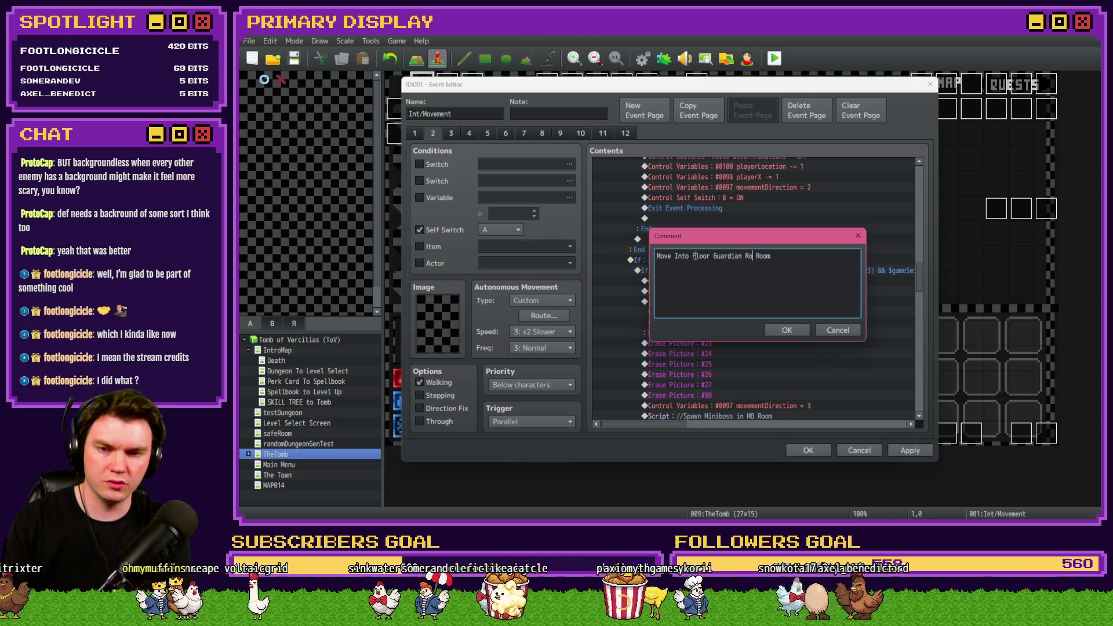
{"action": "key", "text": "Delete"}
{"action": "key", "text": "Delete"}
{"action": "key", "text": "Delete"}
{"action": "key", "text": "ctrl+Return"}
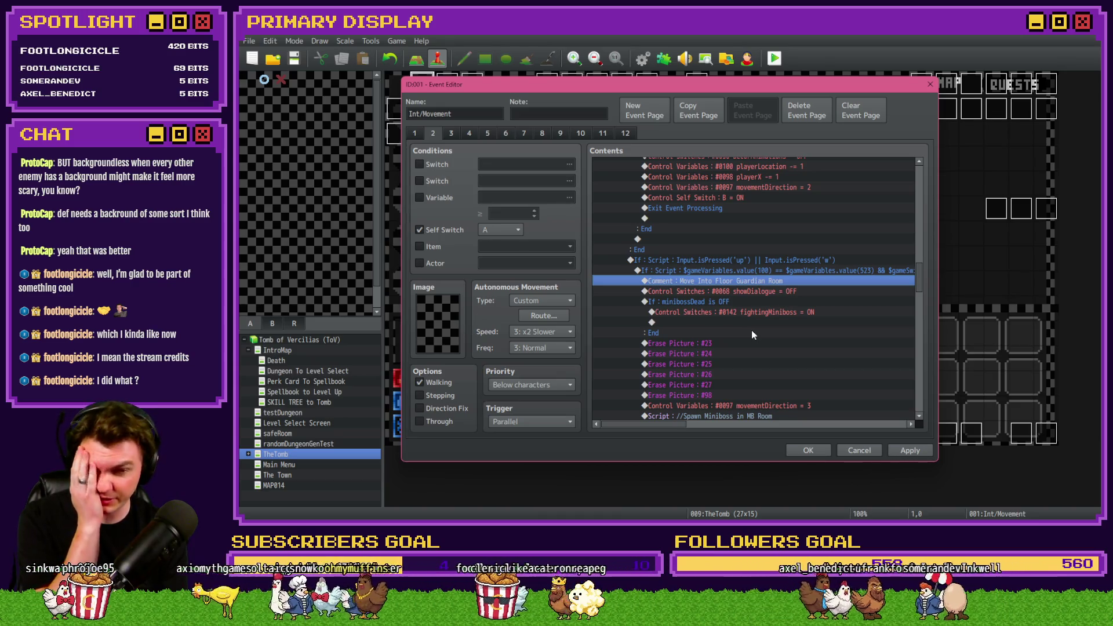
{"action": "scroll", "coordinate": [725, 287], "scroll_direction": "down", "scroll_amount": 2}
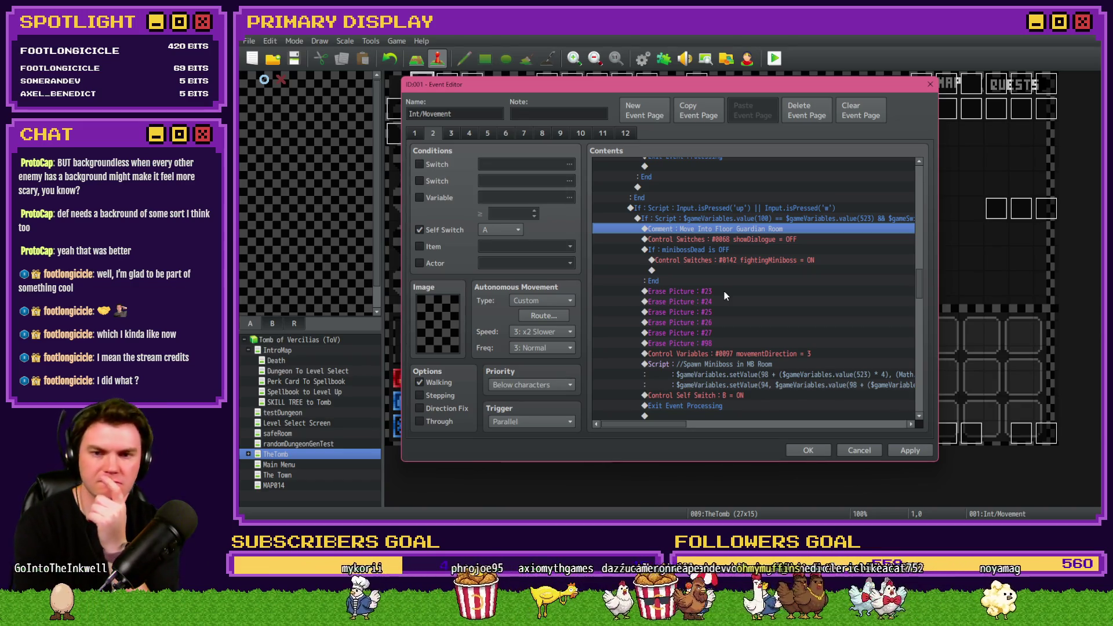
- Inspect the $gameVariables If block and the fightingMiniboss switch line in the script
{"action": "left_click", "coordinate": [734, 218]}
{"action": "left_click", "coordinate": [742, 261]}
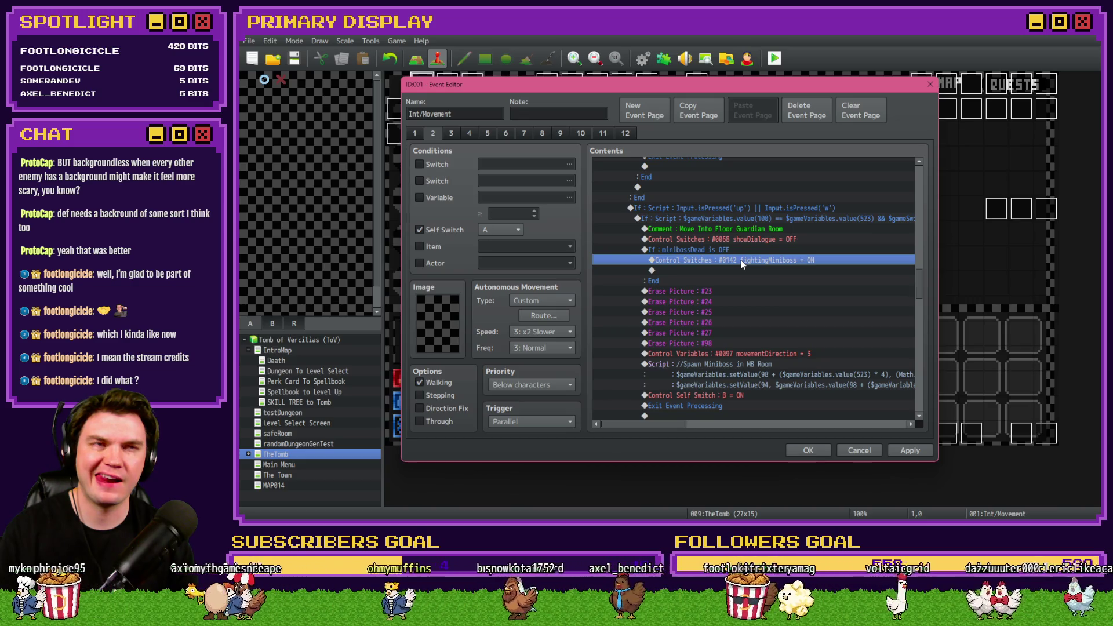
{"action": "left_click", "coordinate": [753, 218]}
{"action": "scroll", "coordinate": [732, 287], "scroll_direction": "down", "scroll_amount": 3}
{"action": "scroll", "coordinate": [729, 291], "scroll_direction": "down", "scroll_amount": 3}
{"action": "scroll", "coordinate": [725, 296], "scroll_direction": "up", "scroll_amount": 6}
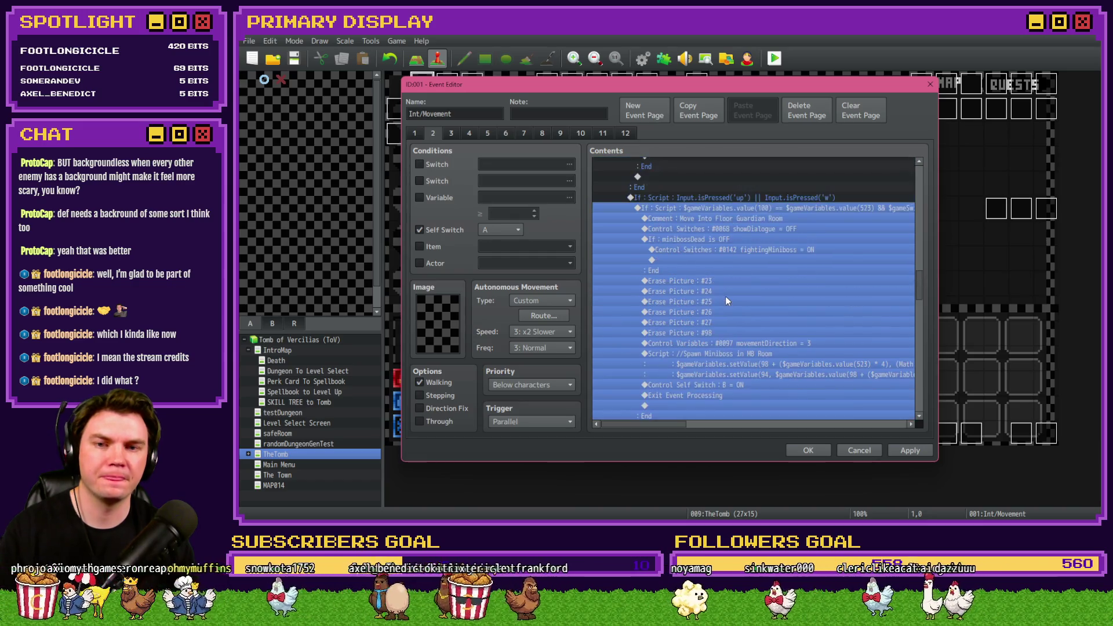
{"action": "left_click_drag", "start_coordinate": [918, 288], "coordinate": [911, 180]}
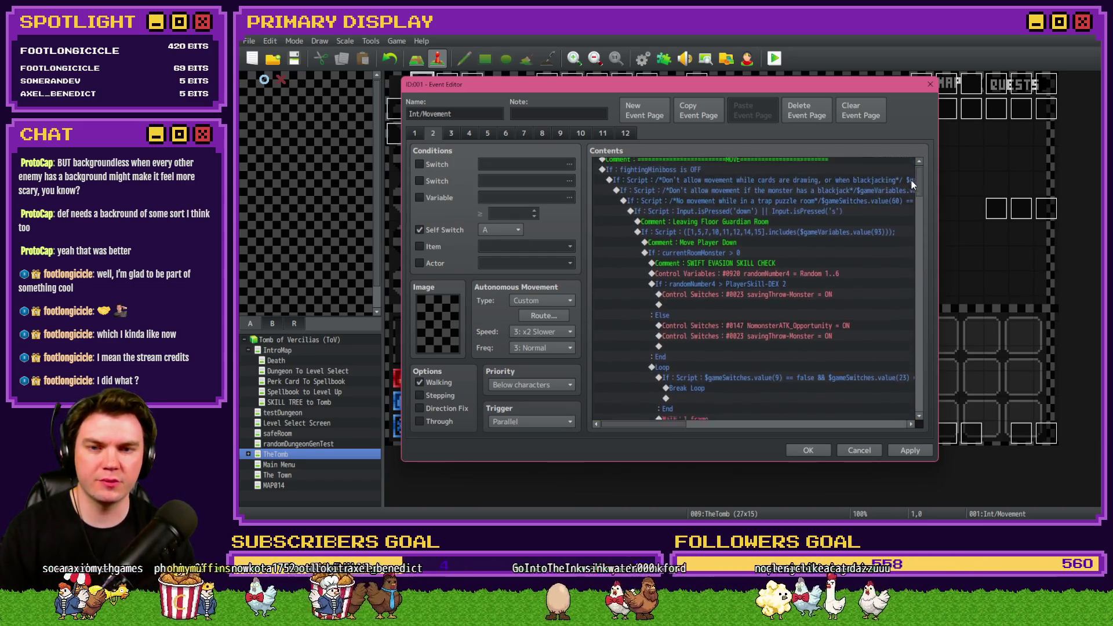
- Delete the move-down block and put the Leaving Floor Guardian Room comment in place of the Move Into comment
{"action": "left_click", "coordinate": [722, 225]}
{"action": "left_click", "coordinate": [722, 233]}
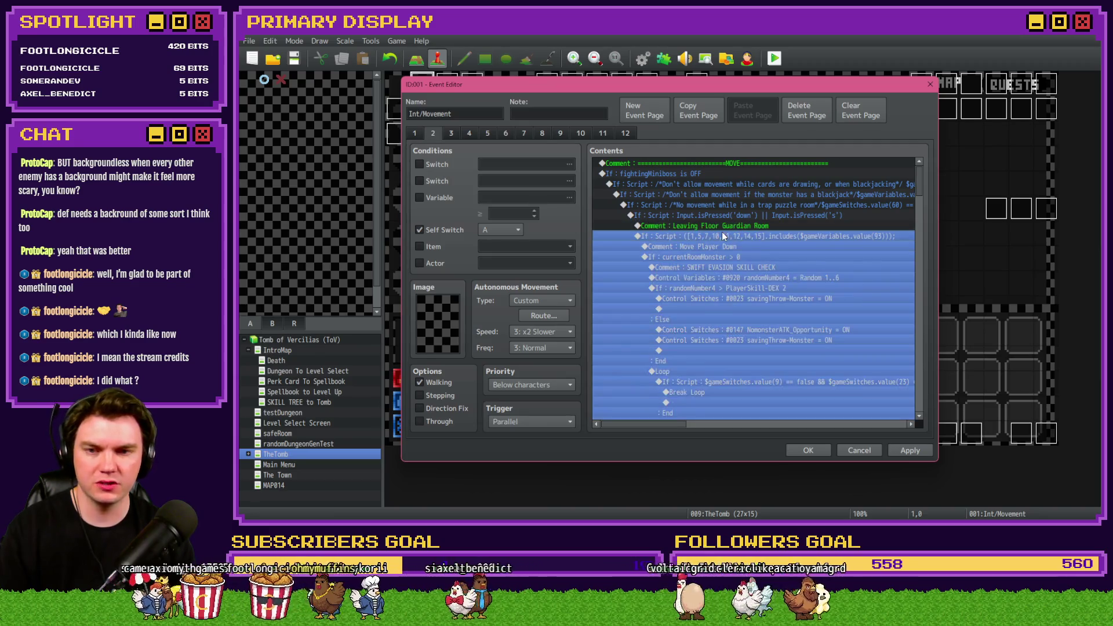
{"action": "key", "text": "Delete"}
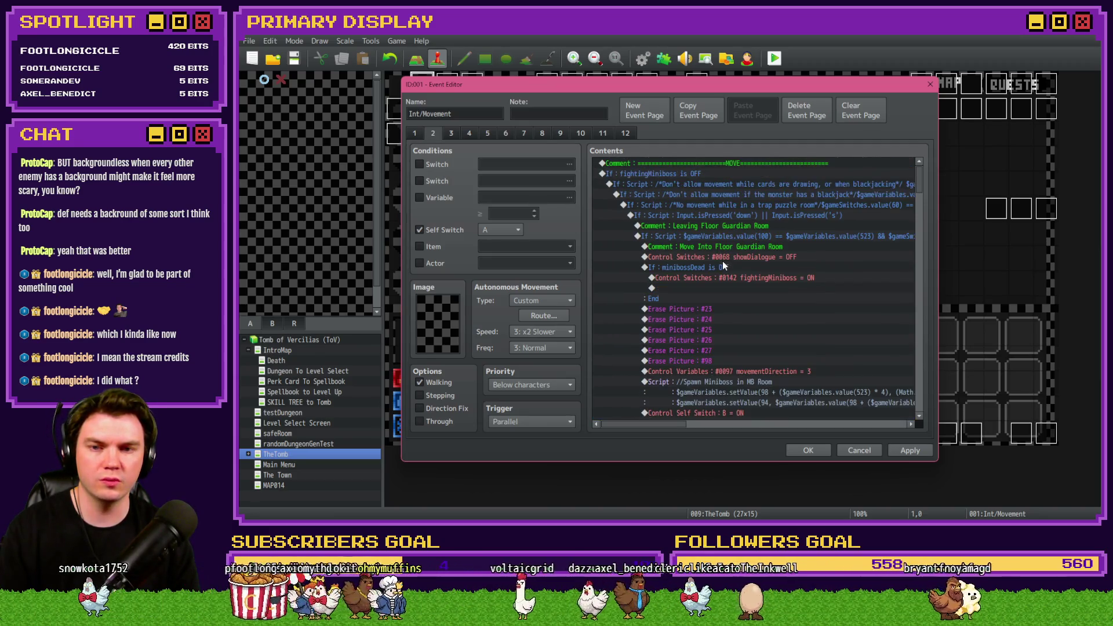
{"action": "left_click", "coordinate": [730, 227]}
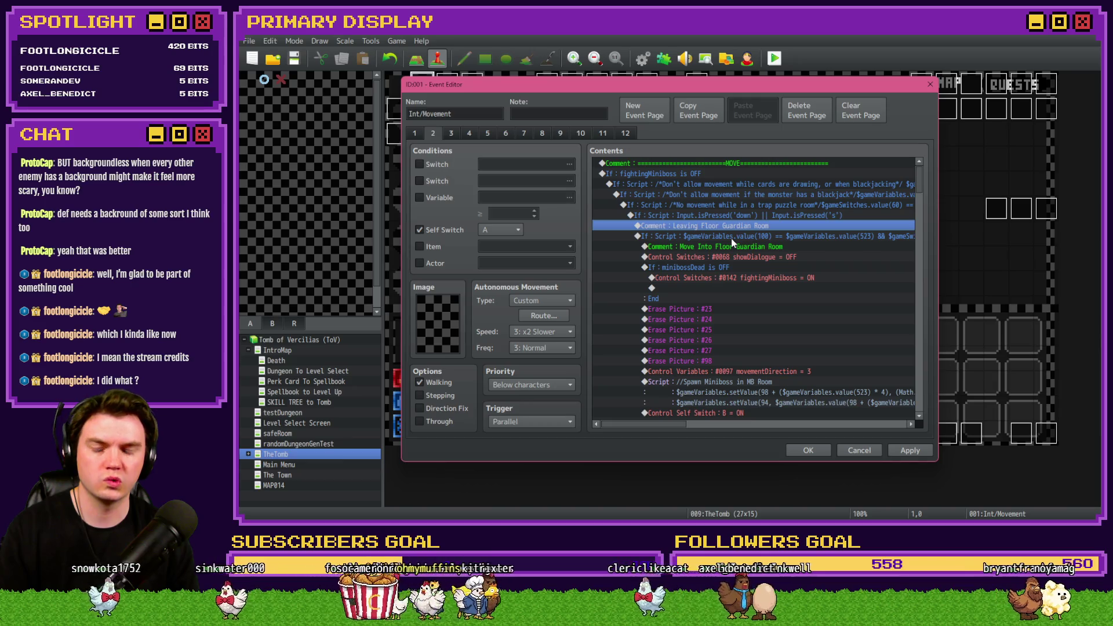
{"action": "key", "text": "ctrl+x"}
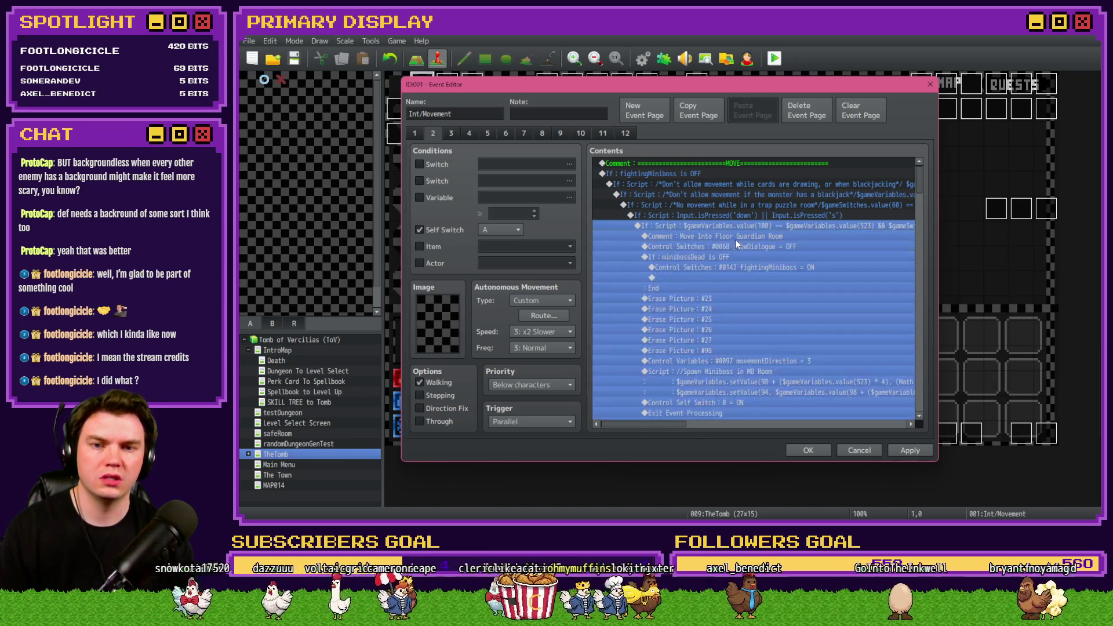
{"action": "left_click", "coordinate": [748, 236]}
{"action": "key", "text": "Delete"}
{"action": "key", "text": "ctrl+v"}
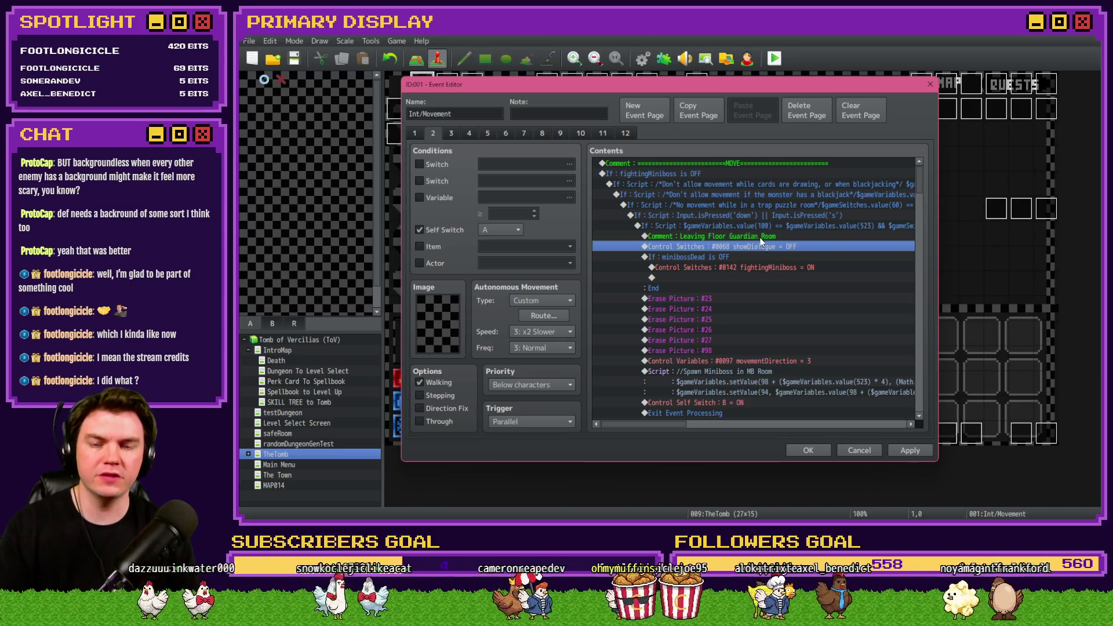
- Delete the 'showDialogue = OFF' switch command below the Leaving comment
{"action": "left_click", "coordinate": [765, 236]}
{"action": "left_click", "coordinate": [768, 246]}
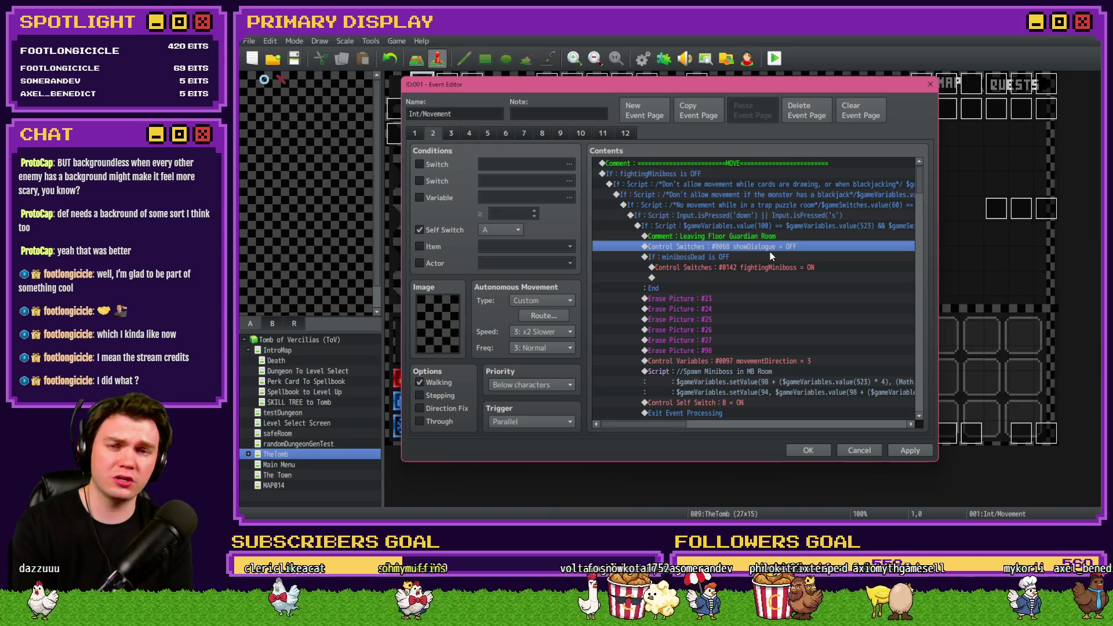
{"action": "key", "text": "Delete"}
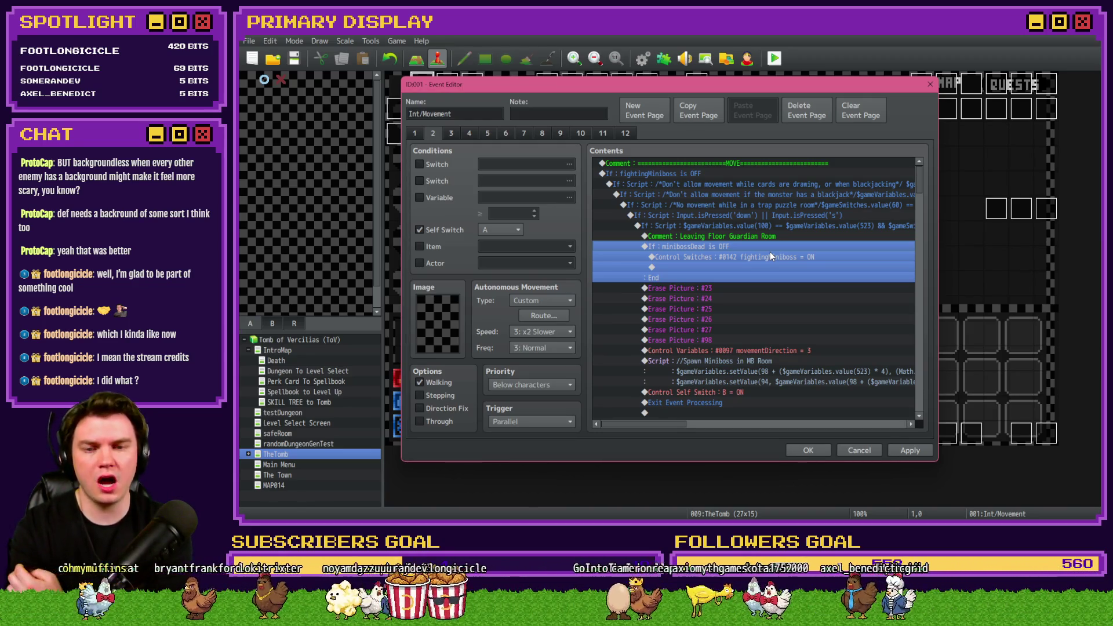
- Move the fightingMiniboss switch out of the minibossDead check, delete the empty check, and set the switch OFF
{"action": "left_click", "coordinate": [770, 254]}
{"action": "key", "text": "ctrl+x"}
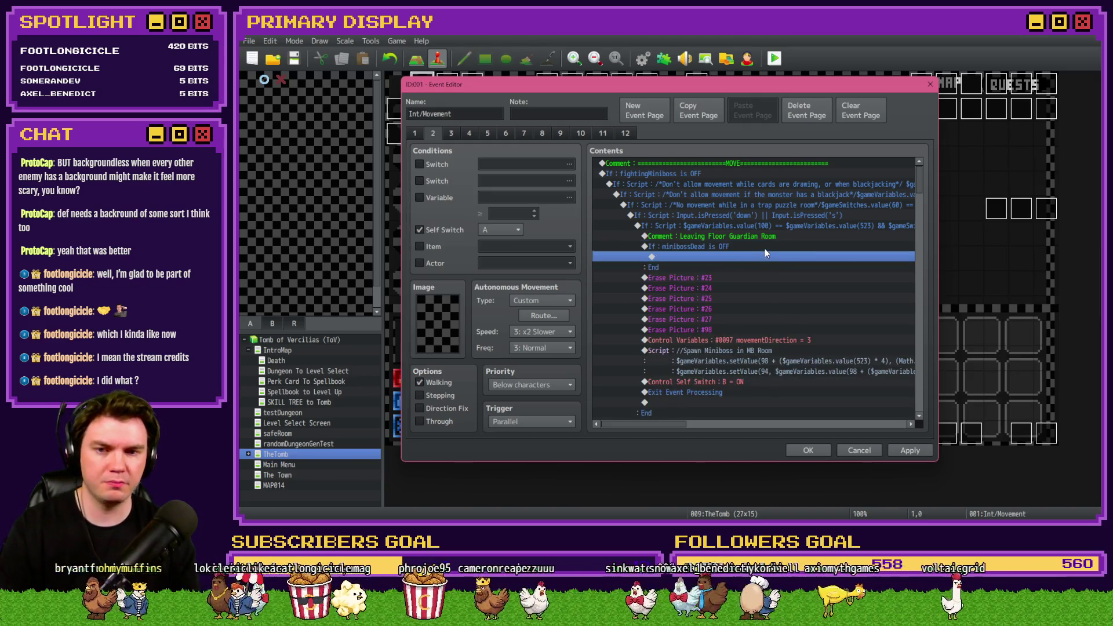
{"action": "key", "text": "ctrl+v"}
{"action": "key", "text": "Delete"}
{"action": "double_click", "coordinate": [764, 248]}
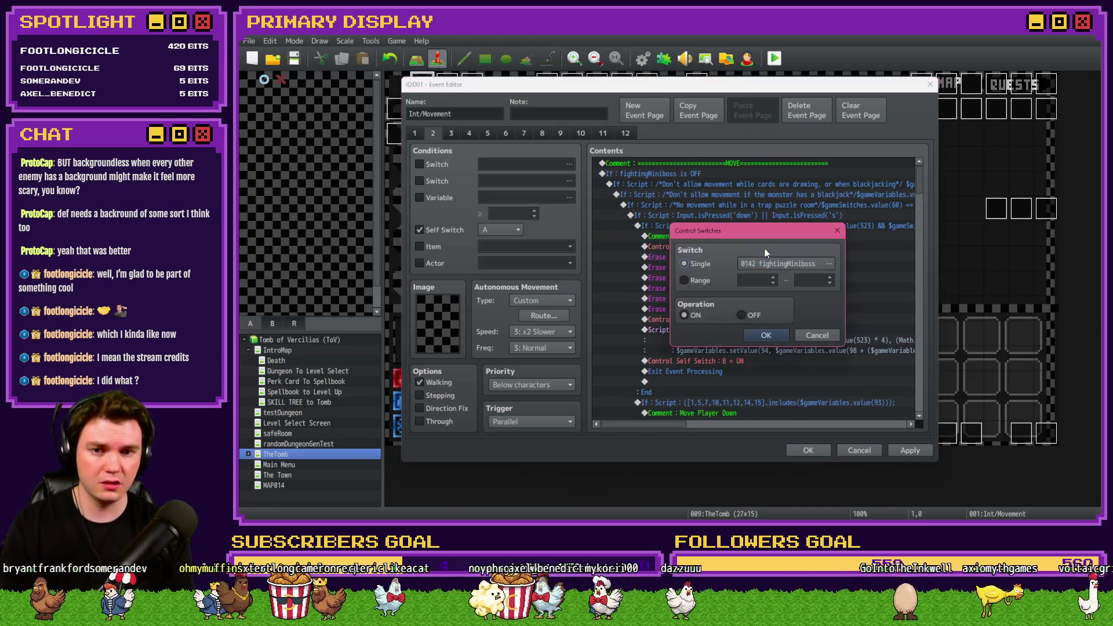
{"action": "left_click", "coordinate": [764, 336]}
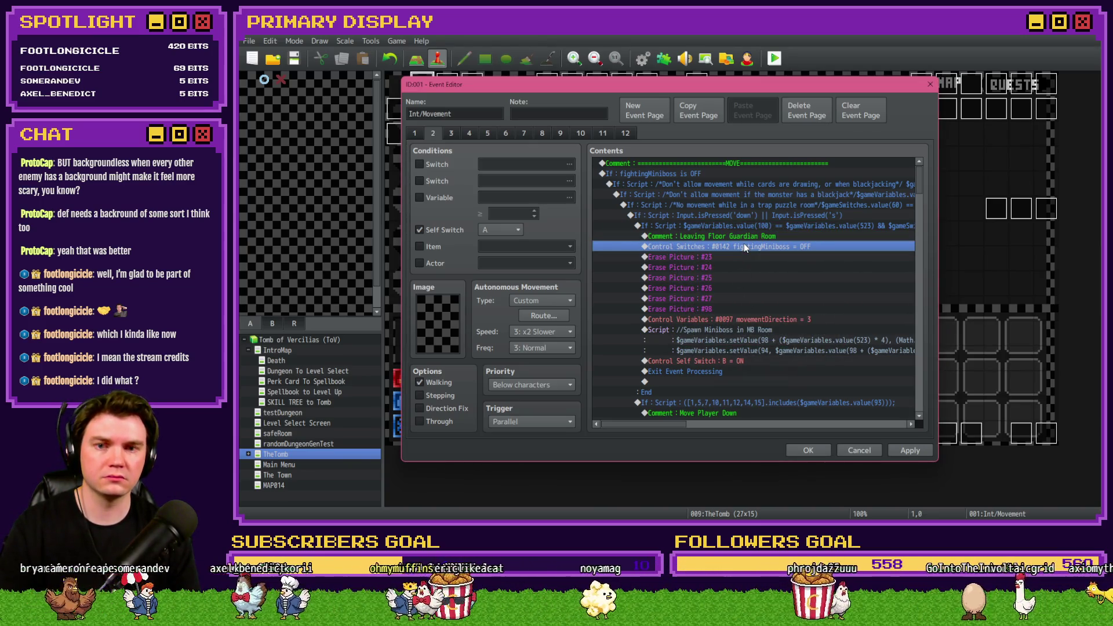
{"action": "left_click_drag", "start_coordinate": [743, 243], "coordinate": [750, 236]}
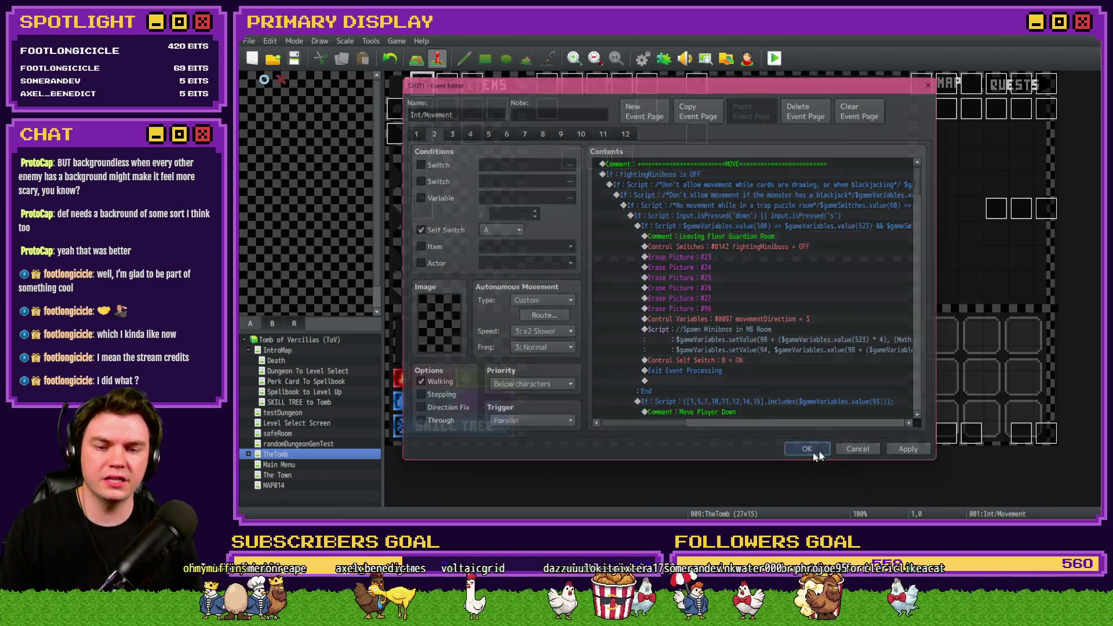
- Save the Int/Movement event, then reopen it on page 2
{"action": "left_click", "coordinate": [808, 450]}
{"action": "double_click", "coordinate": [1021, 434]}
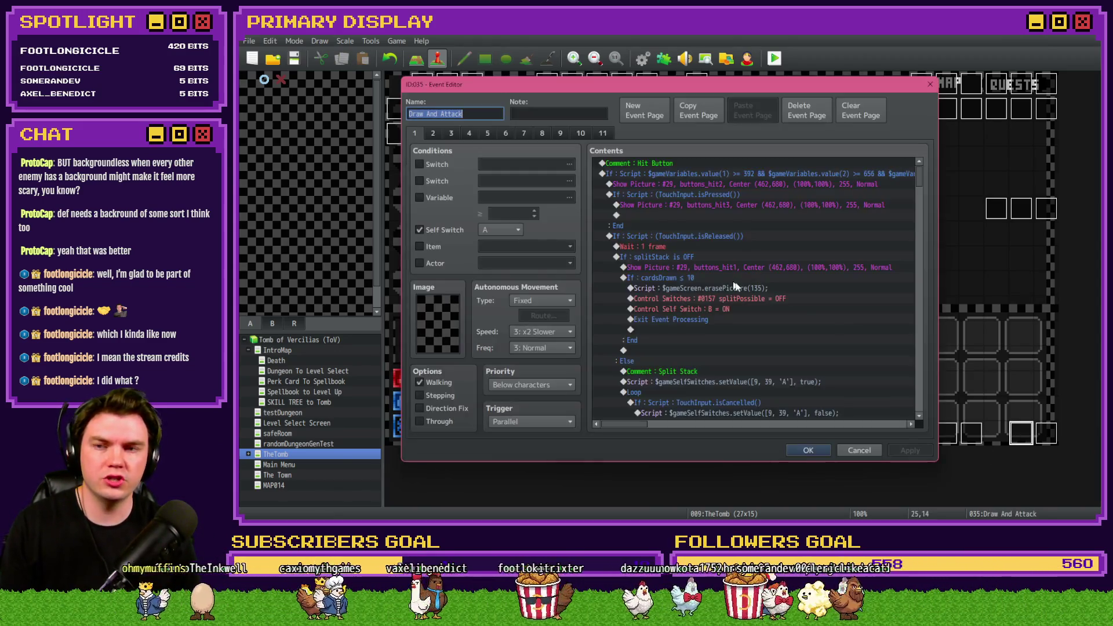
{"action": "key", "text": "Escape"}
{"action": "double_click", "coordinate": [421, 88]}
{"action": "left_click", "coordinate": [433, 134]}
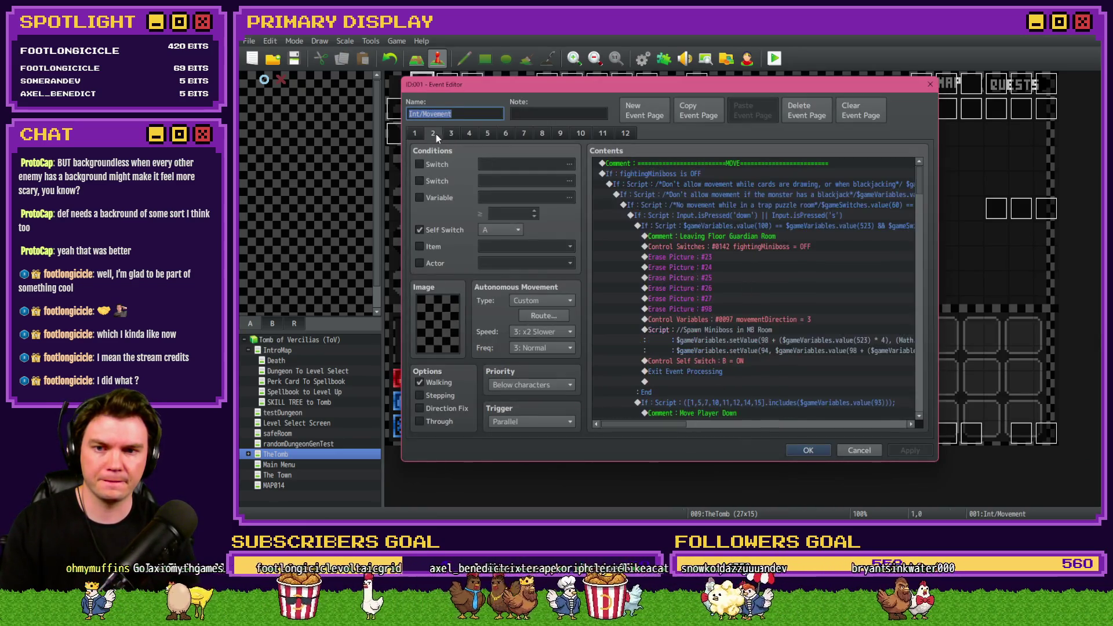
{"action": "scroll", "coordinate": [721, 274], "scroll_direction": "down", "scroll_amount": 3}
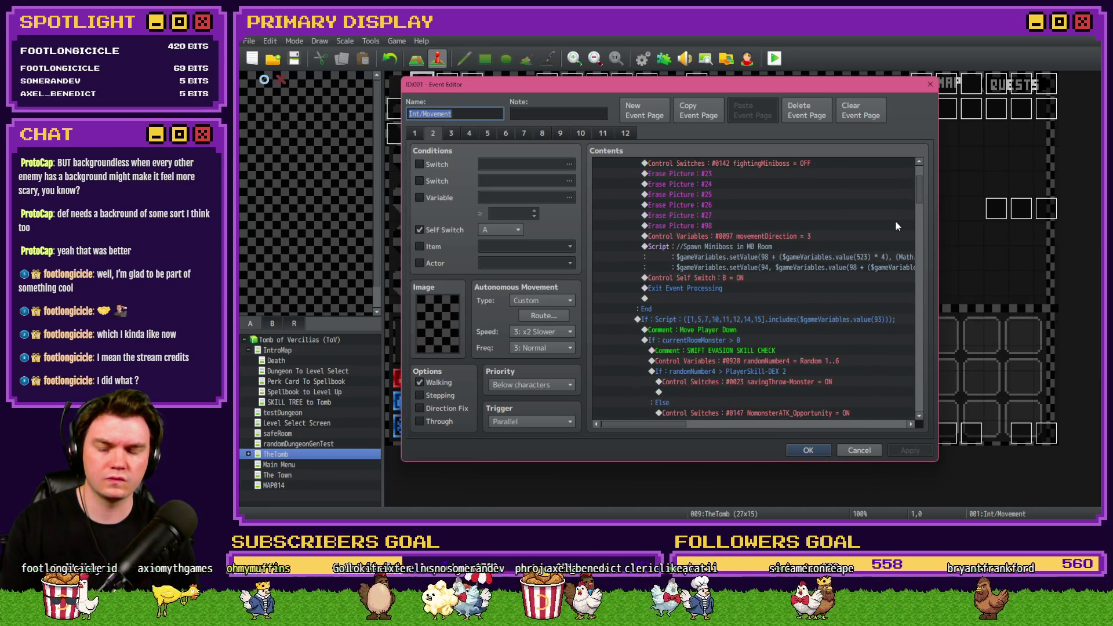
{"action": "mouse_move", "coordinate": [923, 195]}
{"action": "left_mouse_down"}
{"action": "mouse_move", "coordinate": [926, 253]}
{"action": "mouse_move", "coordinate": [920, 182]}
{"action": "mouse_move", "coordinate": [920, 206]}
{"action": "left_mouse_up"}
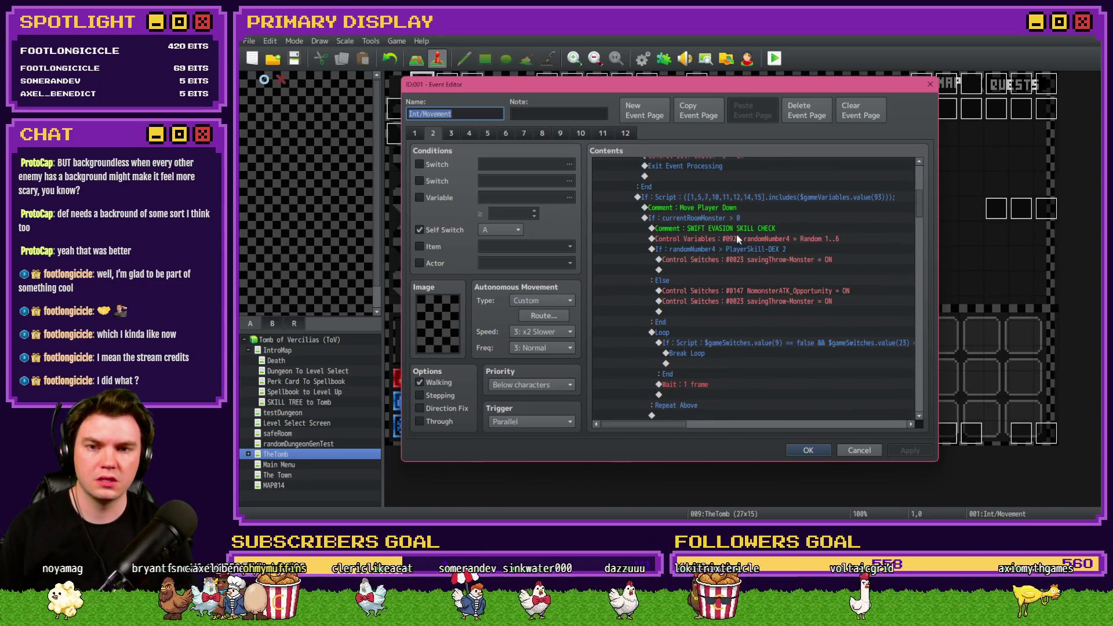
- Review the currentRoomMonster, DEX skill and SWIFT EVASION SKILL CHECK commands, then close the editor keeping changes
{"action": "left_click", "coordinate": [729, 218]}
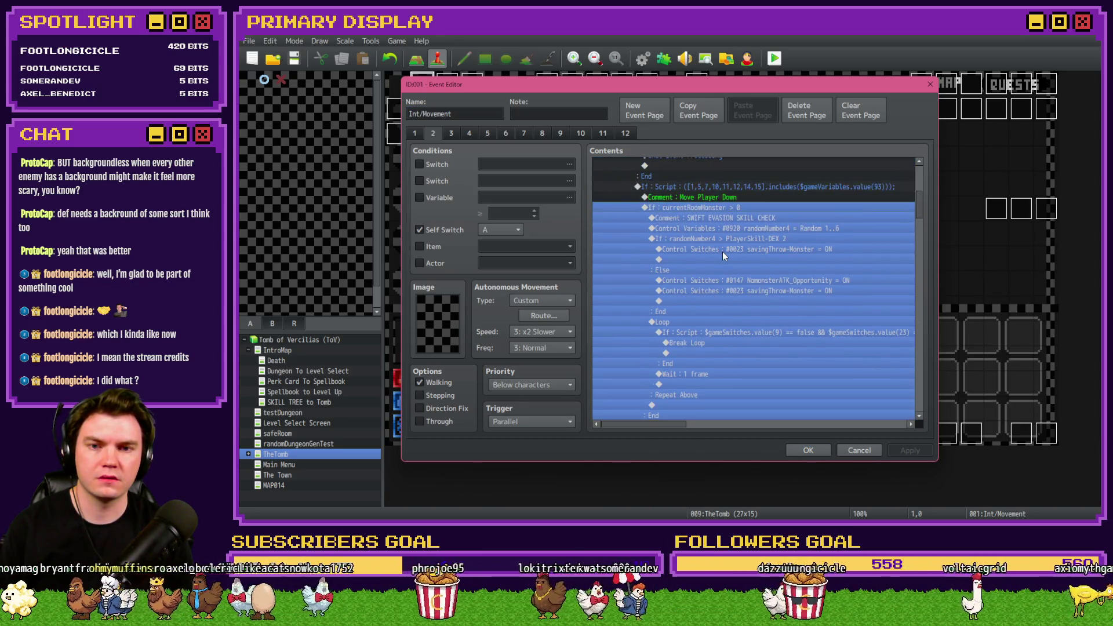
{"action": "left_click", "coordinate": [729, 240]}
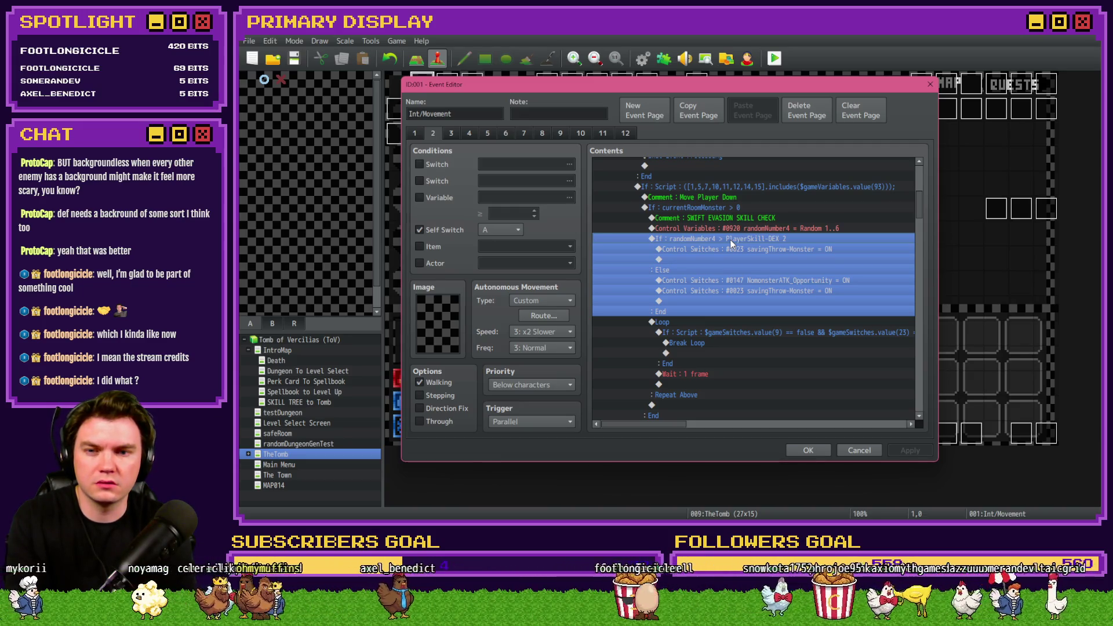
{"action": "left_click", "coordinate": [740, 250]}
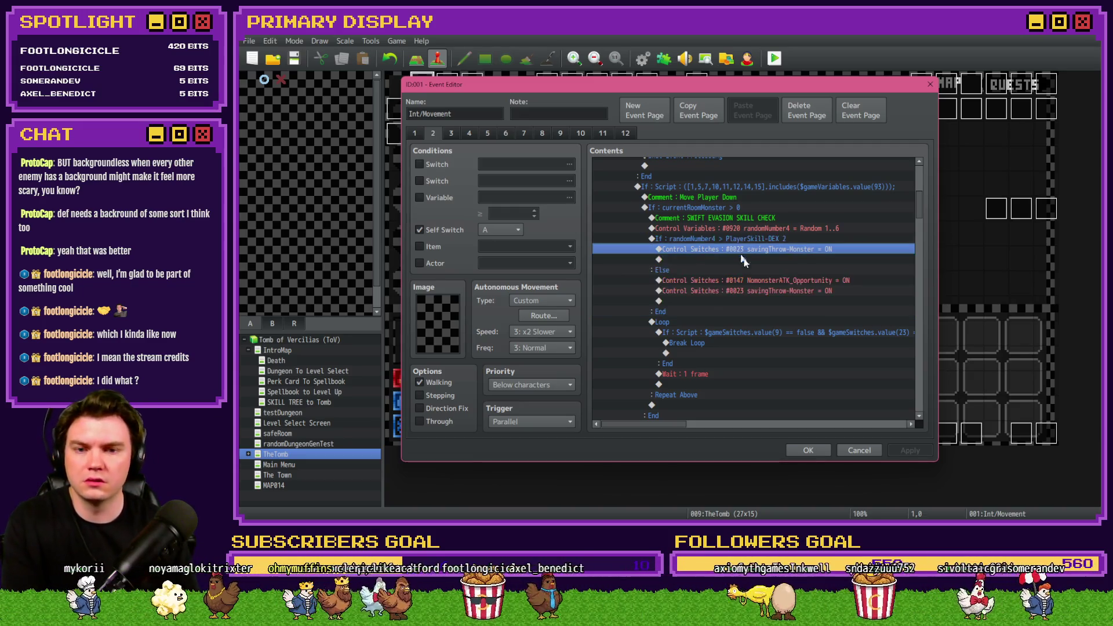
{"action": "left_click", "coordinate": [755, 261]}
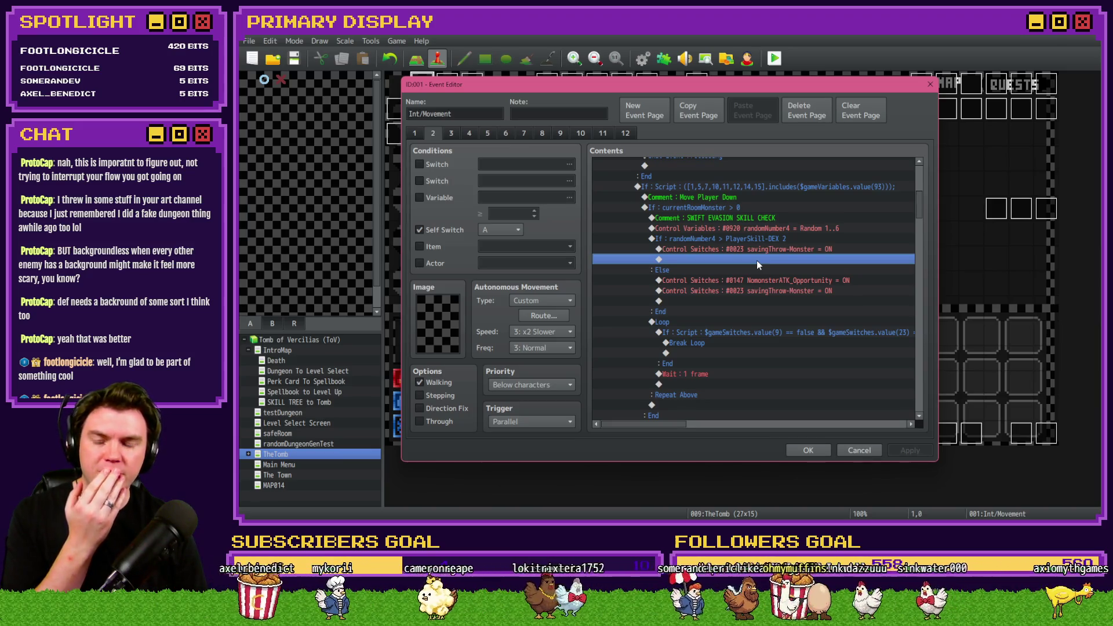
{"action": "left_click", "coordinate": [740, 191]}
{"action": "left_click", "coordinate": [736, 207]}
{"action": "left_click", "coordinate": [738, 218]}
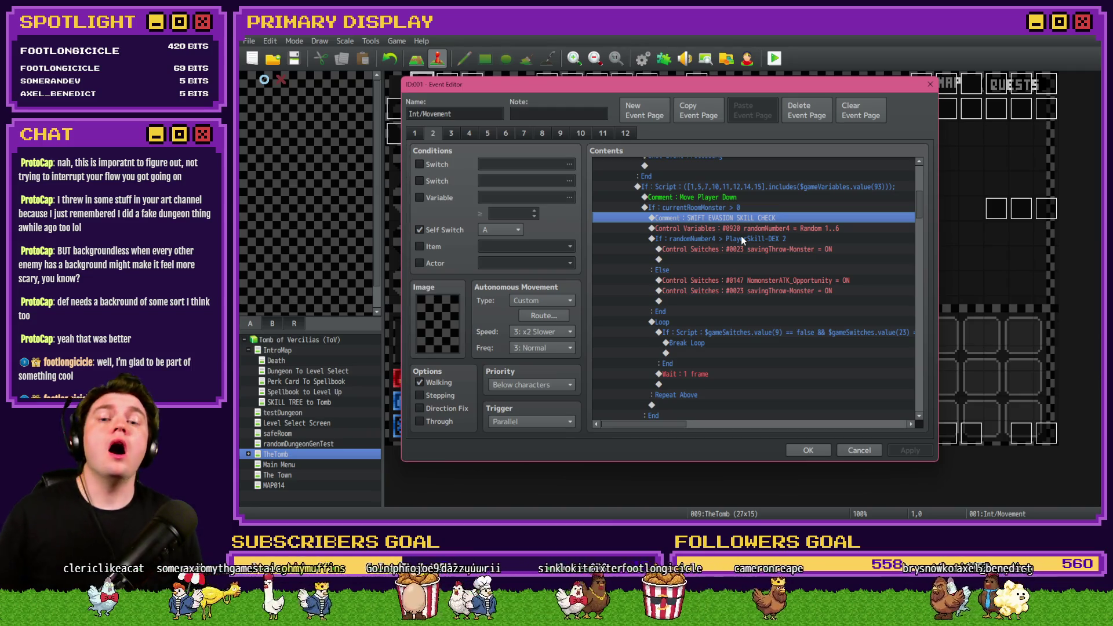
{"action": "left_click", "coordinate": [825, 450]}
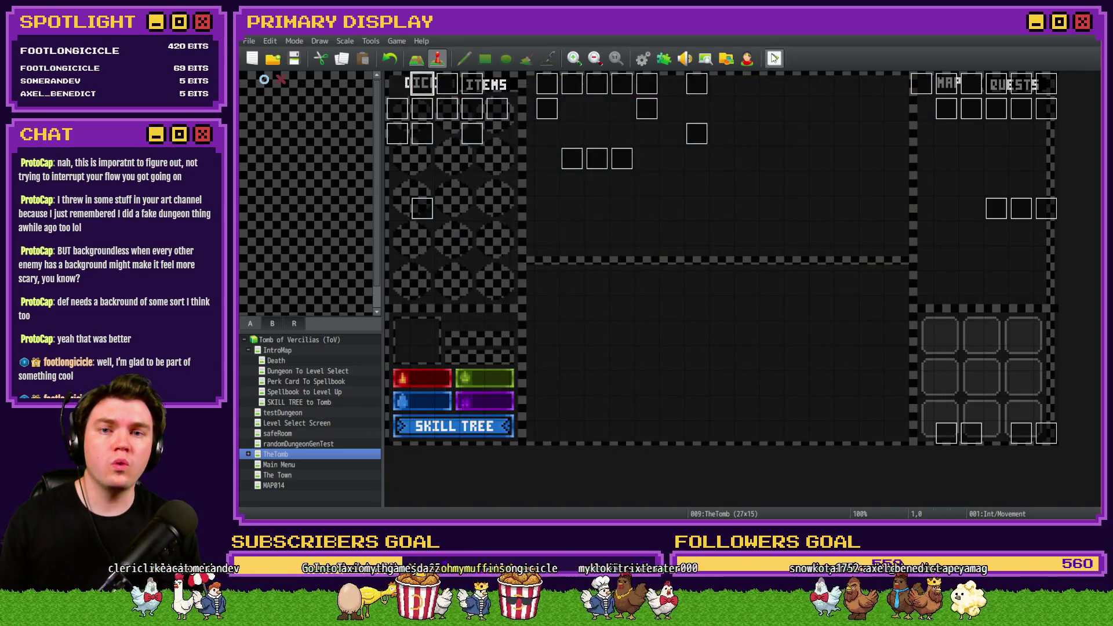
- Playtest the game, take the Wheel of Cheese perk card, view Swift Evasion in the skill tree, then quit
{"action": "left_click", "coordinate": [774, 58]}
{"action": "key", "text": "Return"}
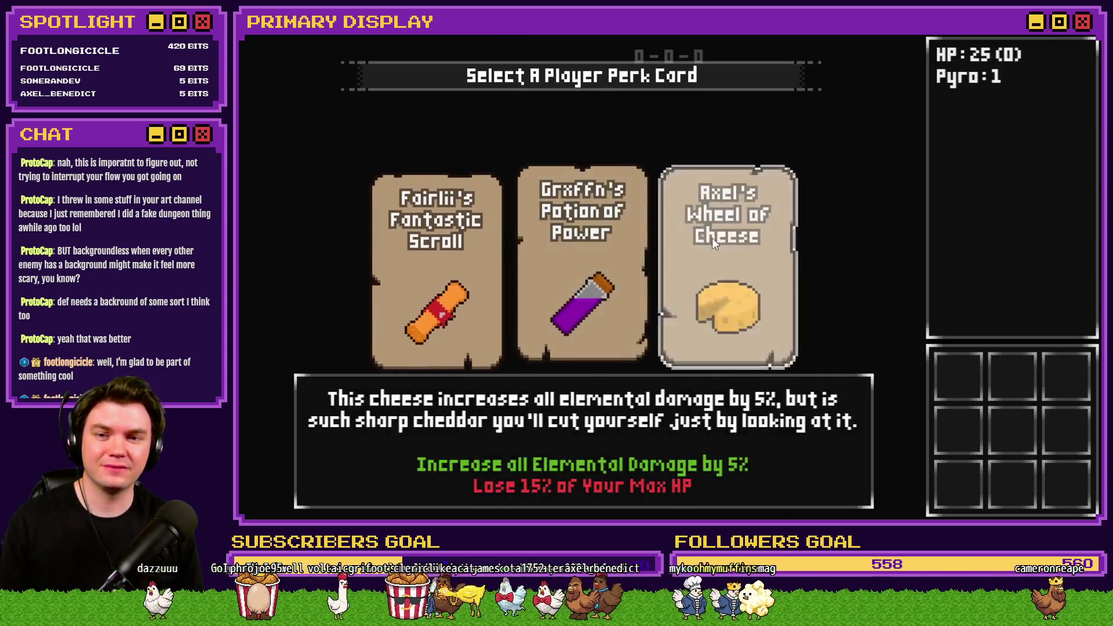
{"action": "left_click", "coordinate": [712, 237]}
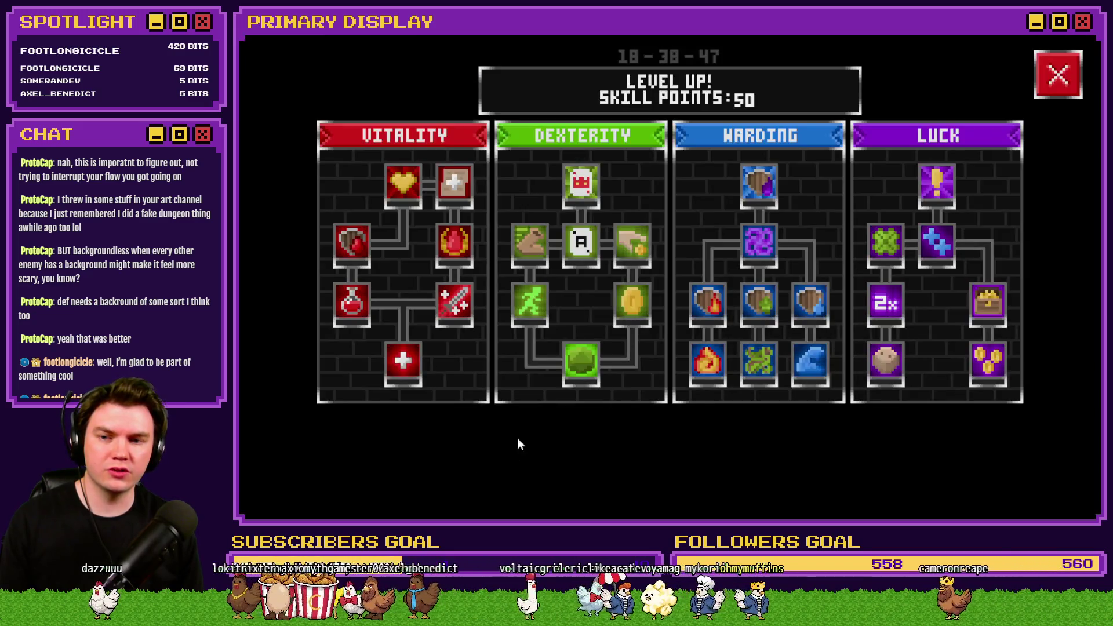
{"action": "mouse_move", "coordinate": [528, 299]}
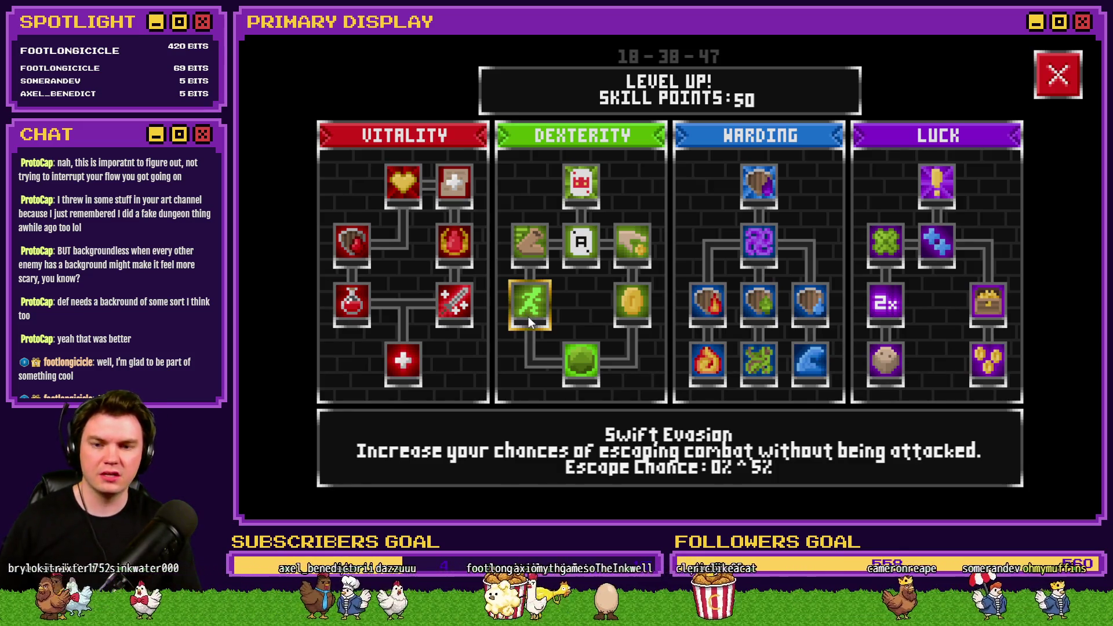
{"action": "key", "text": "alt+F4"}
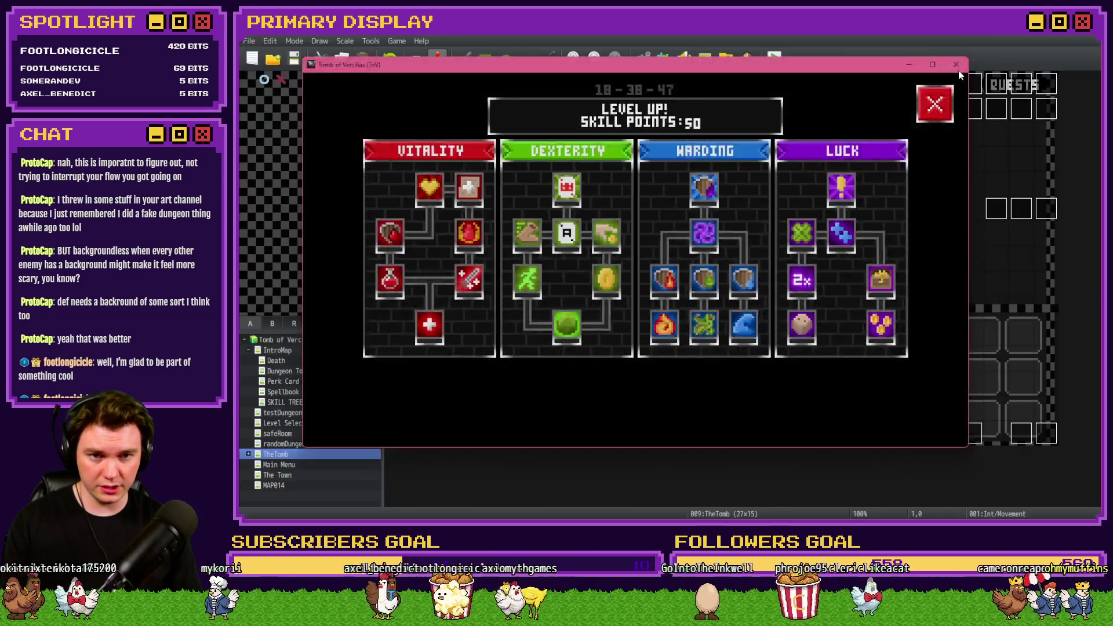
- Open the Int/Movement event and scroll through its page 2 script
{"action": "double_click", "coordinate": [420, 90]}
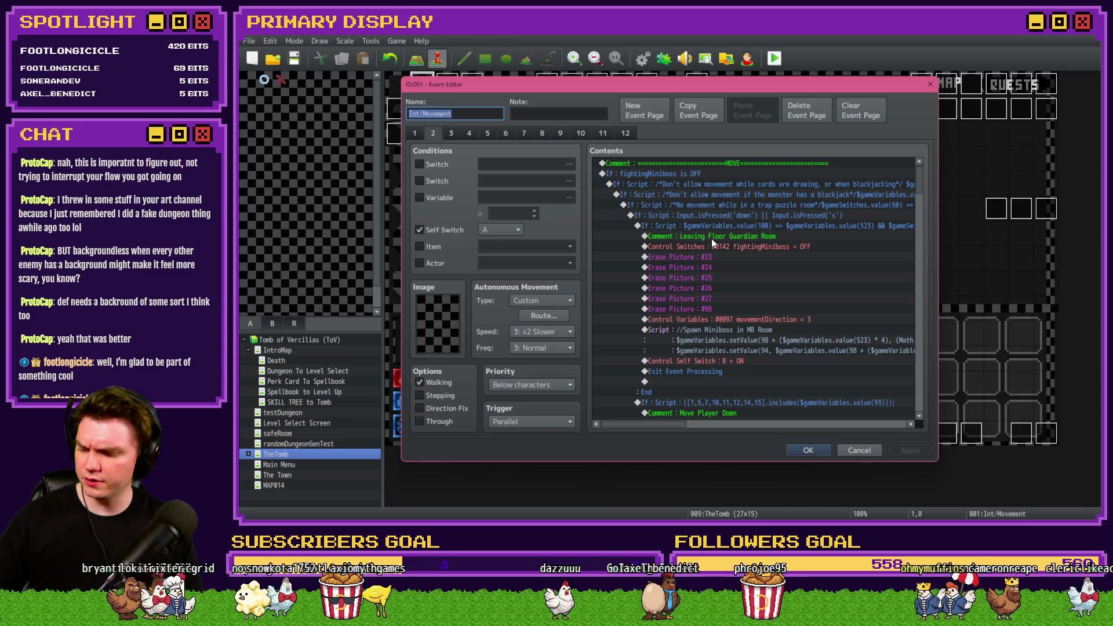
{"action": "scroll", "coordinate": [711, 239], "scroll_direction": "down", "scroll_amount": 2}
{"action": "scroll", "coordinate": [712, 239], "scroll_direction": "down", "scroll_amount": 5}
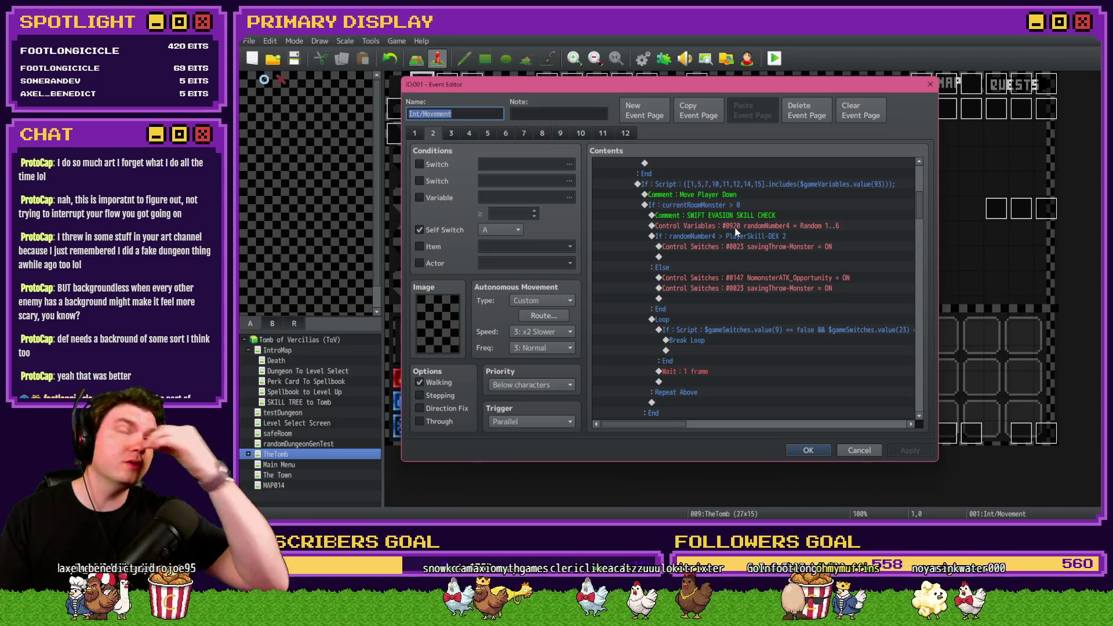
{"action": "scroll", "coordinate": [747, 296], "scroll_direction": "up", "scroll_amount": 7}
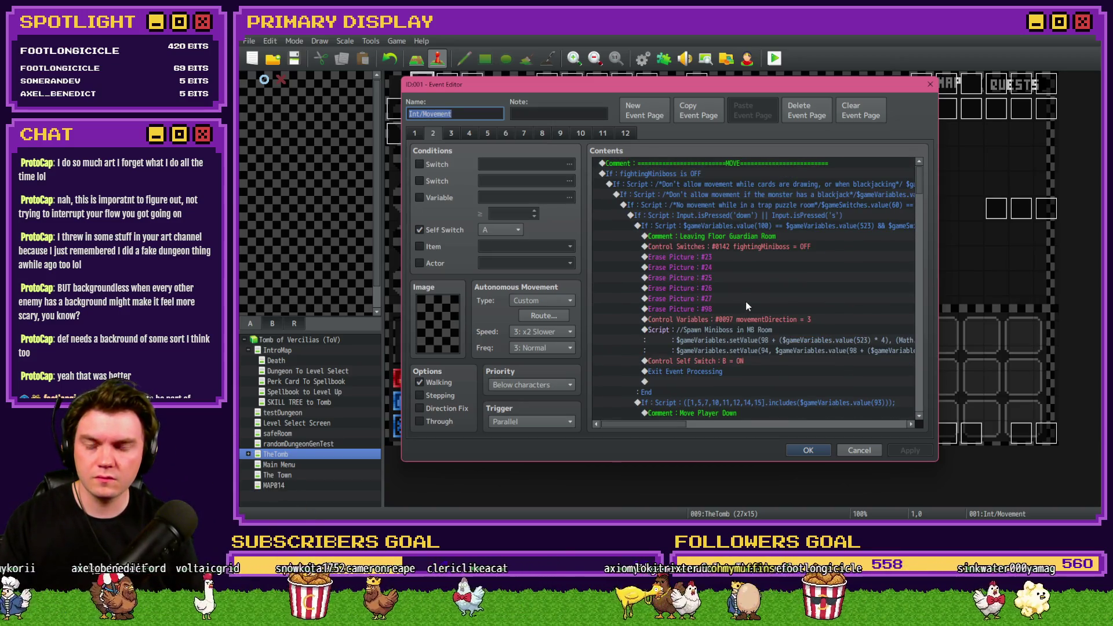
{"action": "scroll", "coordinate": [747, 302], "scroll_direction": "down", "scroll_amount": 3}
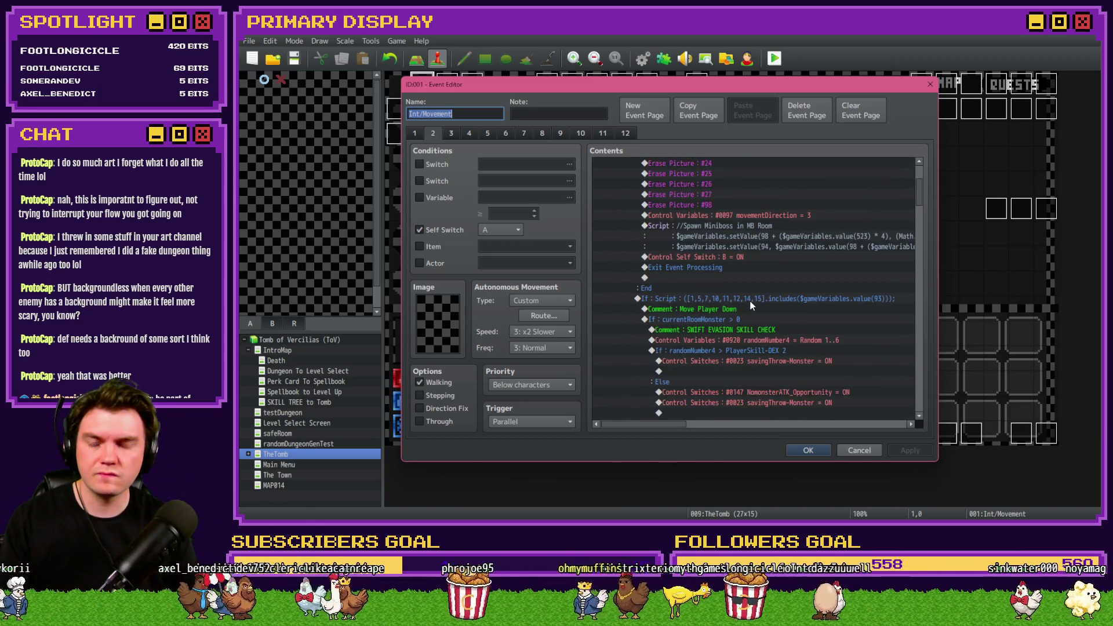
{"action": "scroll", "coordinate": [751, 304], "scroll_direction": "up", "scroll_amount": 2}
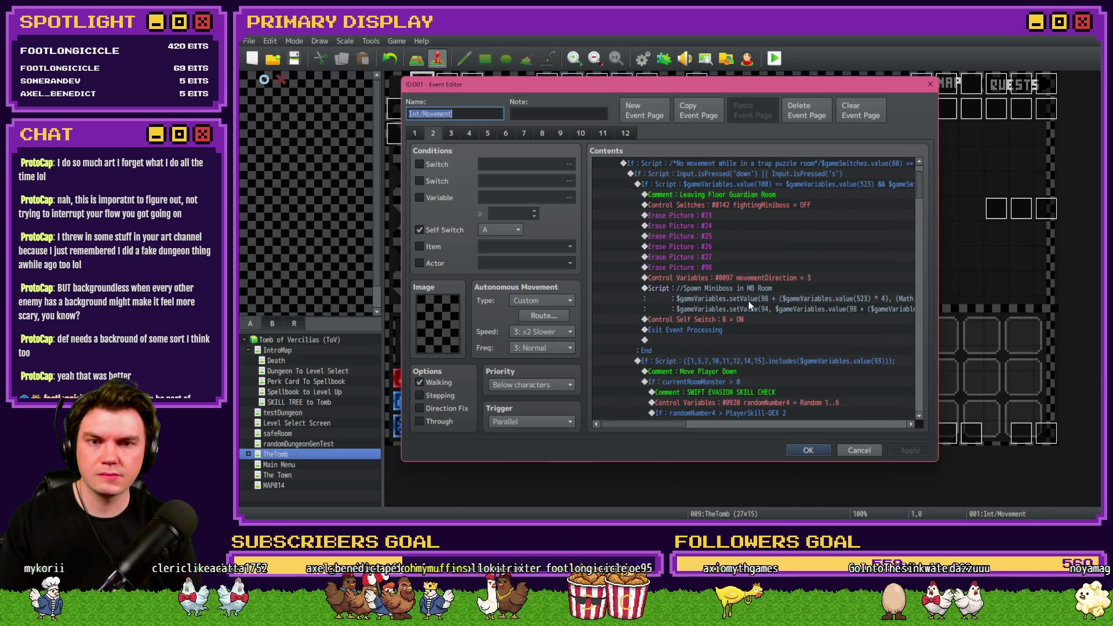
- Select the floor-guardian exit condition to read its full script, and start adding a page Variable condition
{"action": "left_click", "coordinate": [763, 186]}
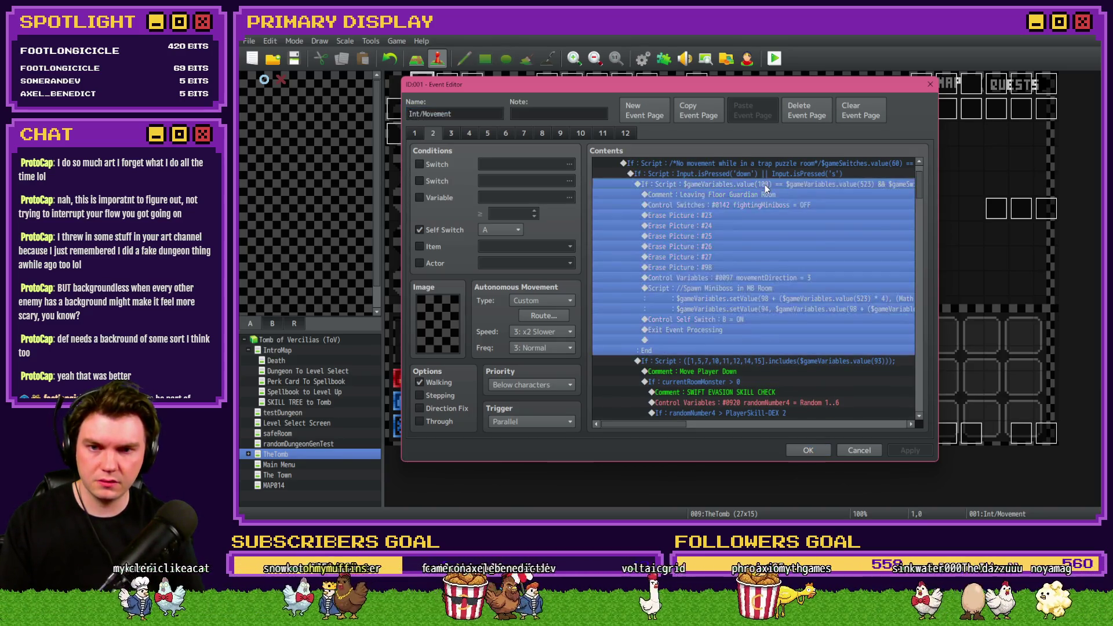
{"action": "scroll", "coordinate": [763, 186], "scroll_direction": "up", "scroll_amount": 2}
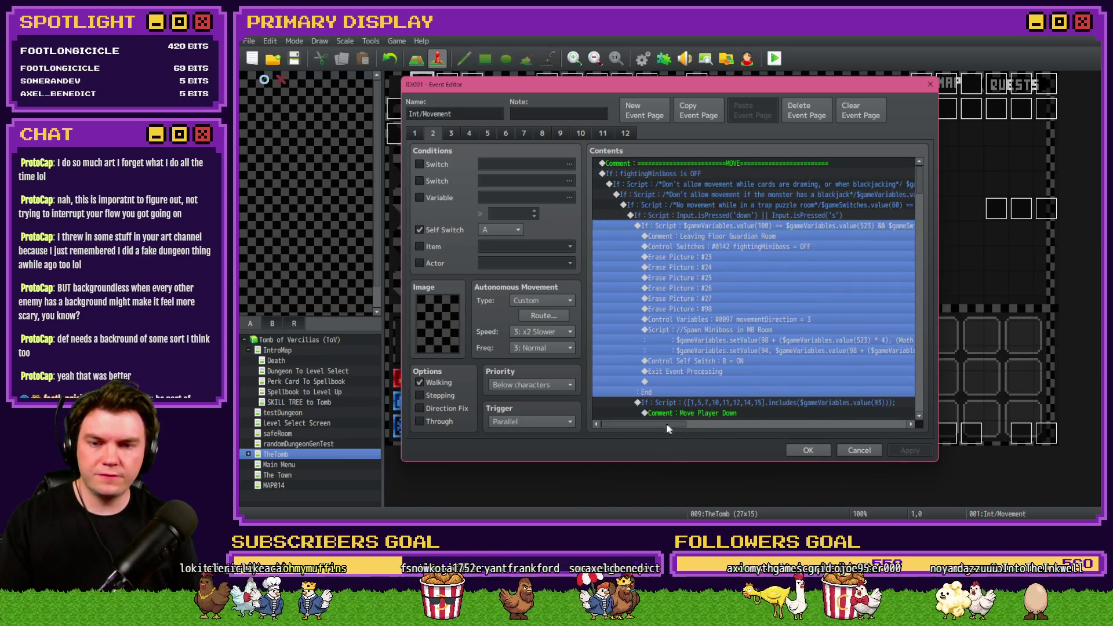
{"action": "scroll", "coordinate": [667, 425], "scroll_direction": "right", "scroll_amount": 3}
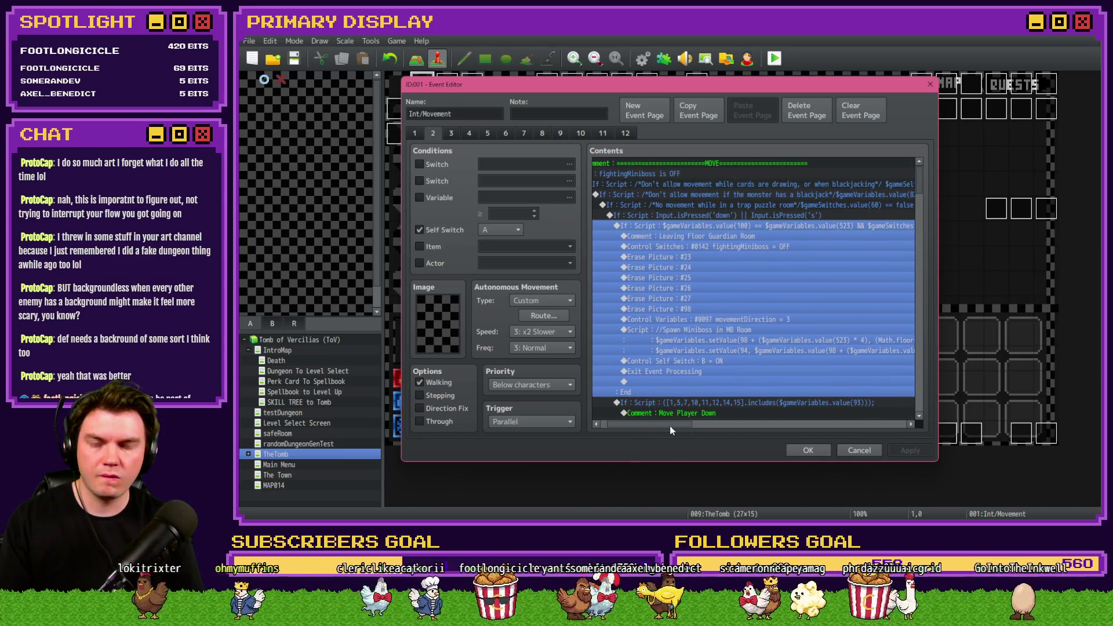
{"action": "left_click_drag", "start_coordinate": [669, 426], "coordinate": [712, 423]}
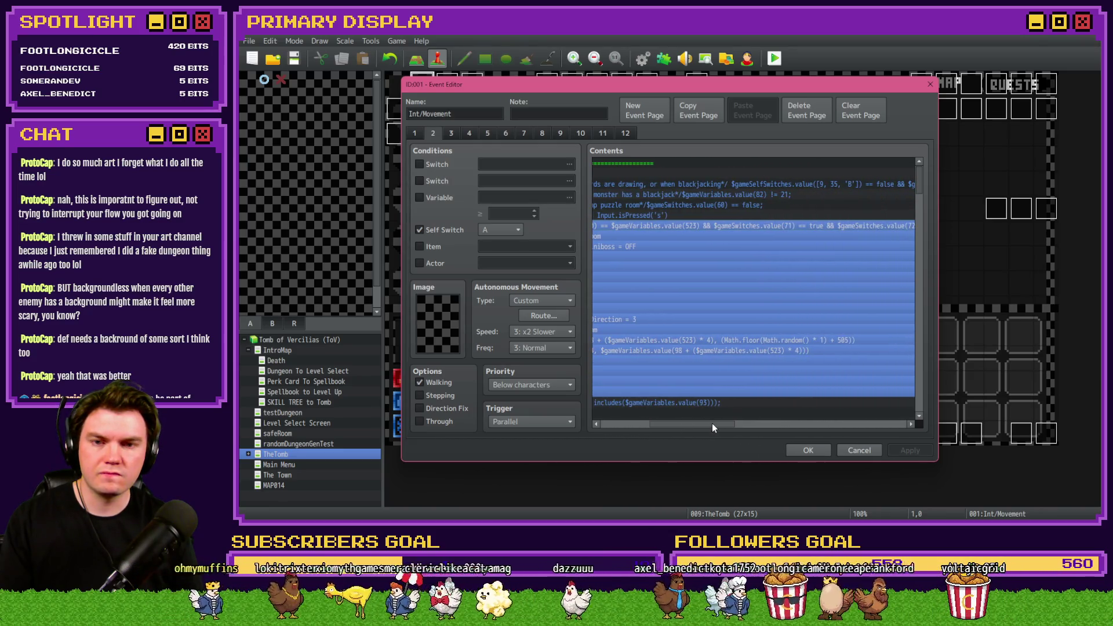
{"action": "left_click", "coordinate": [445, 198]}
{"action": "left_click", "coordinate": [521, 198]}
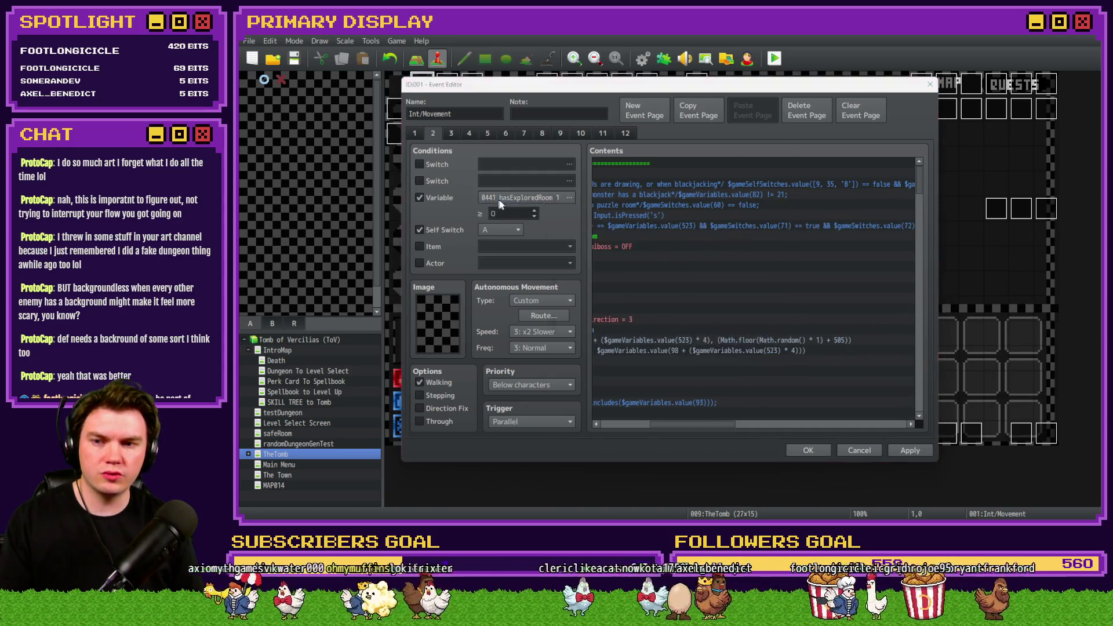
{"action": "scroll", "coordinate": [612, 246], "scroll_direction": "up", "scroll_amount": 3}
{"action": "left_click", "coordinate": [612, 217]}
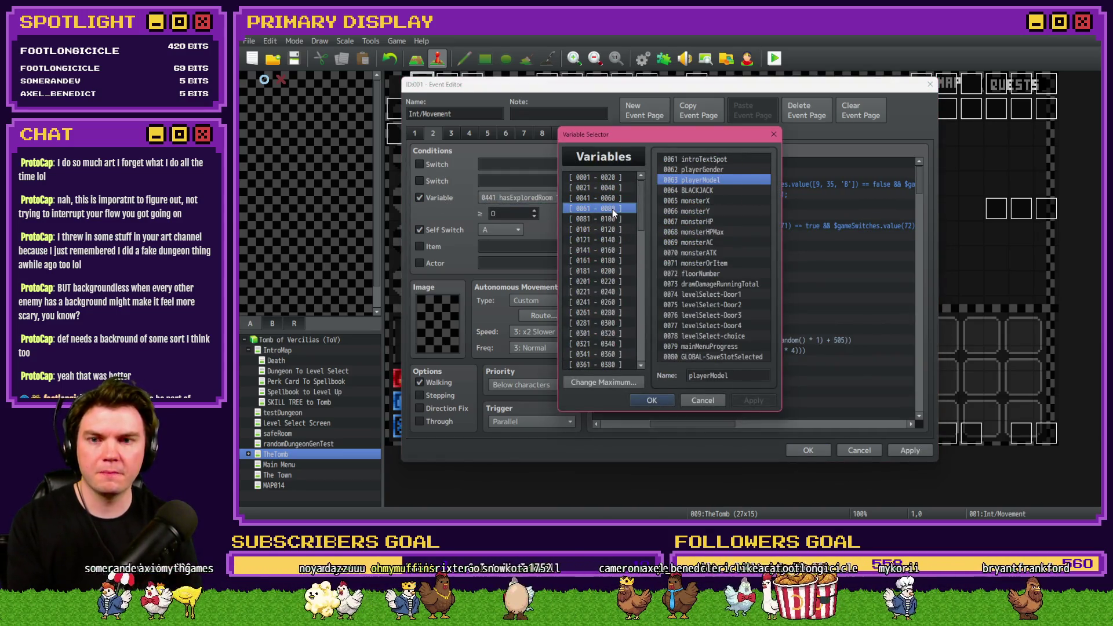
{"action": "left_click", "coordinate": [612, 209]}
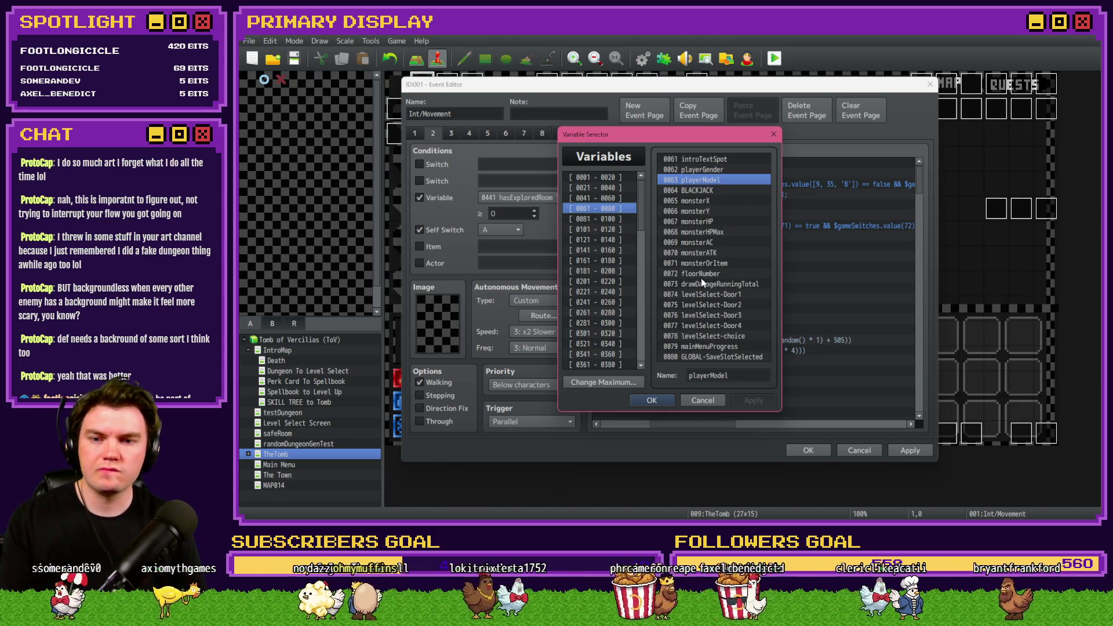
{"action": "left_click", "coordinate": [706, 264]}
{"action": "key", "text": "Escape"}
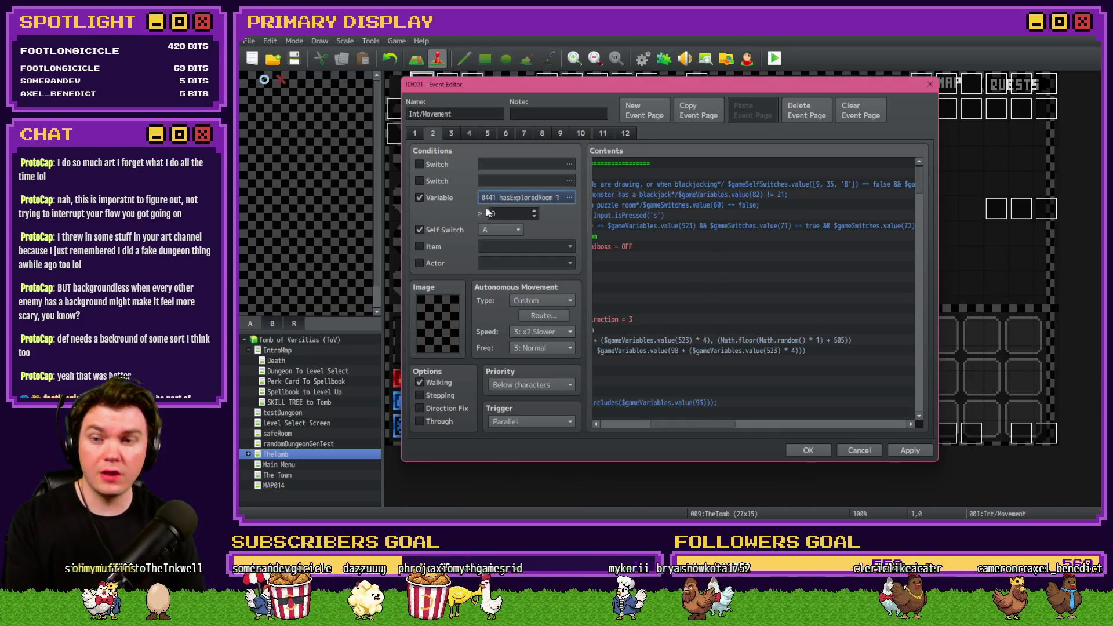
{"action": "left_click", "coordinate": [419, 198]}
{"action": "left_click", "coordinate": [420, 164]}
{"action": "left_click", "coordinate": [527, 164]}
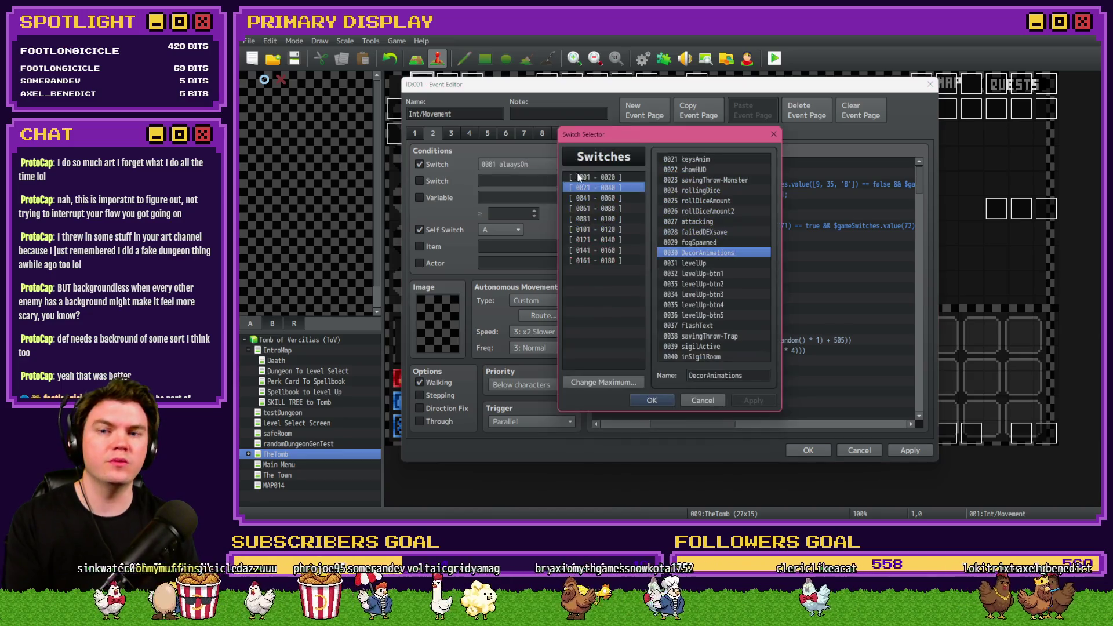
{"action": "left_click", "coordinate": [614, 198]}
{"action": "left_click", "coordinate": [615, 208]}
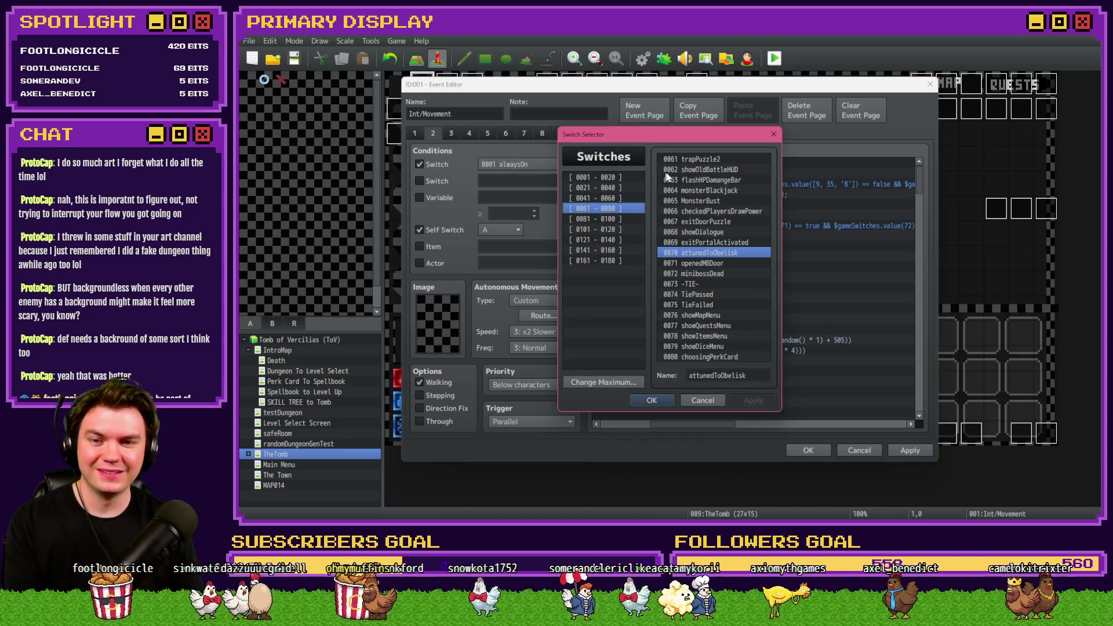
{"action": "left_click", "coordinate": [684, 264]}
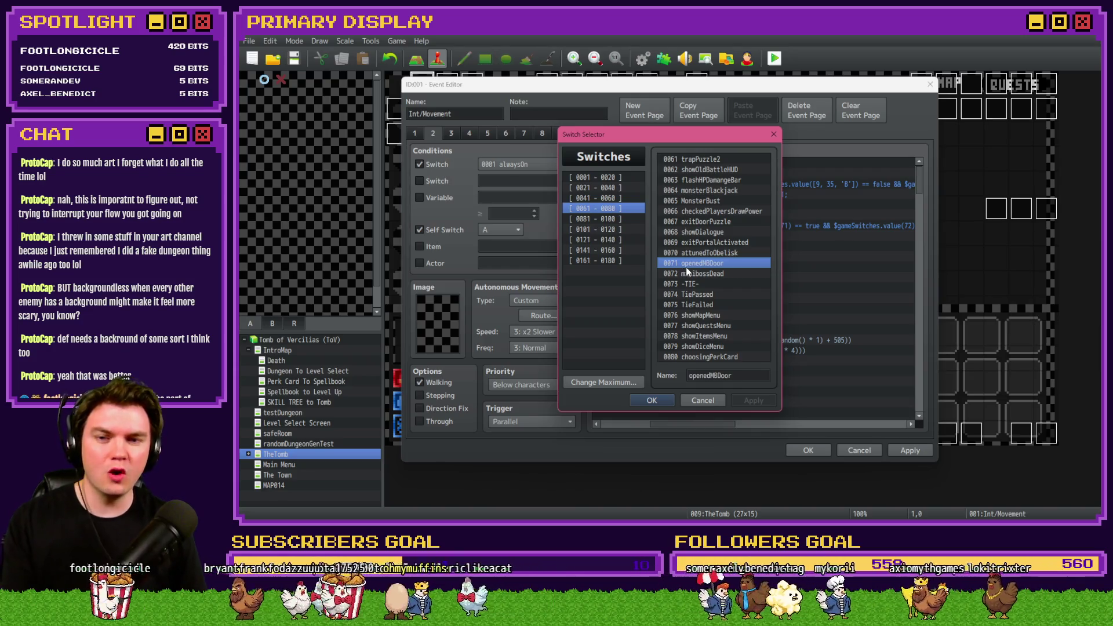
{"action": "key", "text": "Escape"}
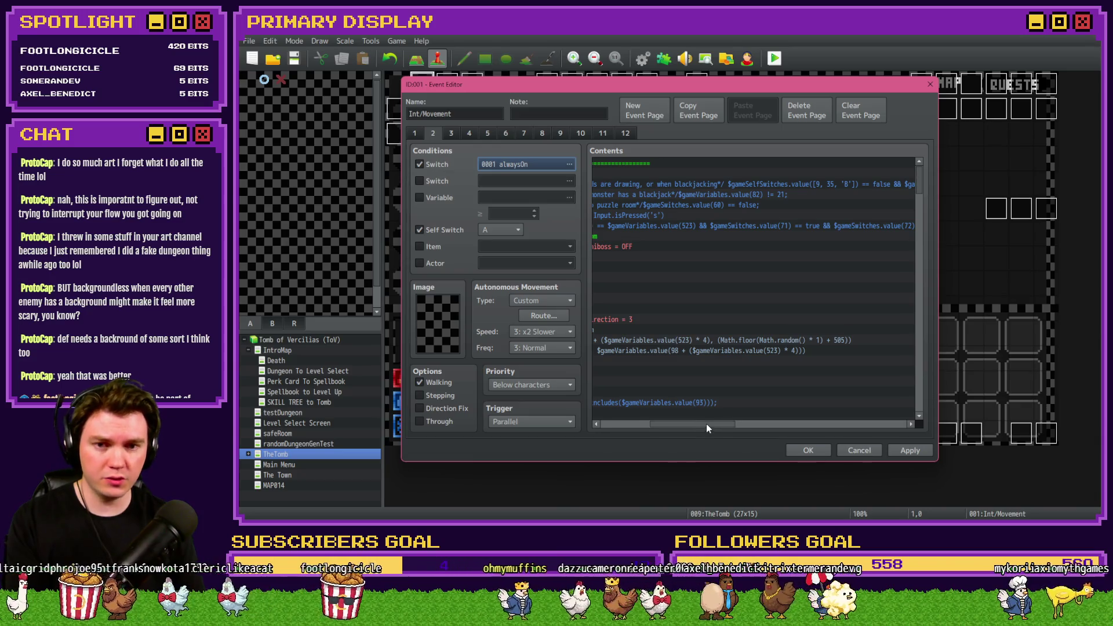
{"action": "left_click_drag", "start_coordinate": [706, 425], "coordinate": [725, 423]}
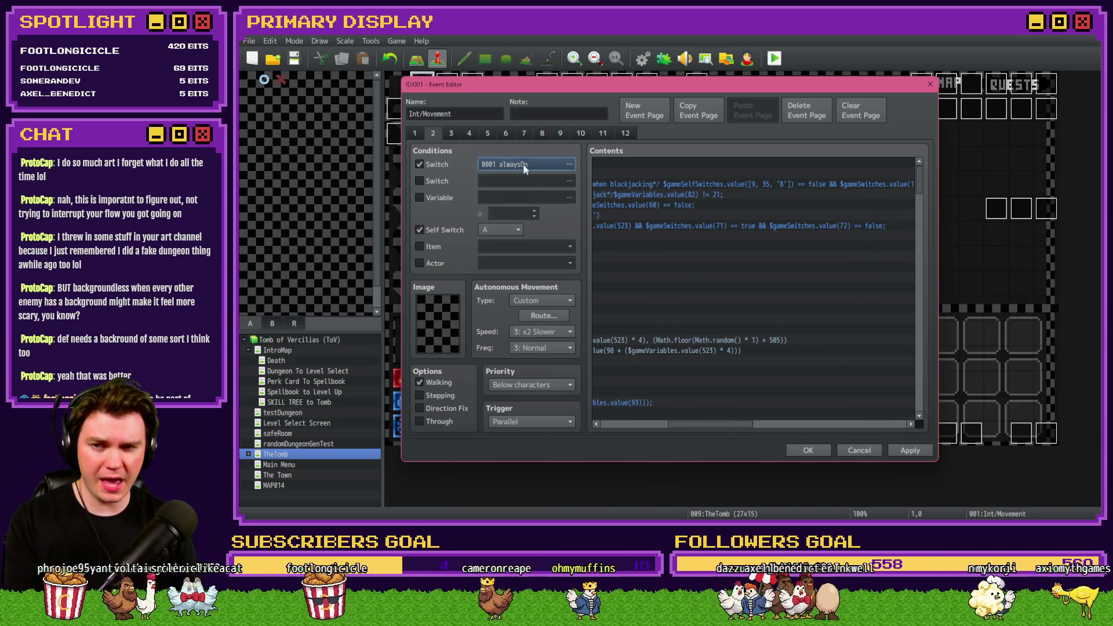
{"action": "left_click", "coordinate": [540, 167]}
{"action": "left_click", "coordinate": [705, 274]}
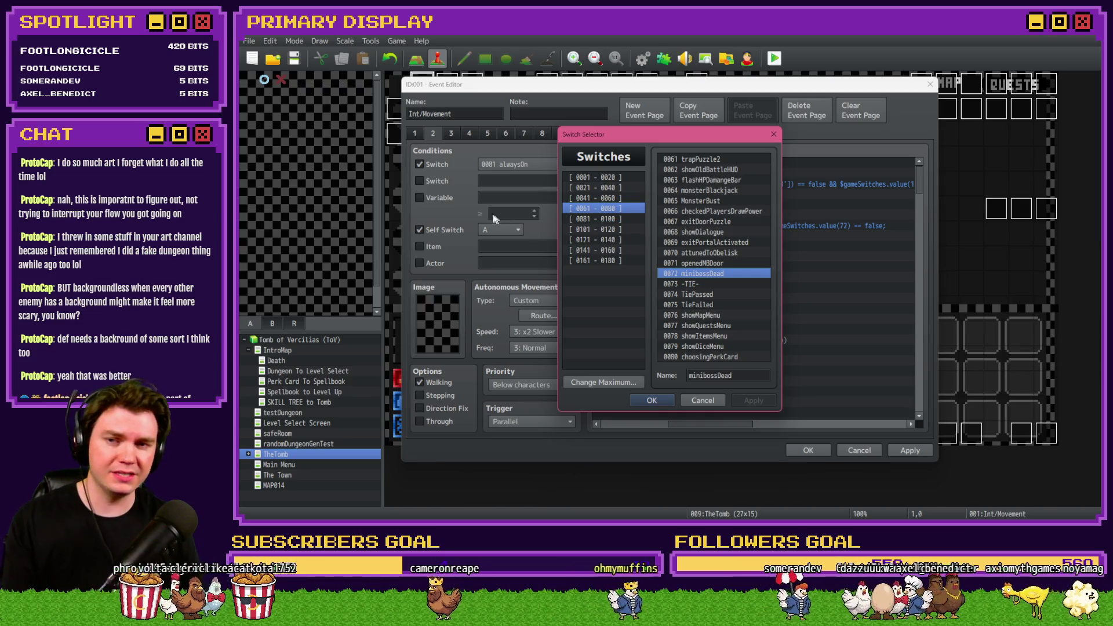
{"action": "left_click", "coordinate": [702, 400]}
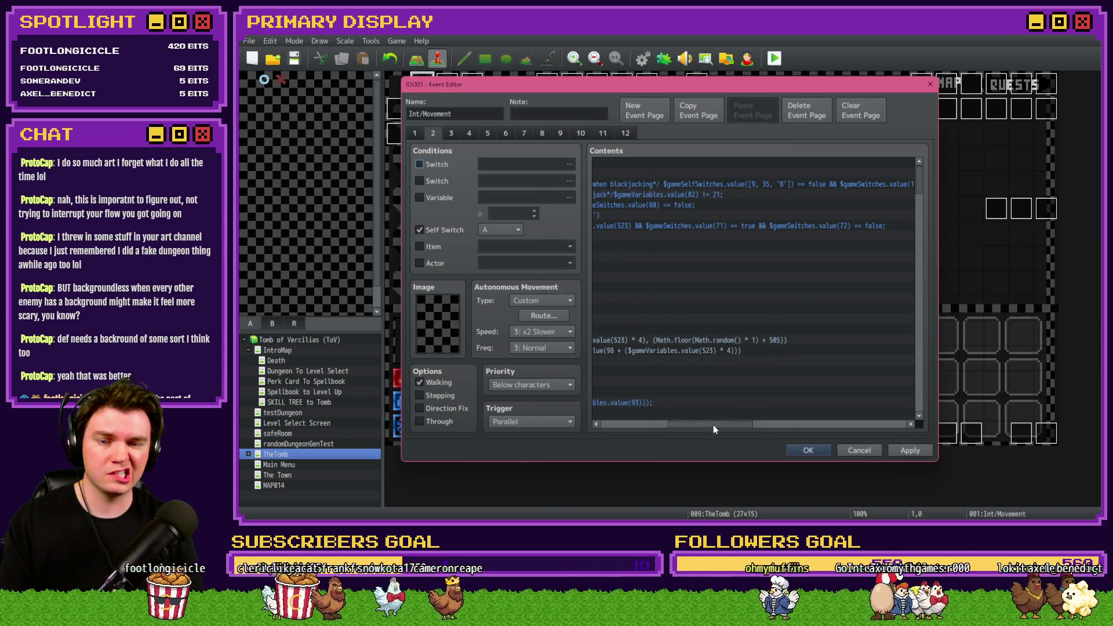
{"action": "left_click_drag", "start_coordinate": [713, 426], "coordinate": [637, 425]}
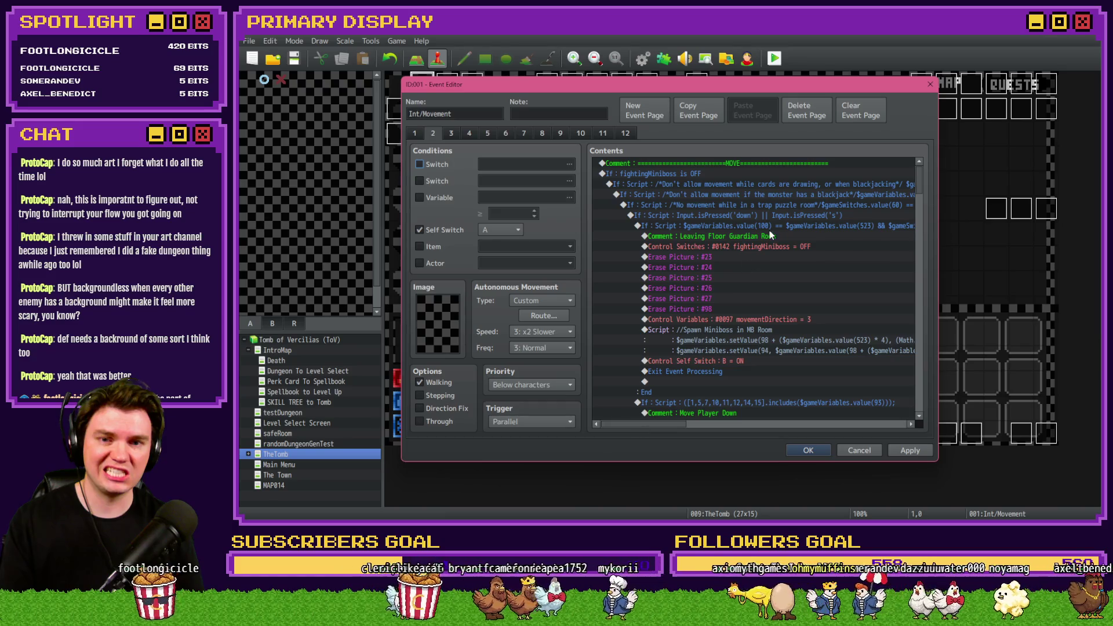
- Rewrite the Leaving branch's script condition as '$gameVariables.value(100) == $gameVariables.value(523)'
{"action": "left_click", "coordinate": [777, 226]}
{"action": "double_click", "coordinate": [778, 227]}
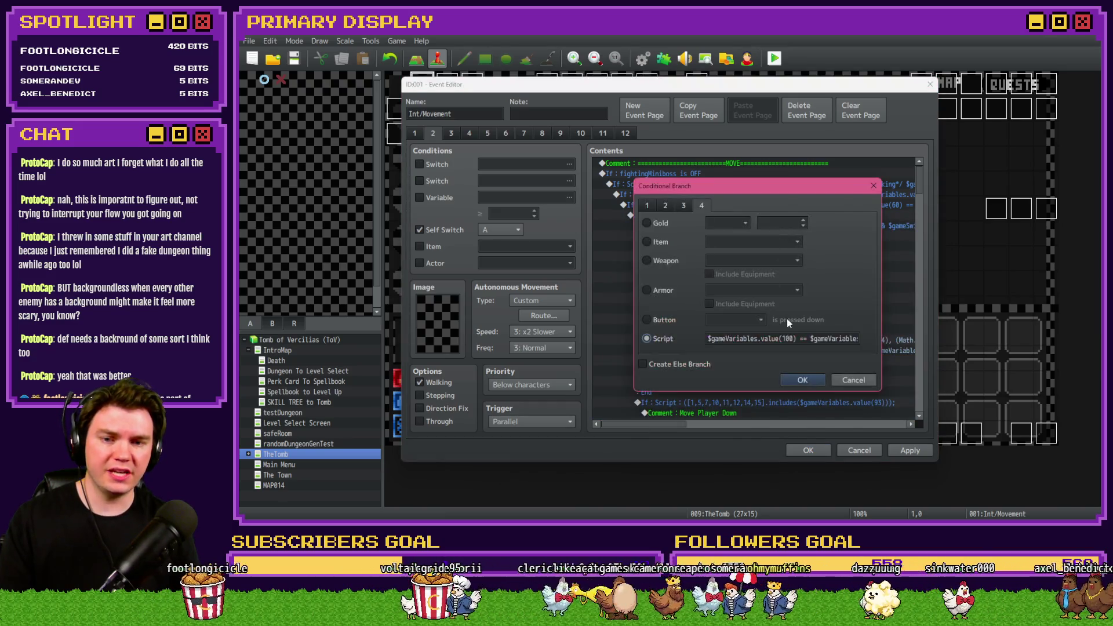
{"action": "left_click", "coordinate": [827, 339]}
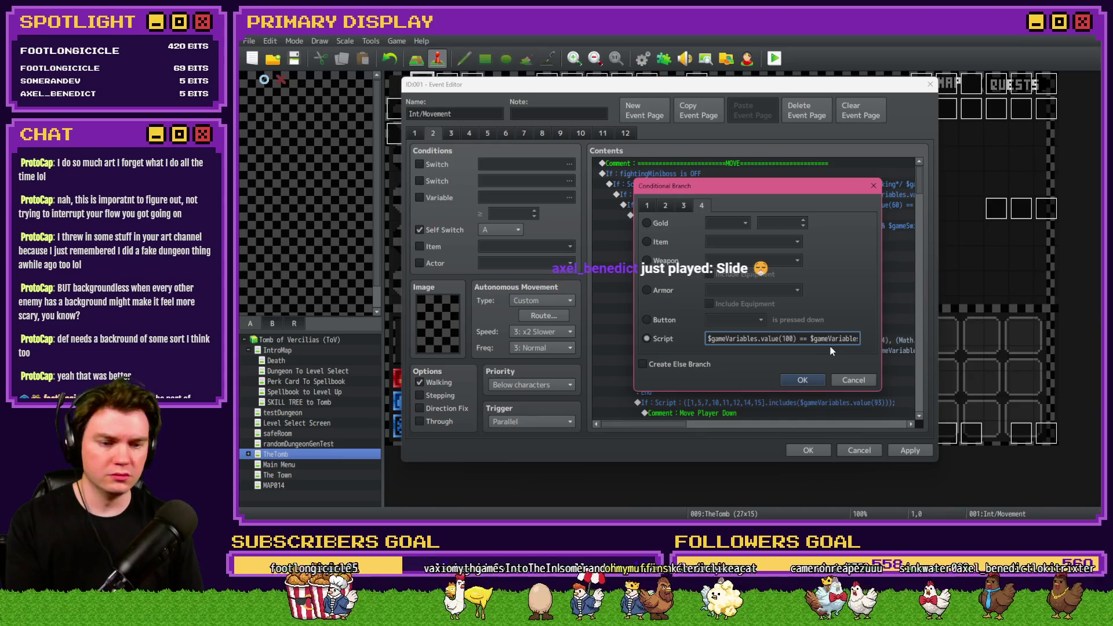
{"action": "key", "text": "Right"}
{"action": "key", "text": "Right"}
{"action": "key", "text": "Right"}
{"action": "key", "text": "Right"}
{"action": "key", "text": "Right"}
{"action": "key", "text": "Right"}
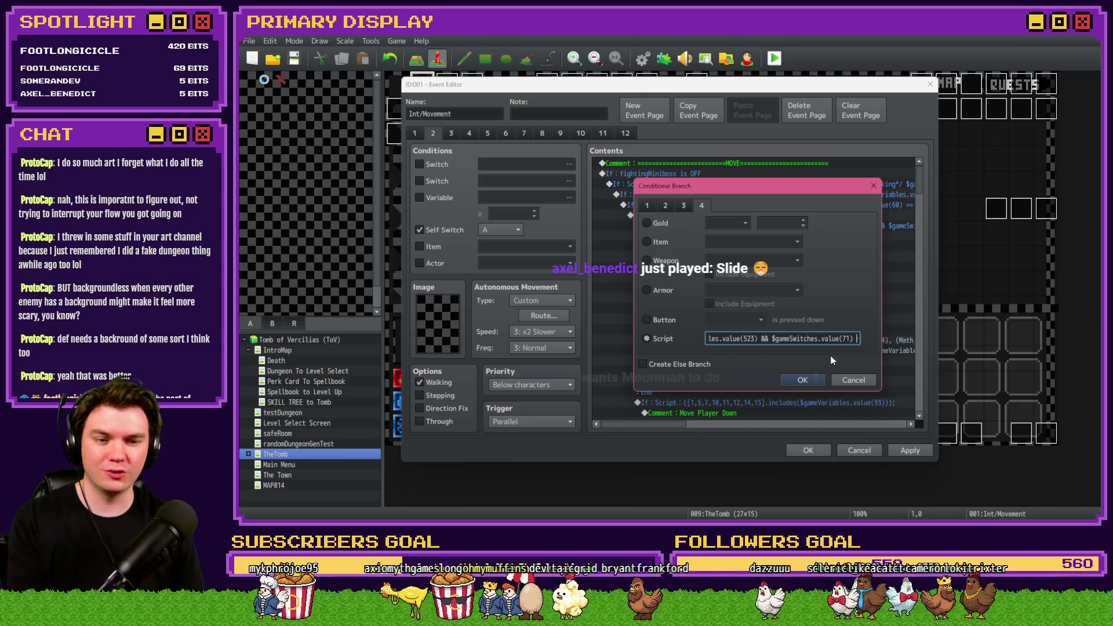
{"action": "key", "text": "Right"}
{"action": "key", "text": "Right"}
{"action": "key", "text": "Right"}
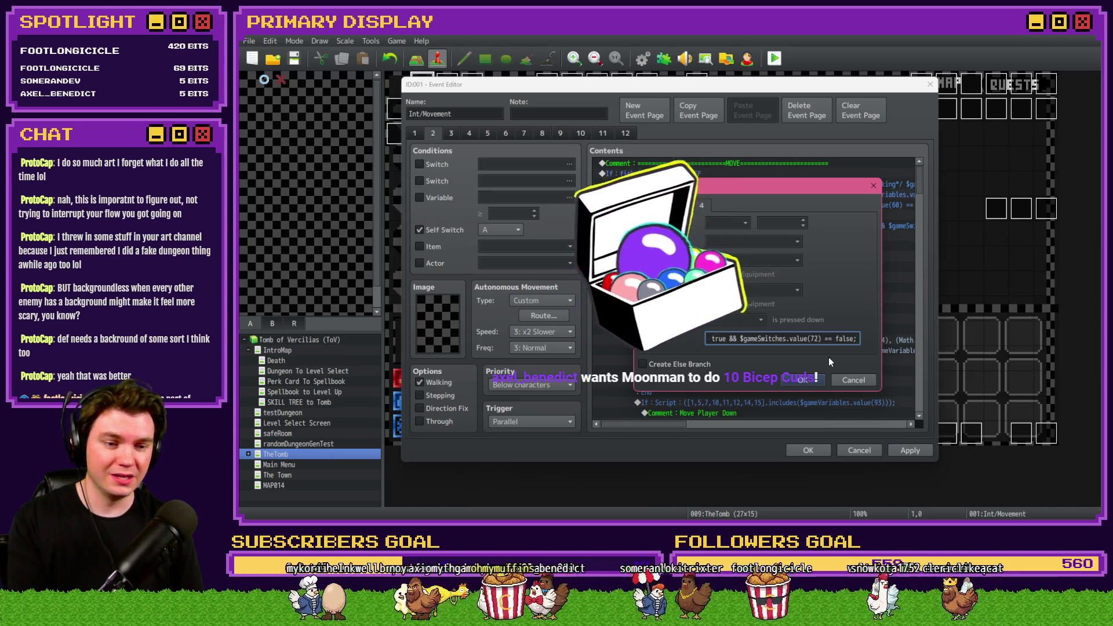
{"action": "key", "text": "BackSpace"}
{"action": "key", "text": "Home"}
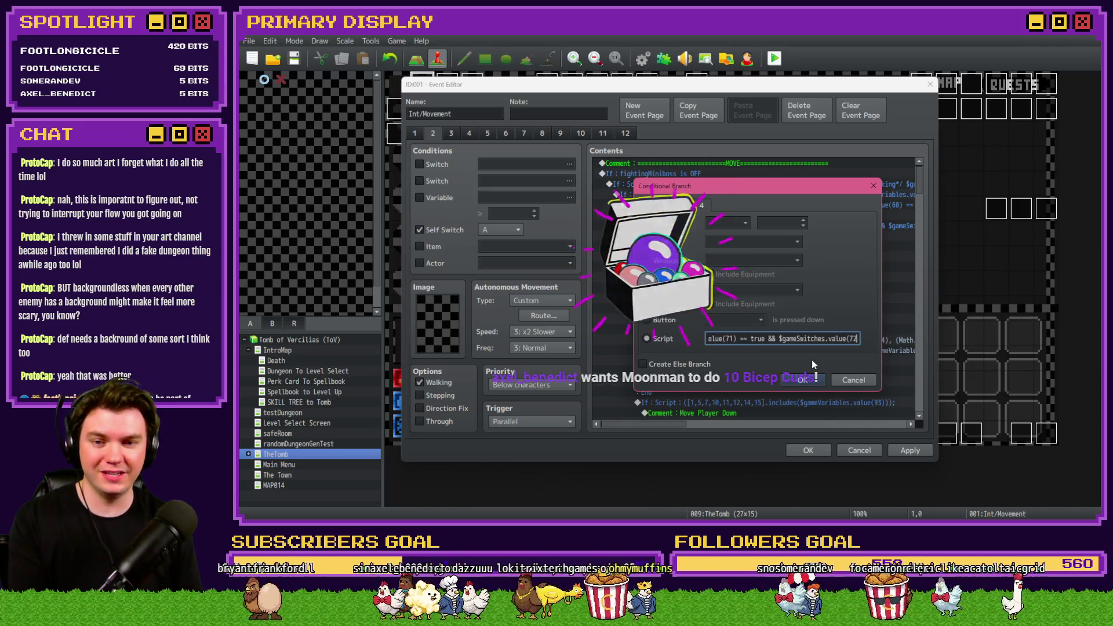
{"action": "type", "text": "$gameVariables.value(100) =="}
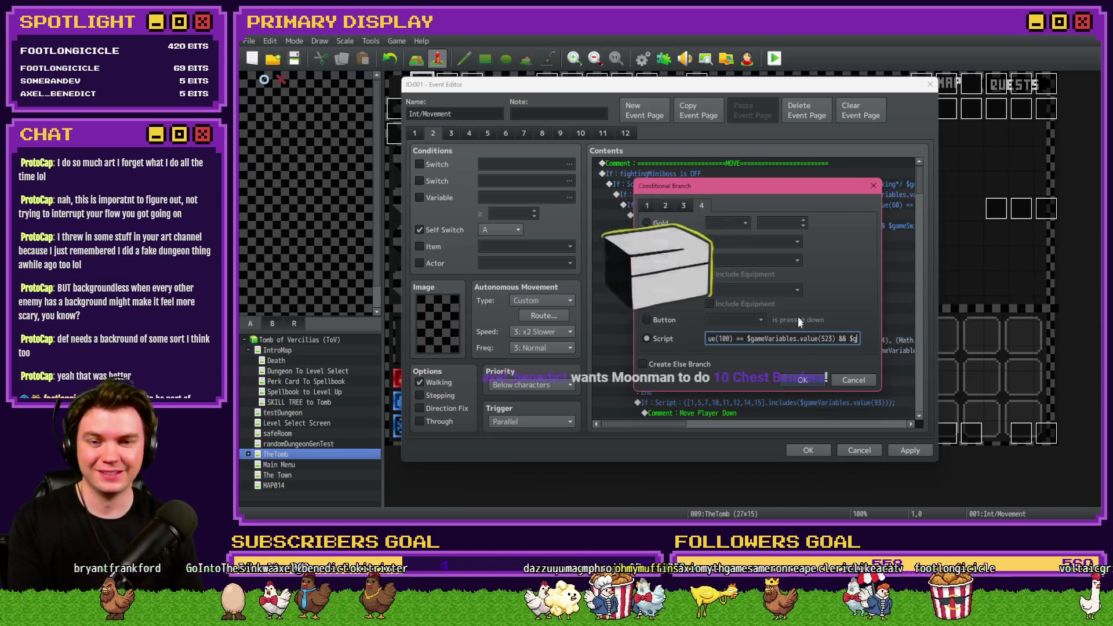
{"action": "left_click", "coordinate": [802, 380]}
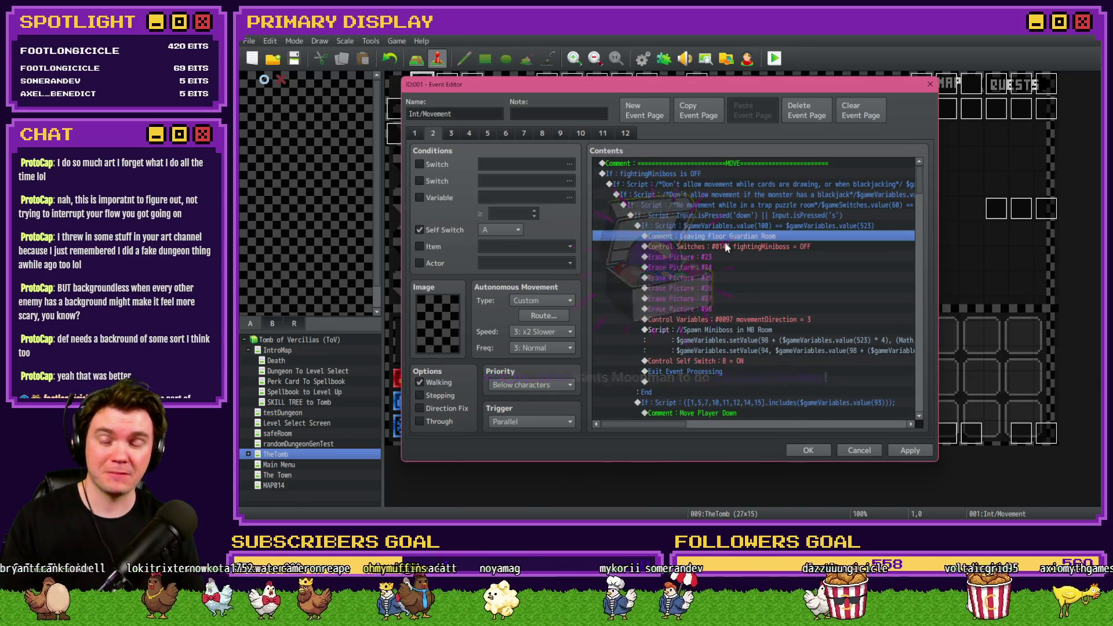
{"action": "left_click", "coordinate": [727, 246]}
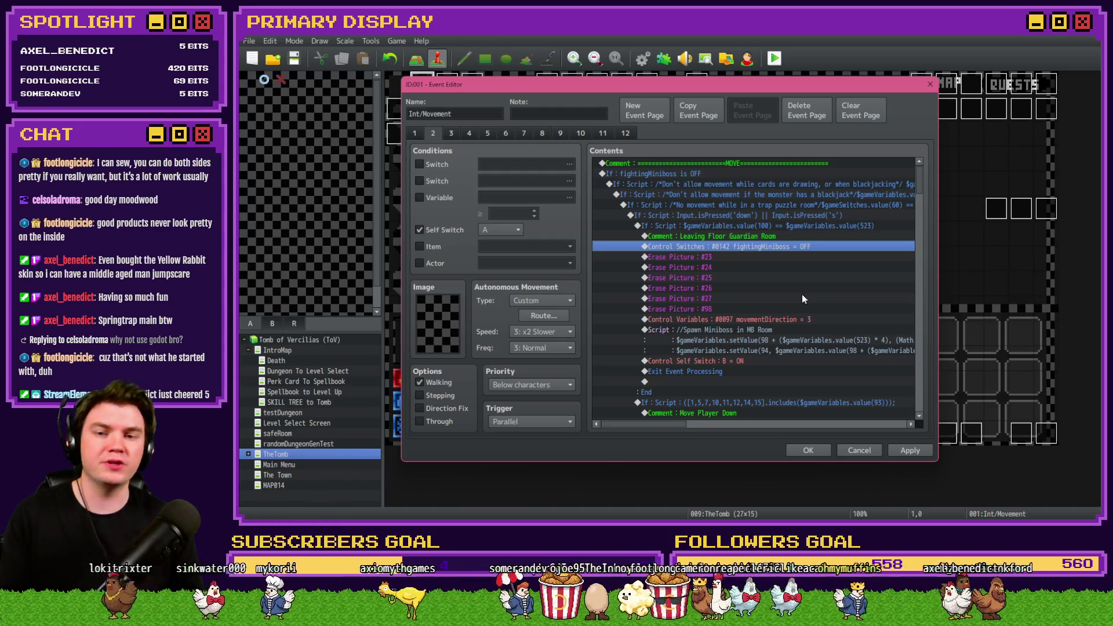
{"action": "left_click", "coordinate": [747, 238]}
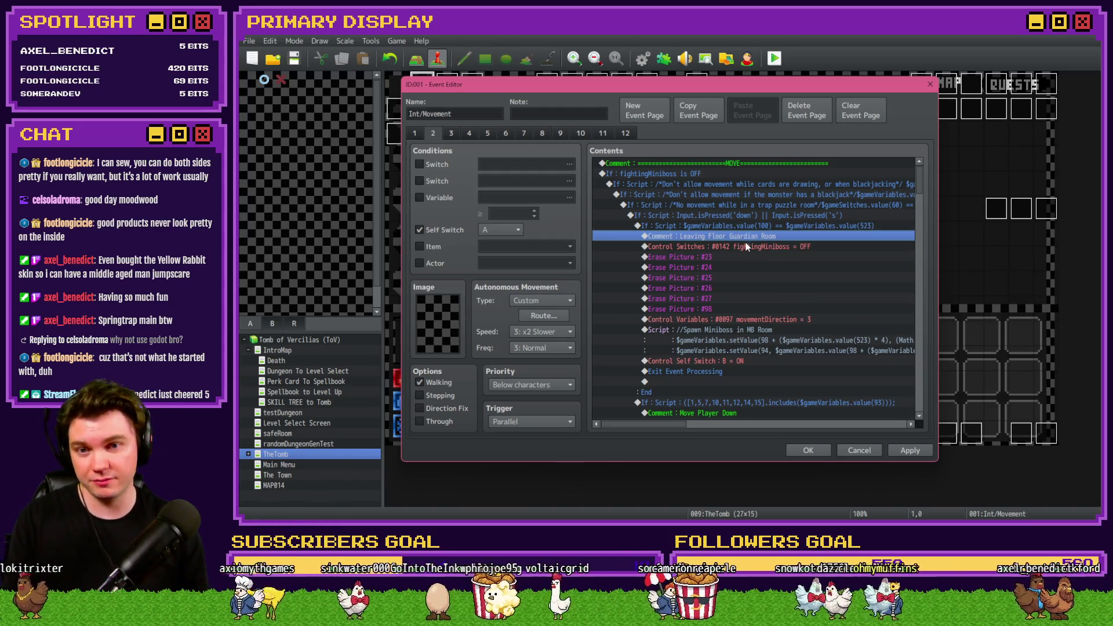
{"action": "left_click", "coordinate": [746, 247]}
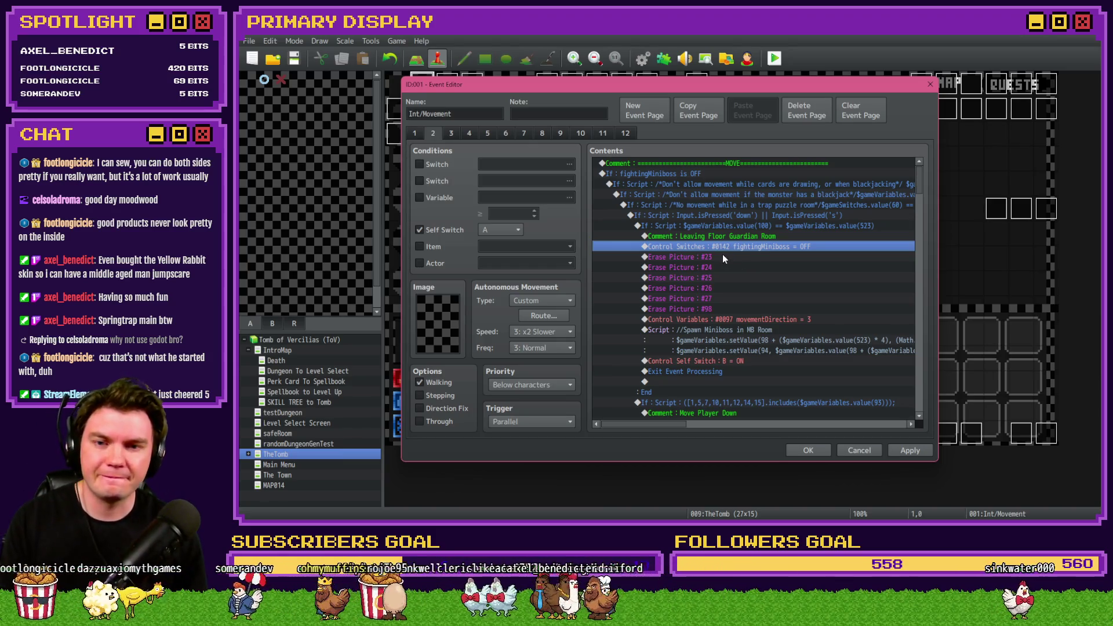
{"action": "scroll", "coordinate": [722, 284], "scroll_direction": "down", "scroll_amount": 5}
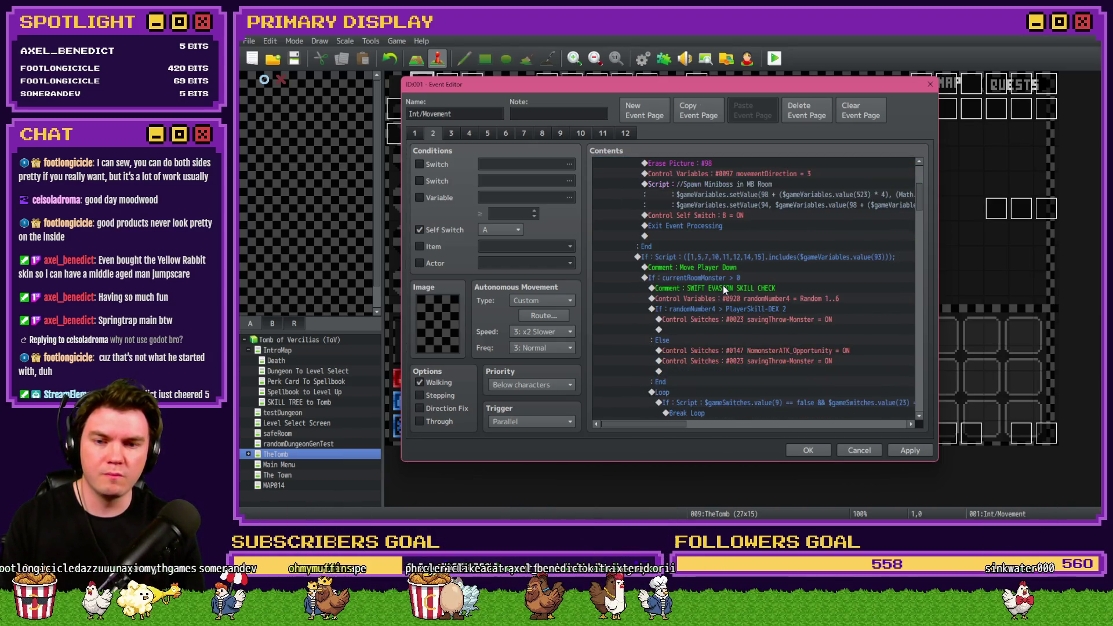
{"action": "left_click", "coordinate": [723, 267]}
{"action": "left_click", "coordinate": [725, 277]}
{"action": "left_click", "coordinate": [728, 288]}
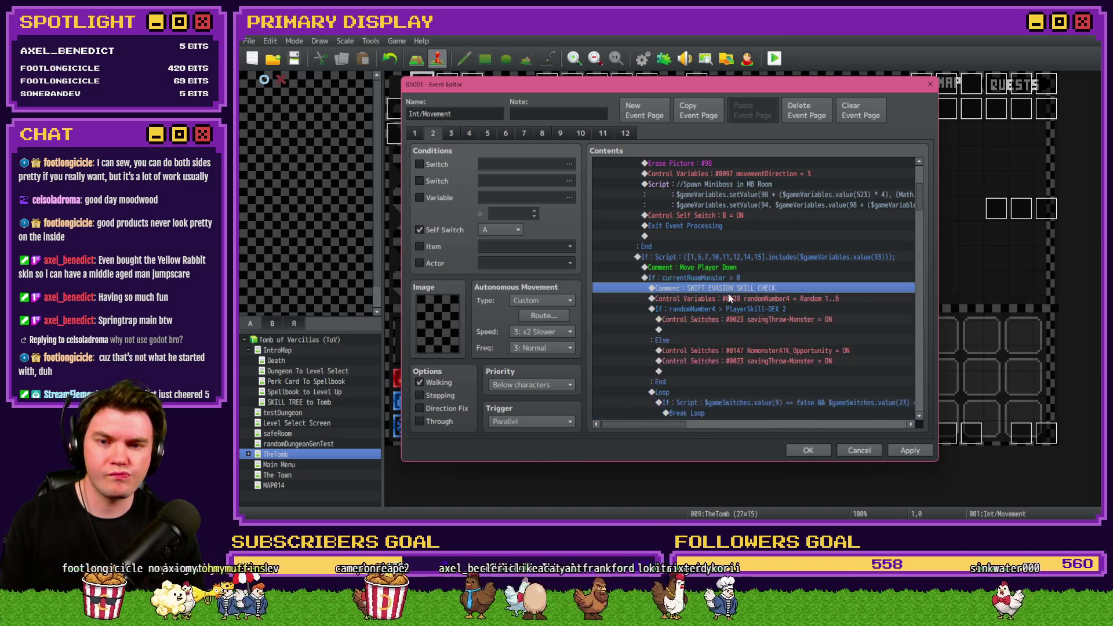
{"action": "scroll", "coordinate": [728, 298], "scroll_direction": "down", "scroll_amount": 2}
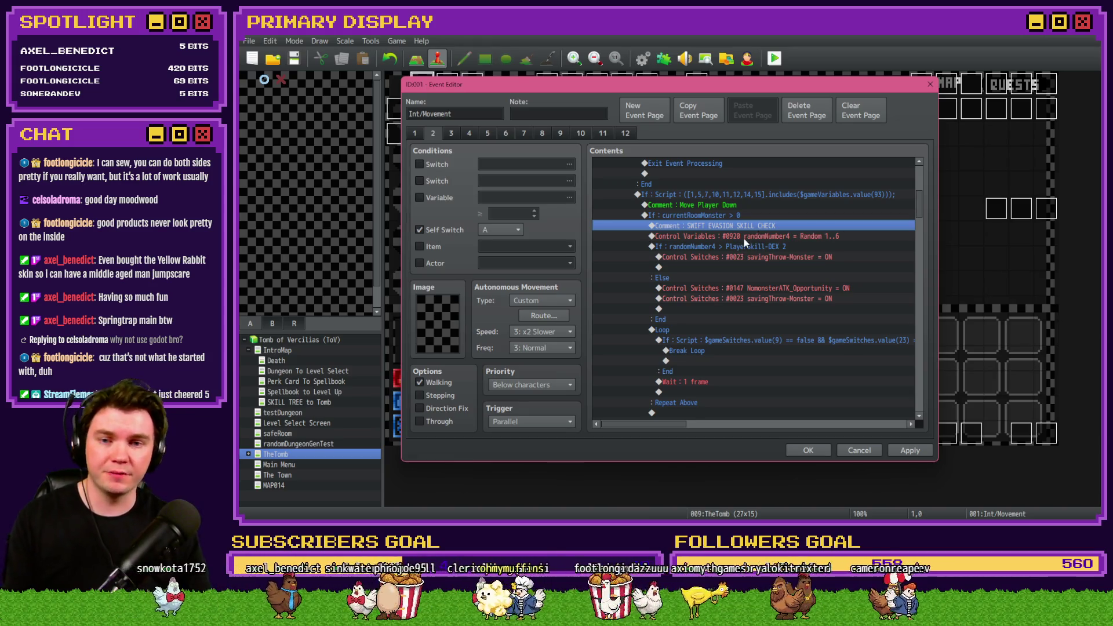
{"action": "mouse_move", "coordinate": [742, 246]}
{"action": "left_mouse_down"}
{"action": "mouse_move", "coordinate": [722, 321]}
{"action": "mouse_move", "coordinate": [701, 331]}
{"action": "left_mouse_up"}
- Scroll the script to locate the room-check If block and the Move Player Down comment
{"action": "scroll", "coordinate": [701, 331], "scroll_direction": "down", "scroll_amount": 3}
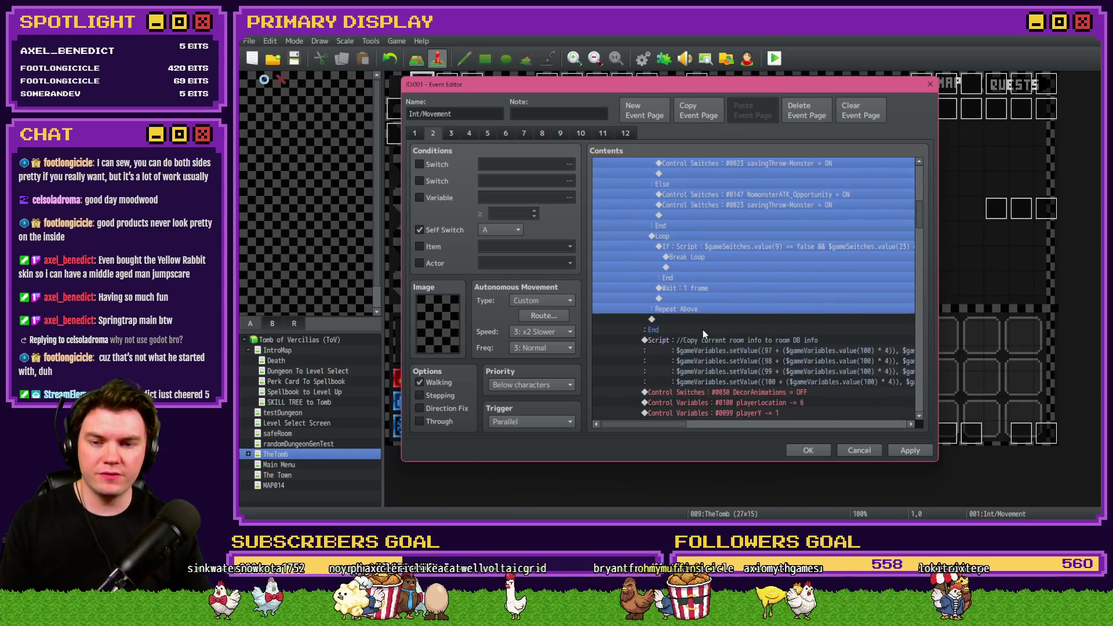
{"action": "scroll", "coordinate": [702, 329], "scroll_direction": "down", "scroll_amount": 3}
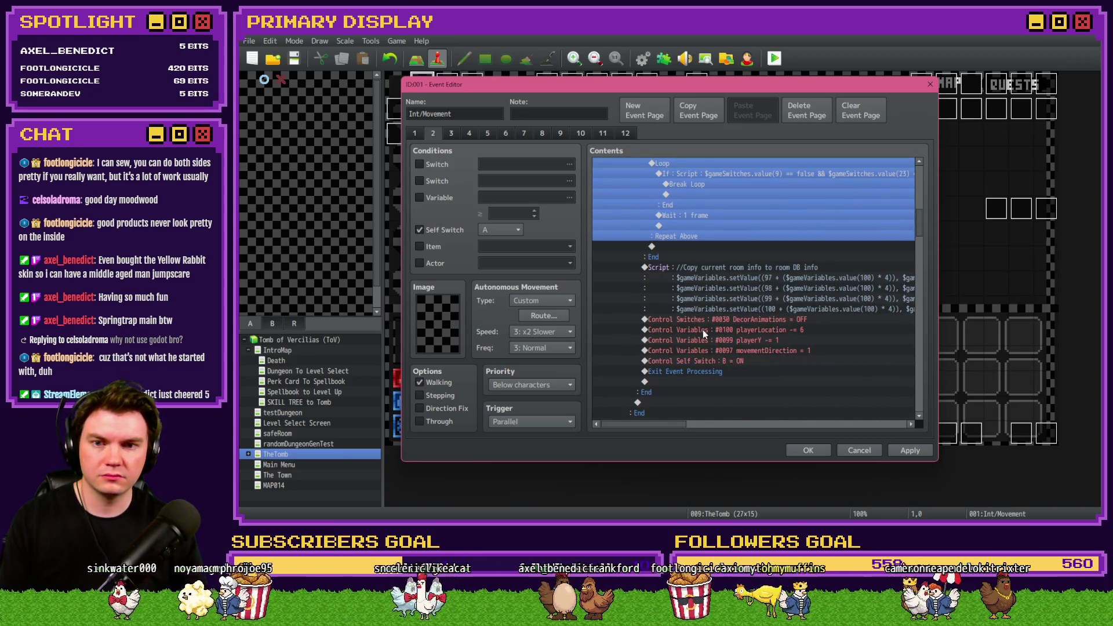
{"action": "scroll", "coordinate": [703, 329], "scroll_direction": "up", "scroll_amount": 3}
{"action": "scroll", "coordinate": [703, 329], "scroll_direction": "up", "scroll_amount": 2}
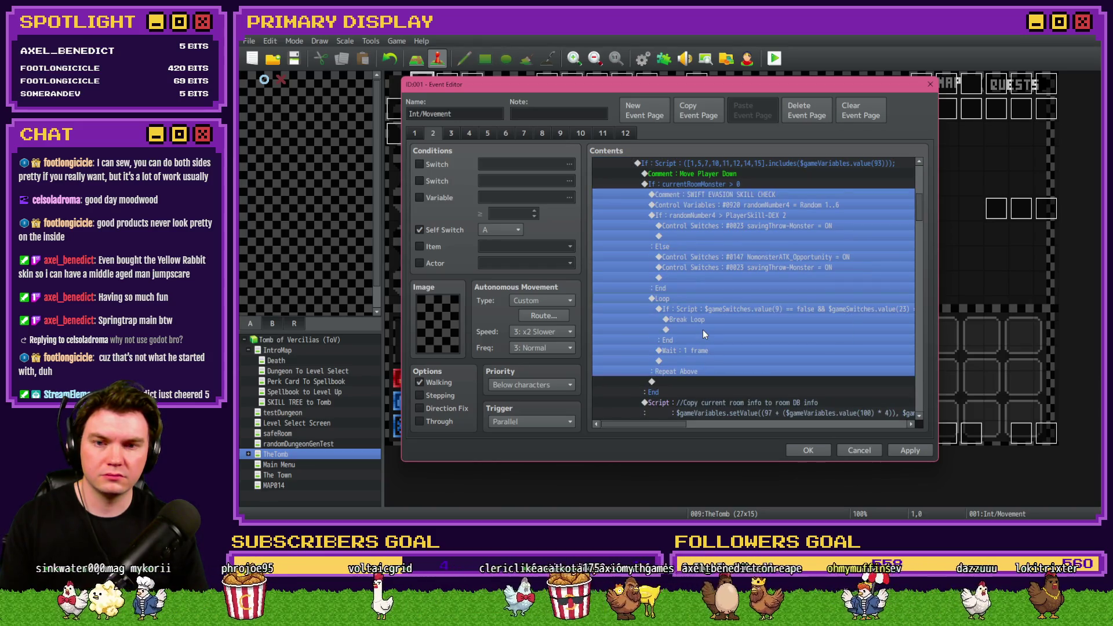
{"action": "scroll", "coordinate": [703, 330], "scroll_direction": "up", "scroll_amount": 2}
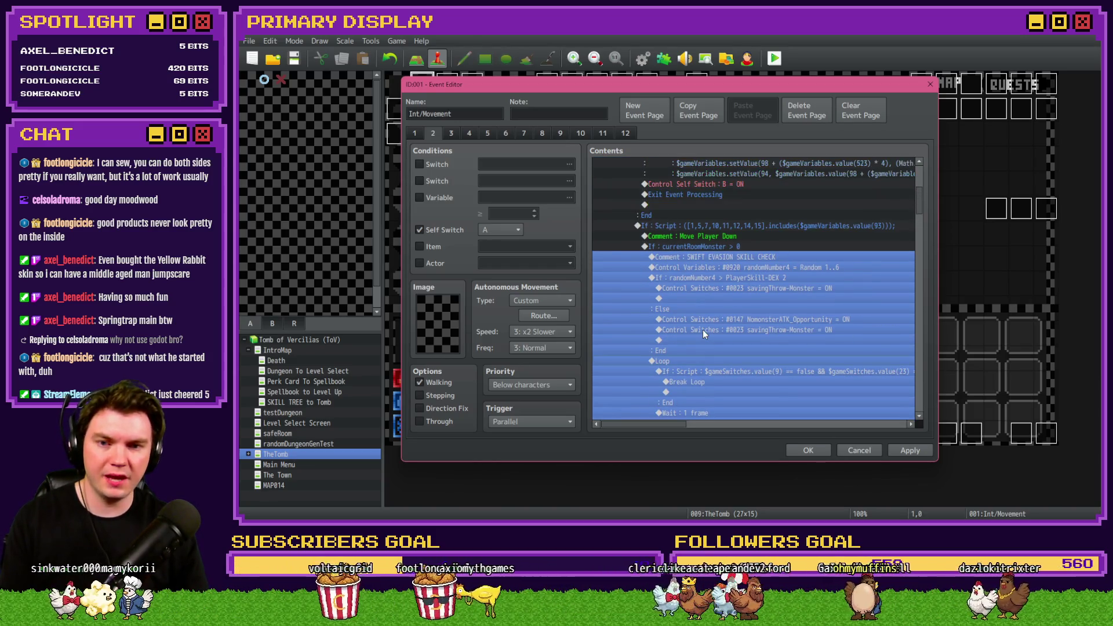
{"action": "scroll", "coordinate": [703, 330], "scroll_direction": "up", "scroll_amount": 2}
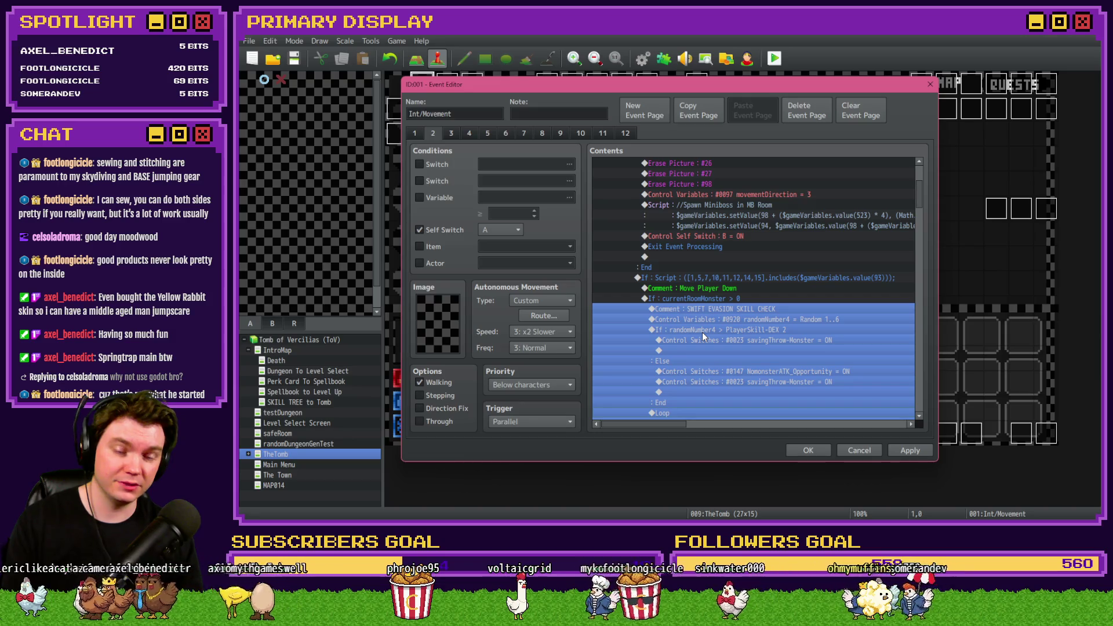
{"action": "left_click_drag", "start_coordinate": [718, 293], "coordinate": [731, 286]}
{"action": "left_click", "coordinate": [724, 288]}
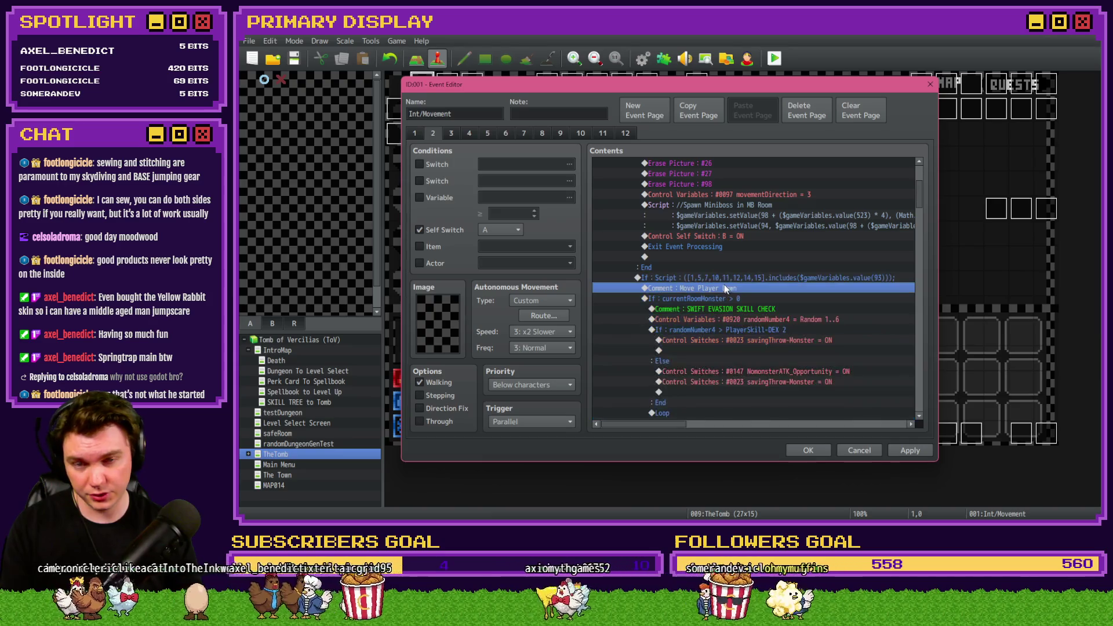
{"action": "scroll", "coordinate": [721, 304], "scroll_direction": "up", "scroll_amount": 3}
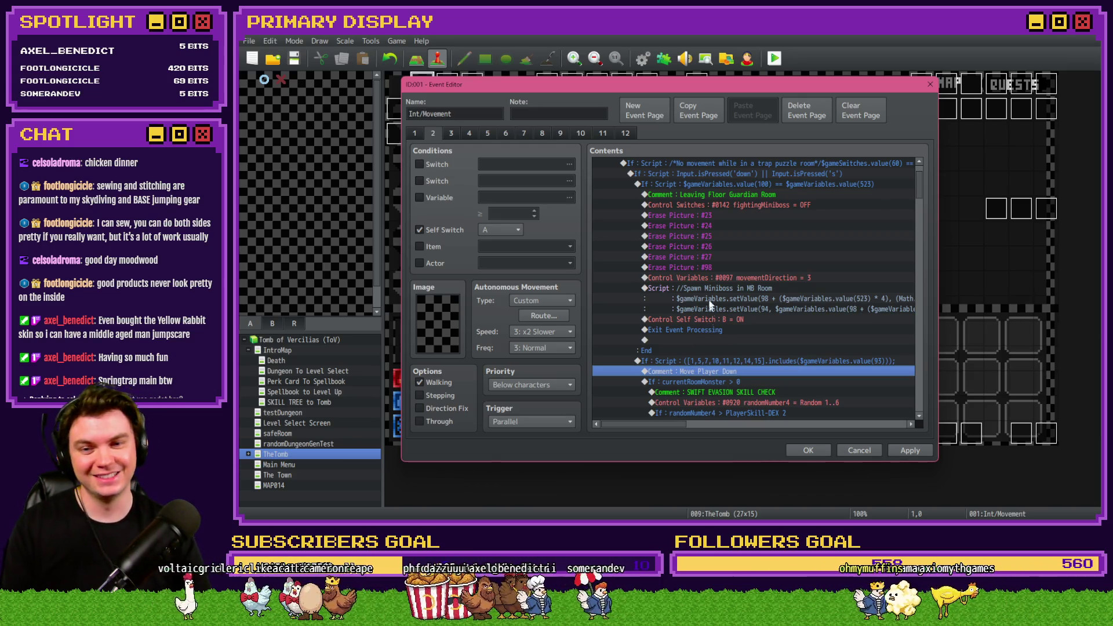
- Paste the copied evasion check above the fightingMiniboss OFF command in the Leaving branch
{"action": "left_click_drag", "start_coordinate": [724, 197], "coordinate": [731, 189]}
{"action": "left_click", "coordinate": [728, 205]}
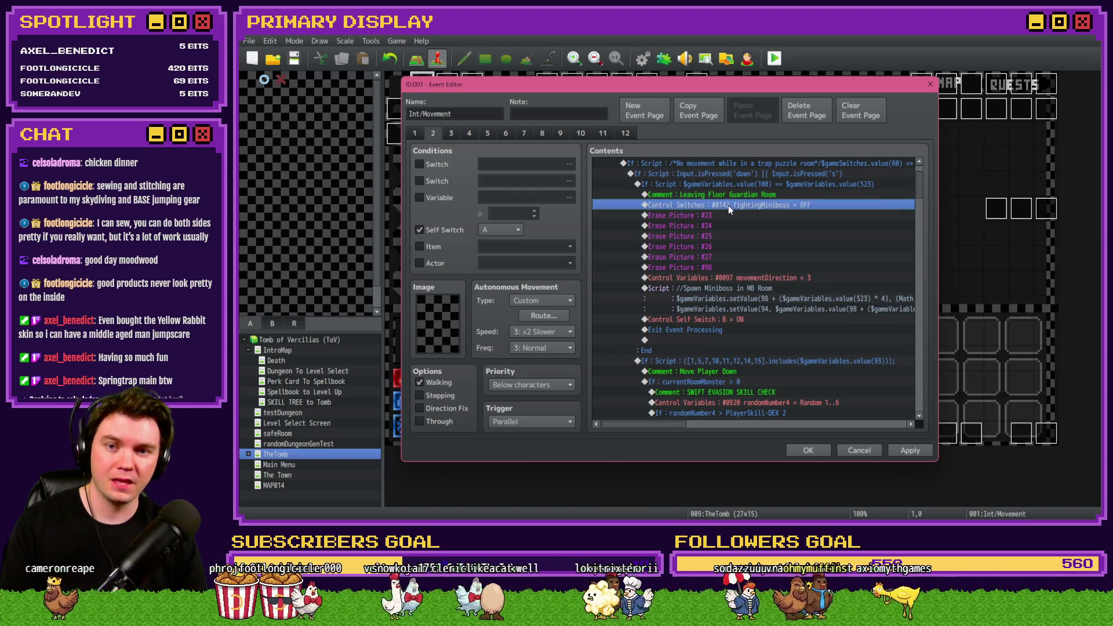
{"action": "mouse_move", "coordinate": [733, 204]}
{"action": "left_mouse_down"}
{"action": "mouse_move", "coordinate": [747, 186]}
{"action": "mouse_move", "coordinate": [743, 202]}
{"action": "left_mouse_up"}
{"action": "key", "text": "ctrl+v"}
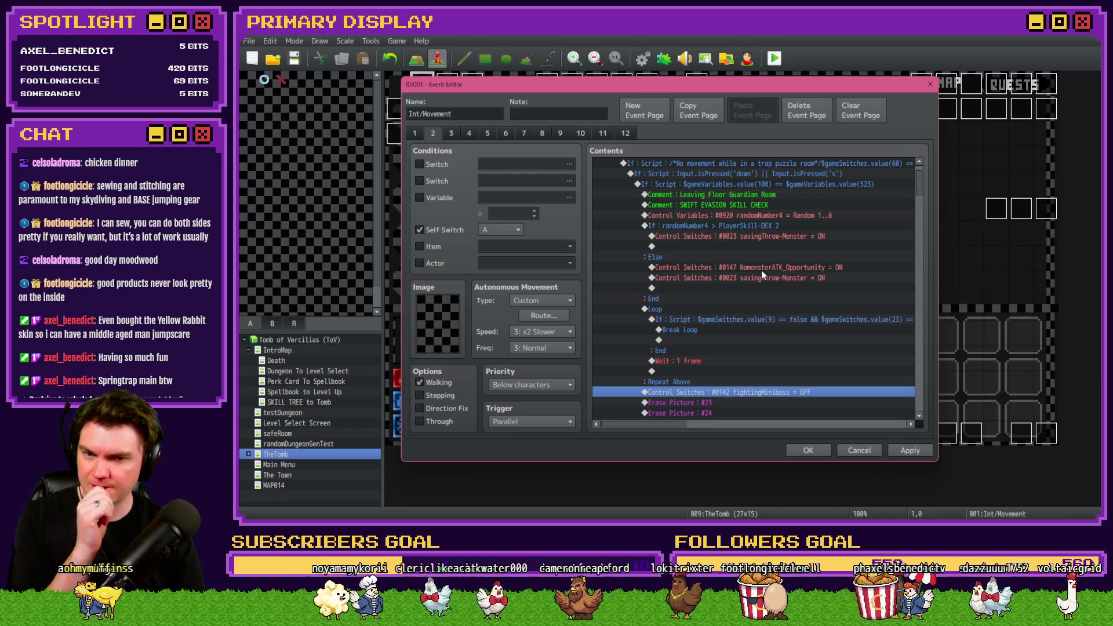
- Review the pasted savingThrow-Monster and fightingMiniboss commands, then edit the movementDirection command
{"action": "left_click", "coordinate": [777, 278]}
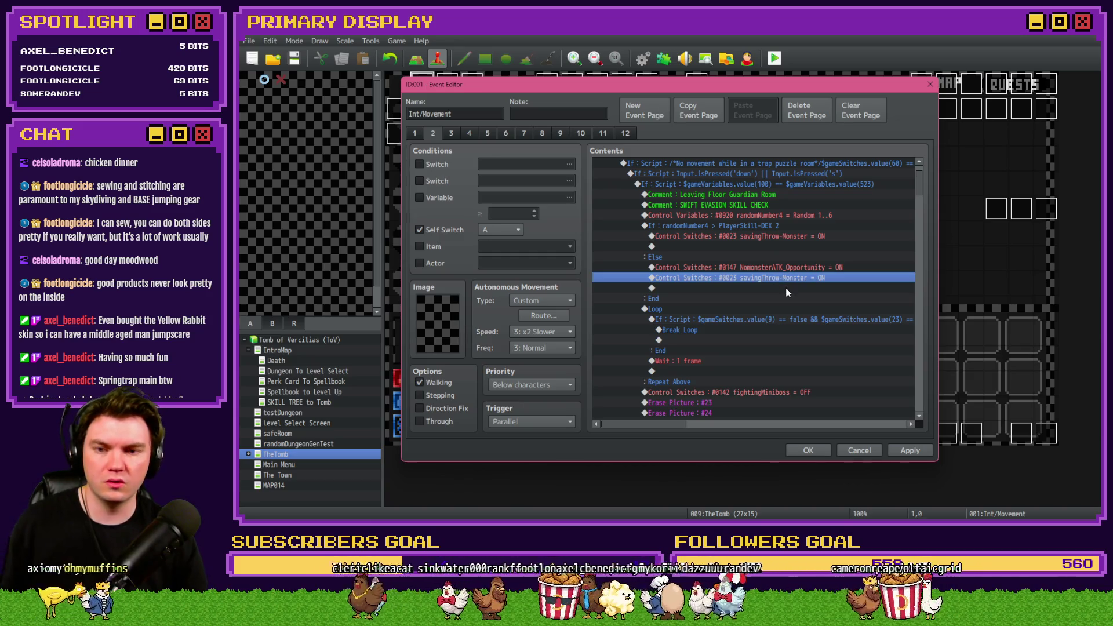
{"action": "scroll", "coordinate": [786, 293], "scroll_direction": "down", "scroll_amount": 2}
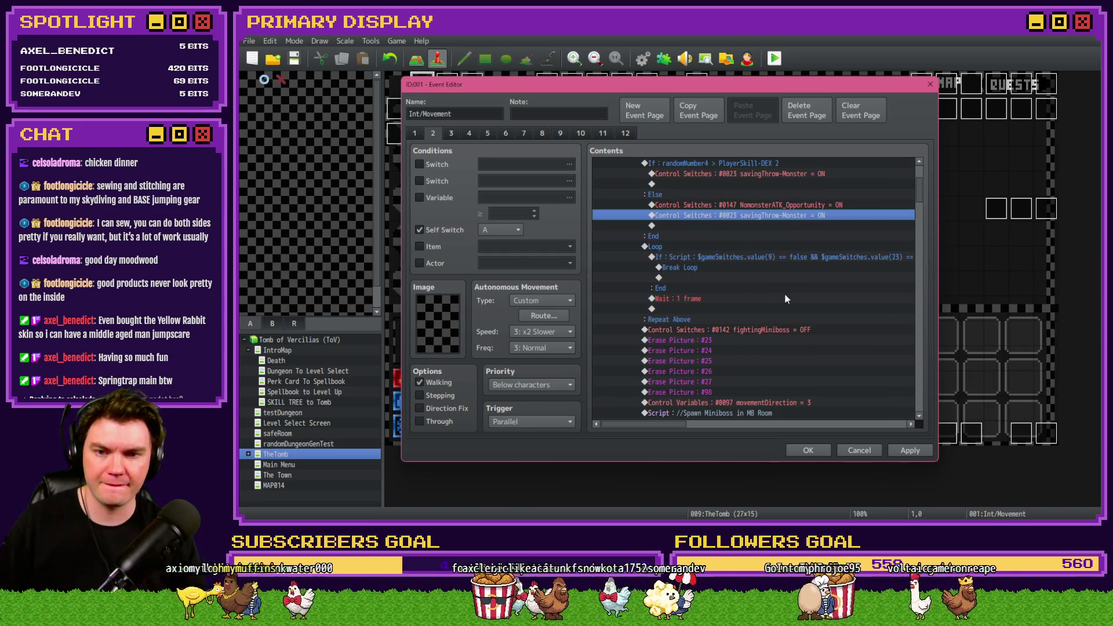
{"action": "scroll", "coordinate": [785, 293], "scroll_direction": "down", "scroll_amount": 2}
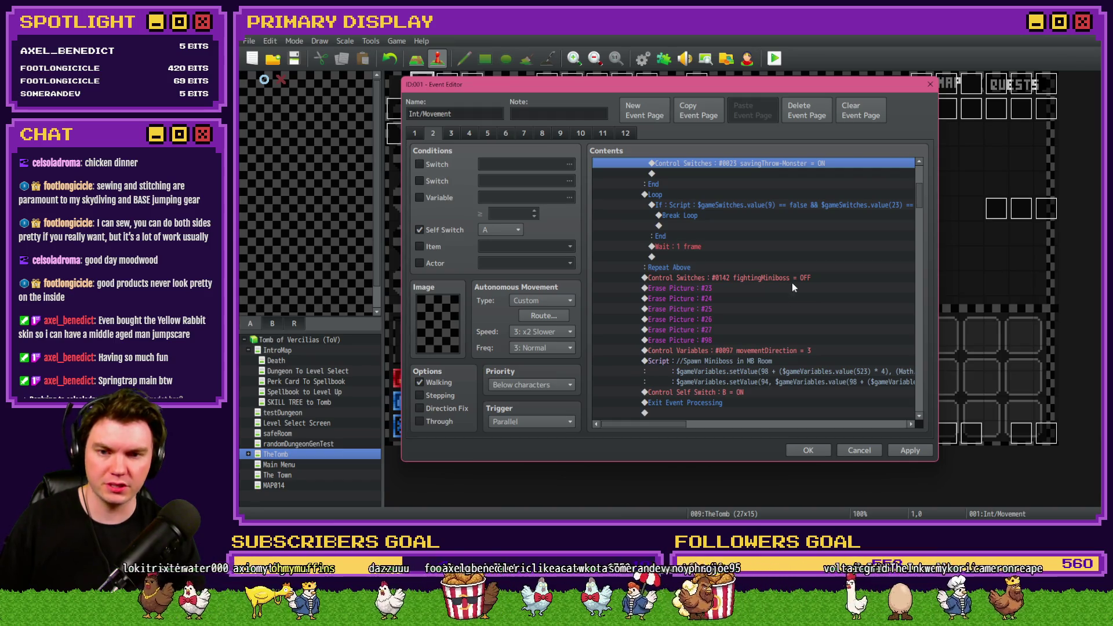
{"action": "left_click", "coordinate": [794, 279]}
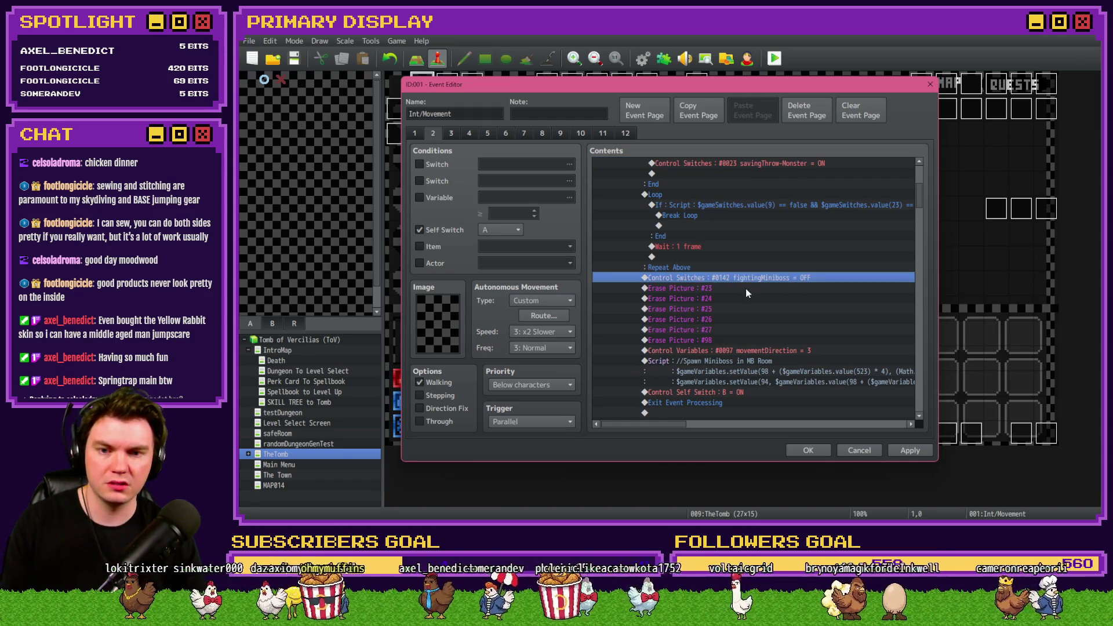
{"action": "scroll", "coordinate": [743, 340], "scroll_direction": "down", "scroll_amount": 2}
{"action": "double_click", "coordinate": [764, 287]}
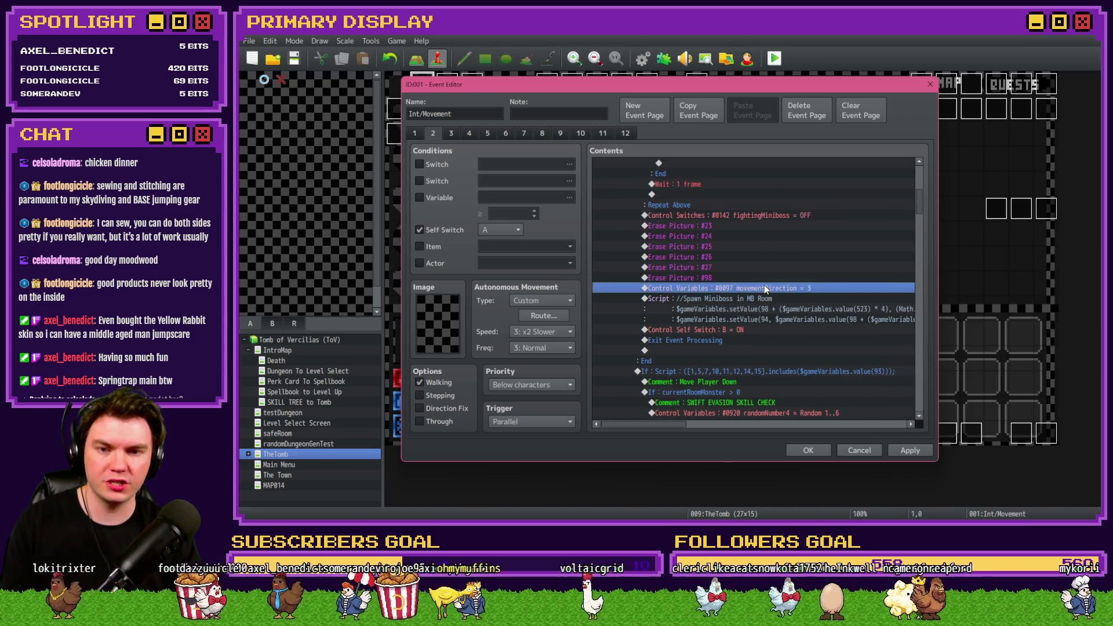
- Change movementDirection from 3 to 1 and delete the Spawn Miniboss script
{"action": "double_click", "coordinate": [747, 298]}
{"action": "type", "text": "1"}
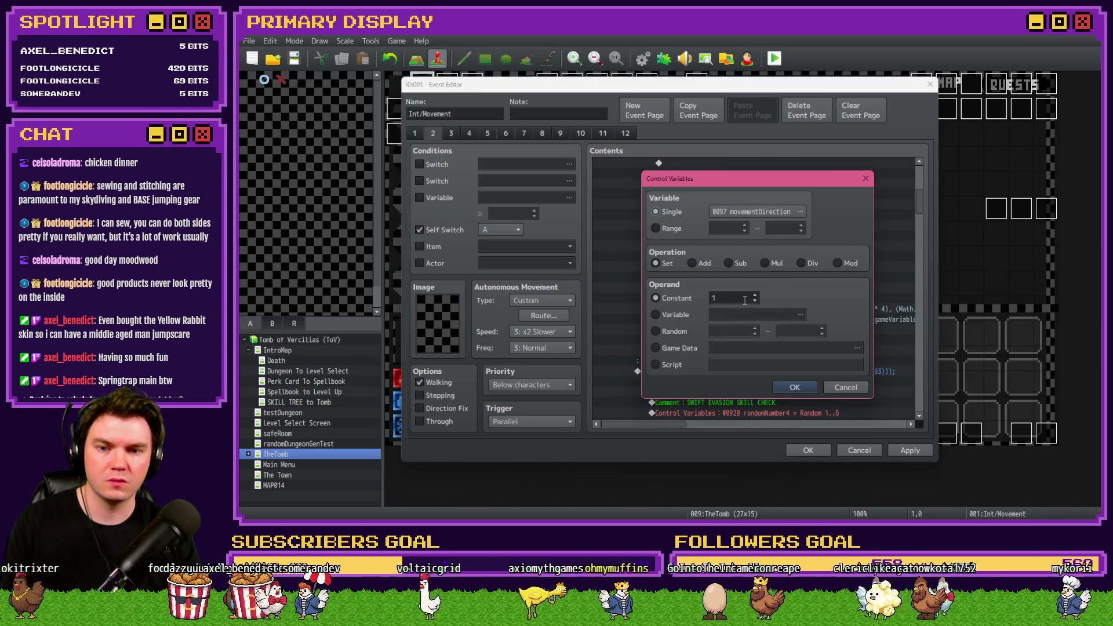
{"action": "left_click", "coordinate": [794, 386]}
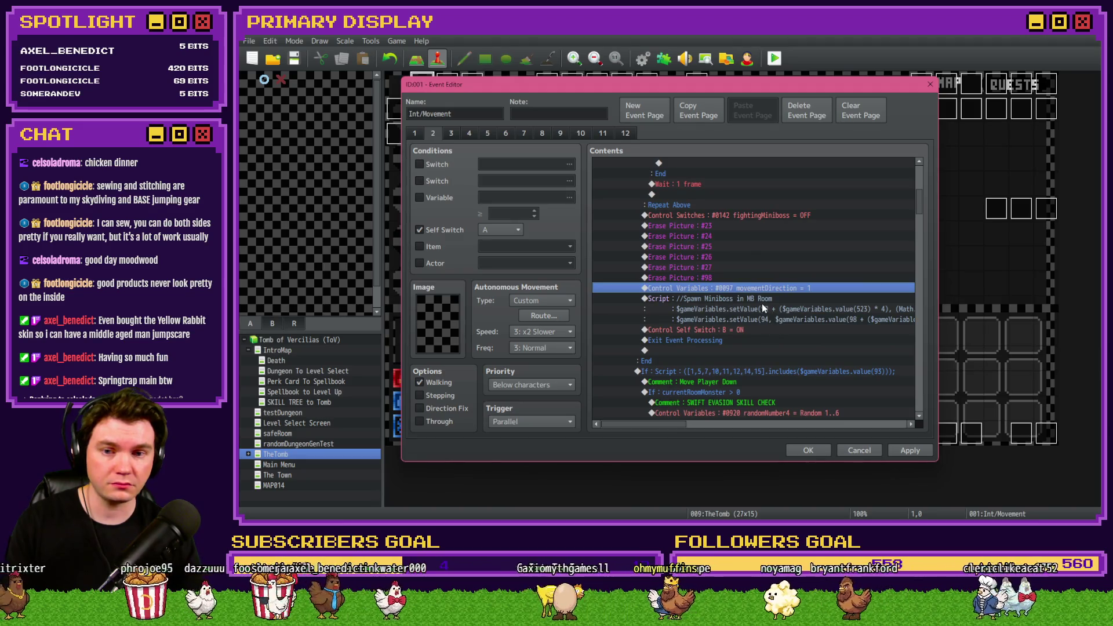
{"action": "left_click", "coordinate": [767, 297]}
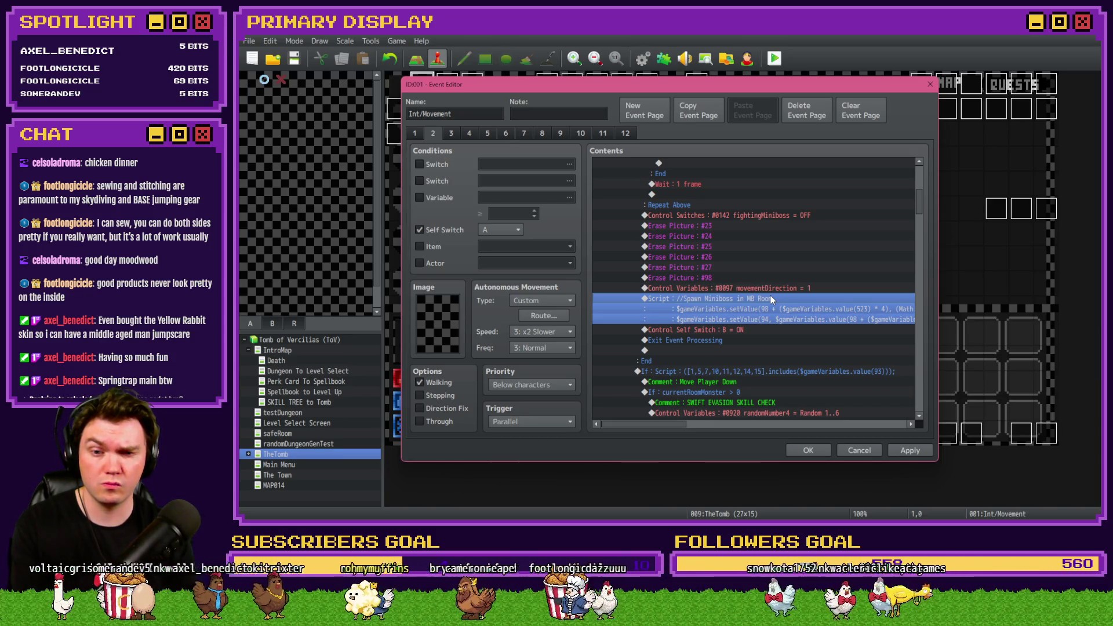
{"action": "key", "text": "Delete"}
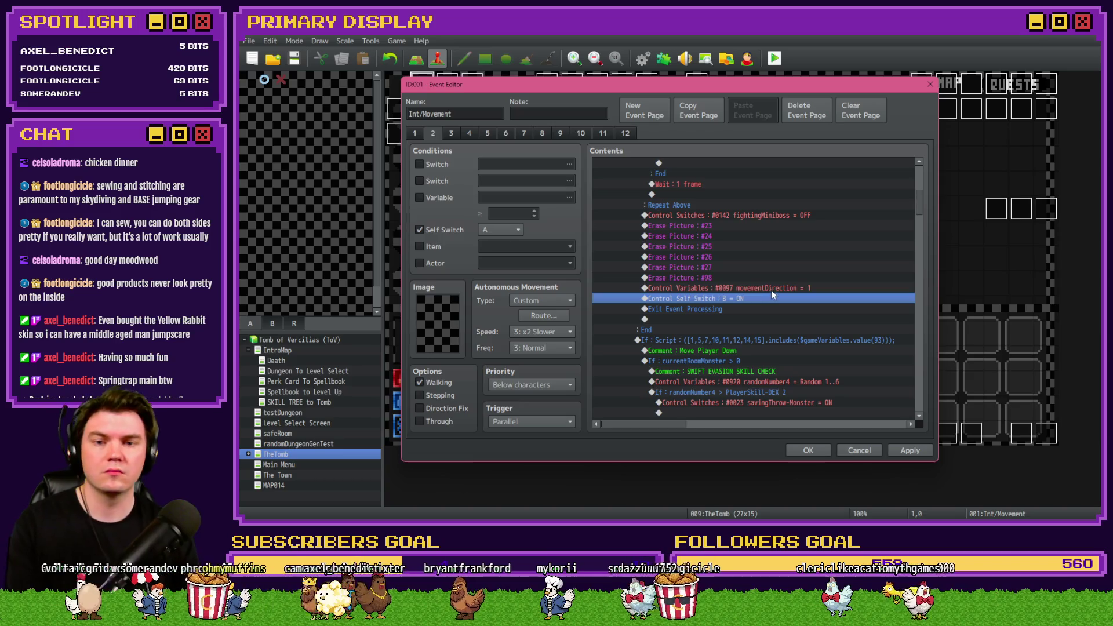
- Insert a Control Variables command setting #0094 currentRoomMonster to -1 below movementDirection
{"action": "left_click", "coordinate": [771, 288]}
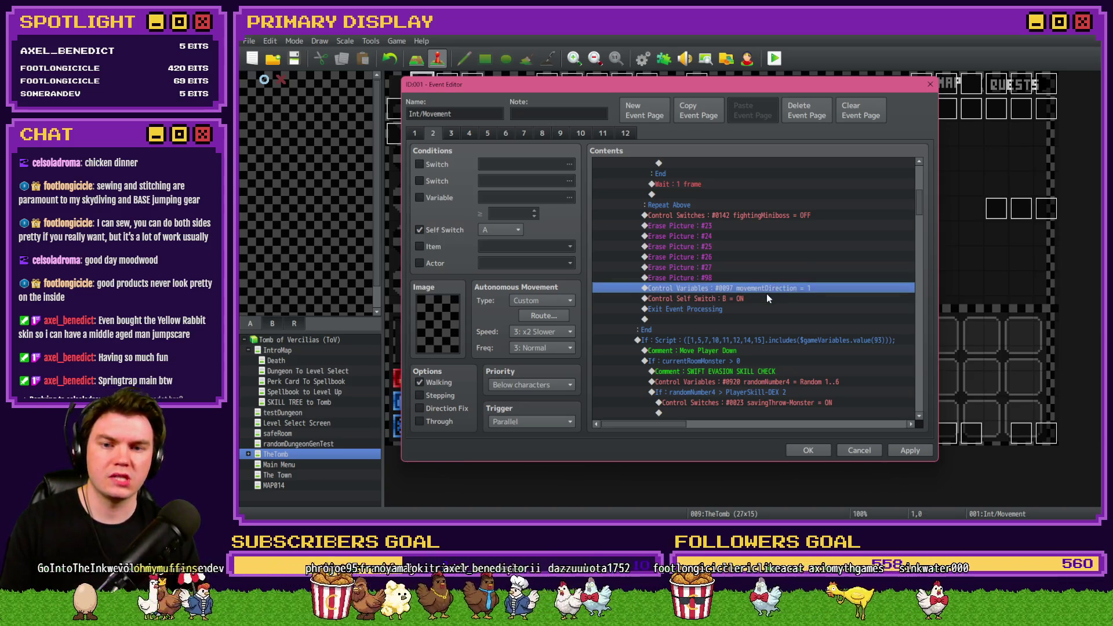
{"action": "key", "text": "Insert"}
{"action": "left_click", "coordinate": [690, 265]}
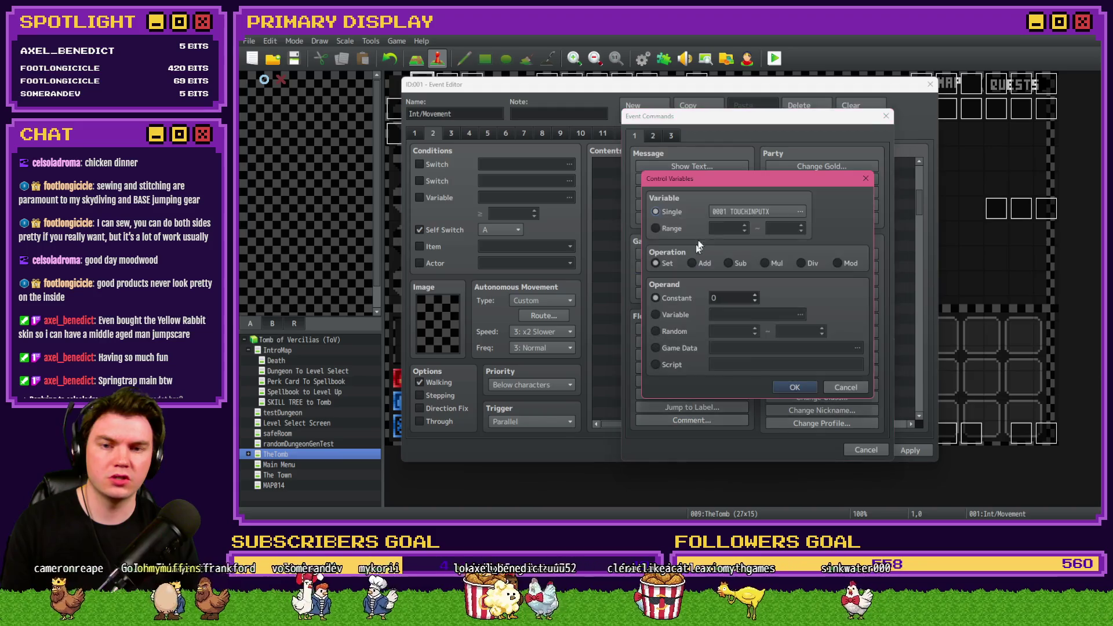
{"action": "left_click", "coordinate": [733, 206]}
{"action": "left_click", "coordinate": [703, 235]}
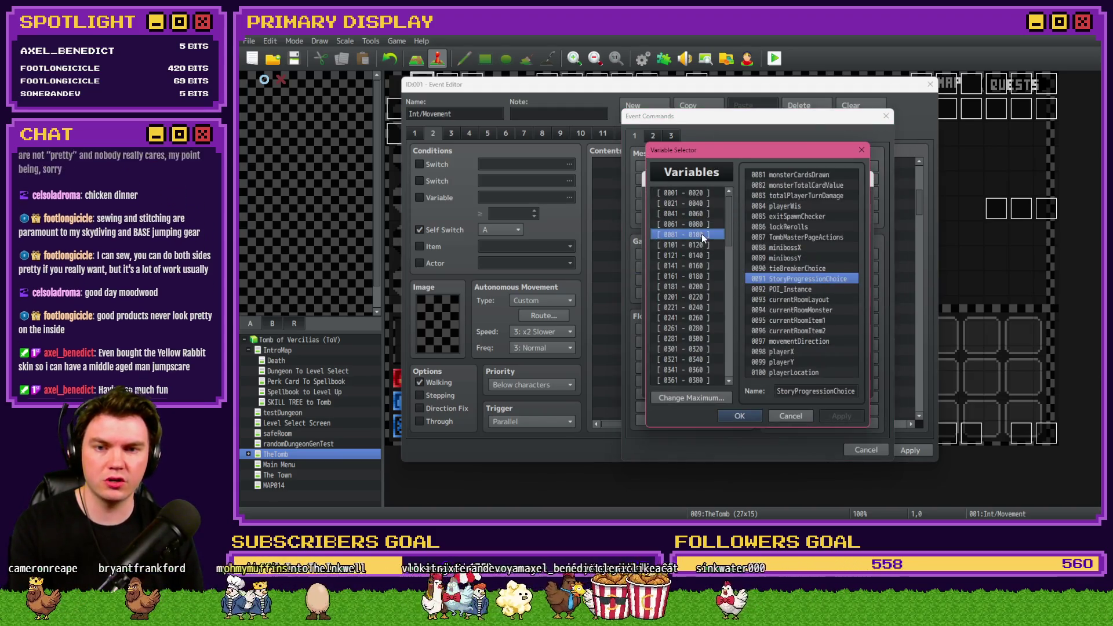
{"action": "double_click", "coordinate": [799, 309]}
{"action": "type", "text": "-1"}
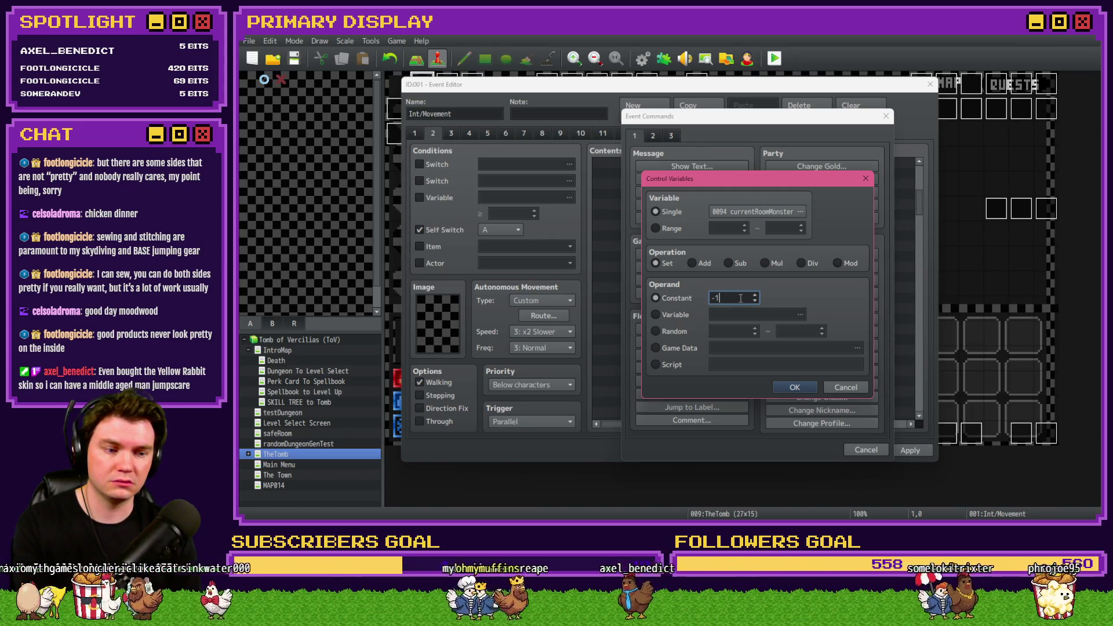
{"action": "left_click", "coordinate": [795, 387]}
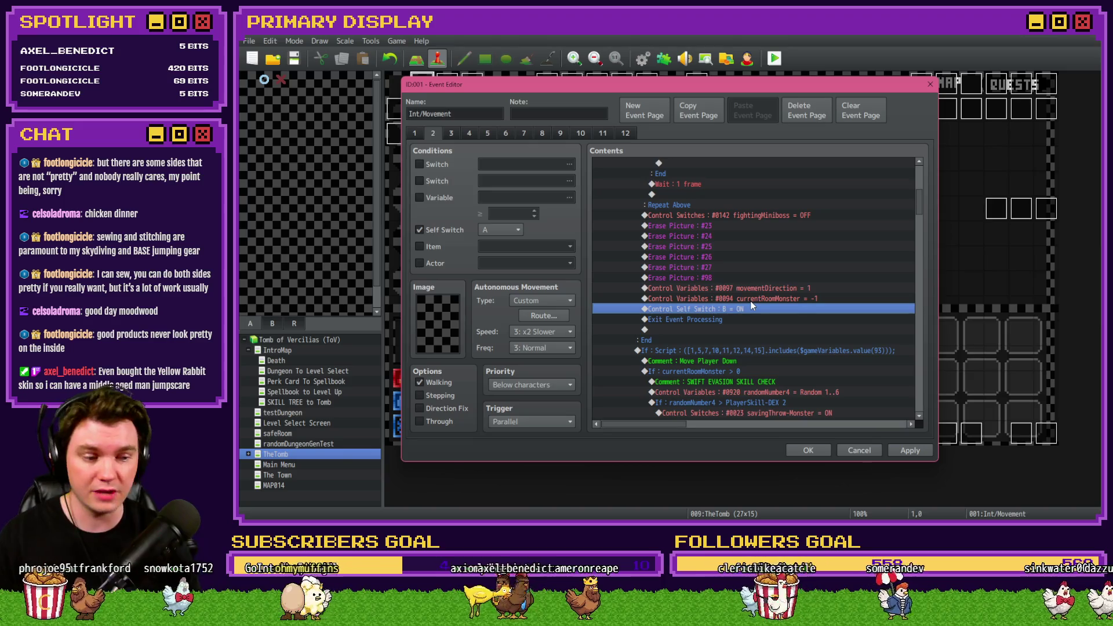
- Check the new currentRoomMonster and self switch B commands, then move to event page 4
{"action": "left_click", "coordinate": [747, 299]}
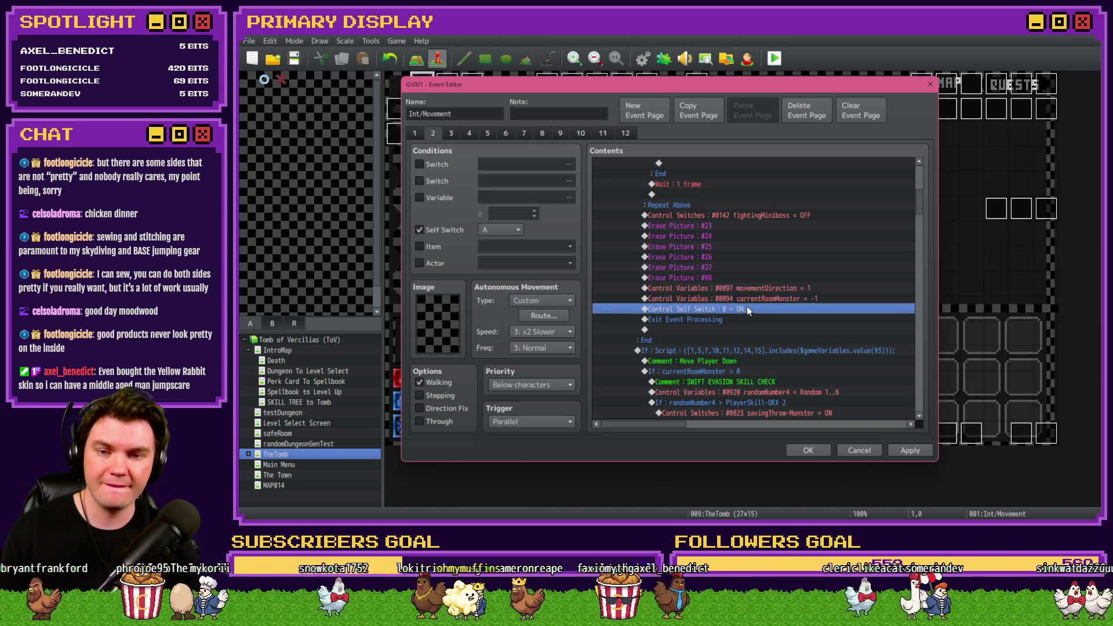
{"action": "left_click", "coordinate": [746, 309]}
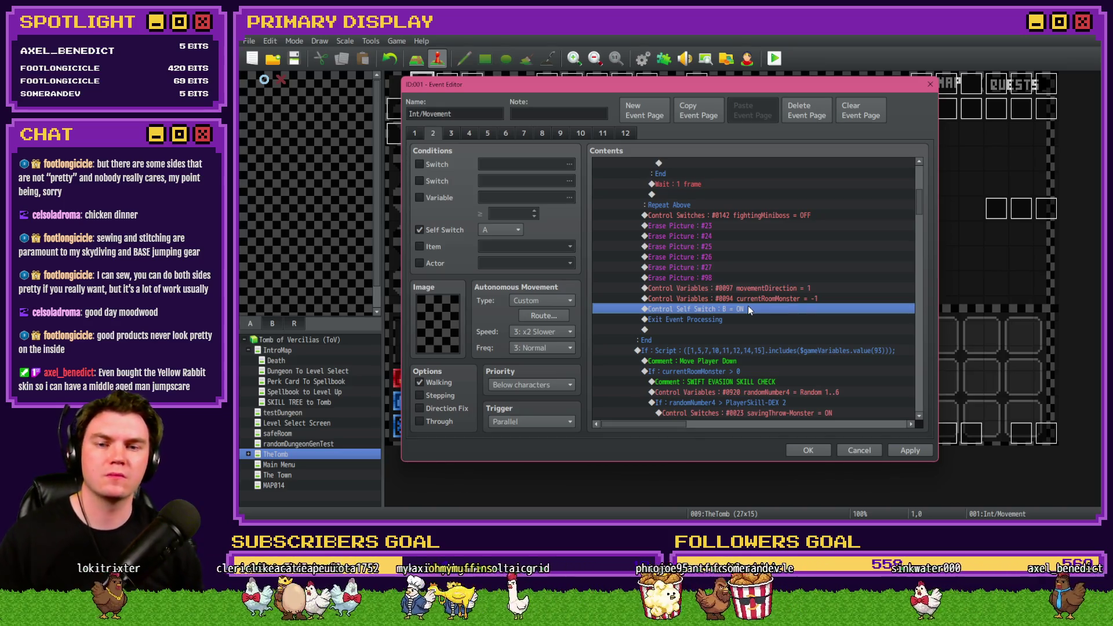
{"action": "left_click", "coordinate": [470, 135]}
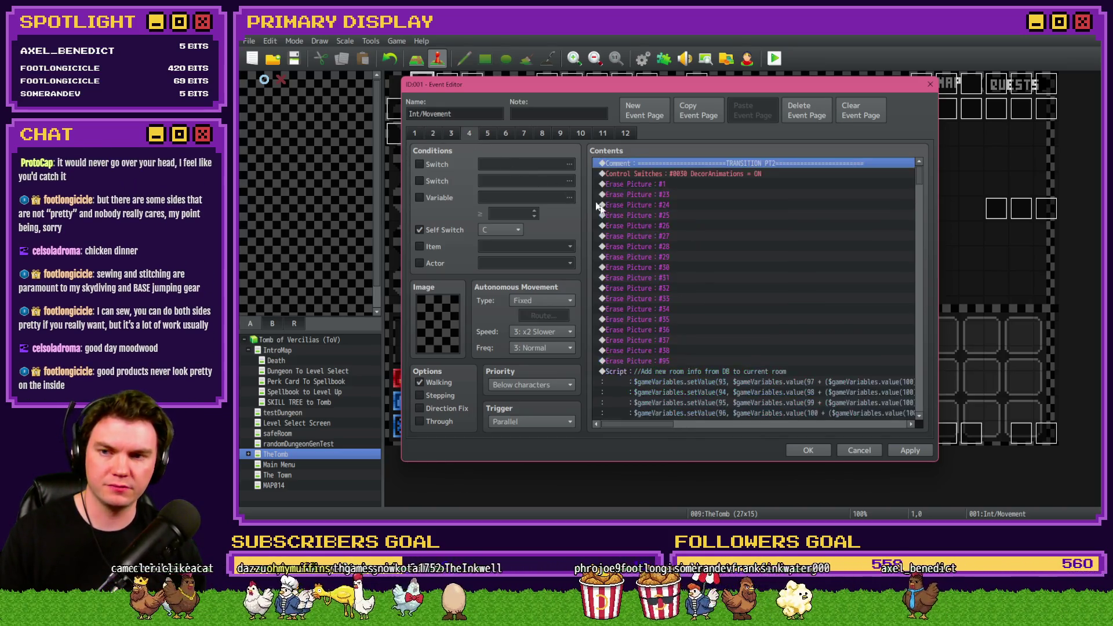
{"action": "scroll", "coordinate": [695, 309], "scroll_direction": "down", "scroll_amount": 5}
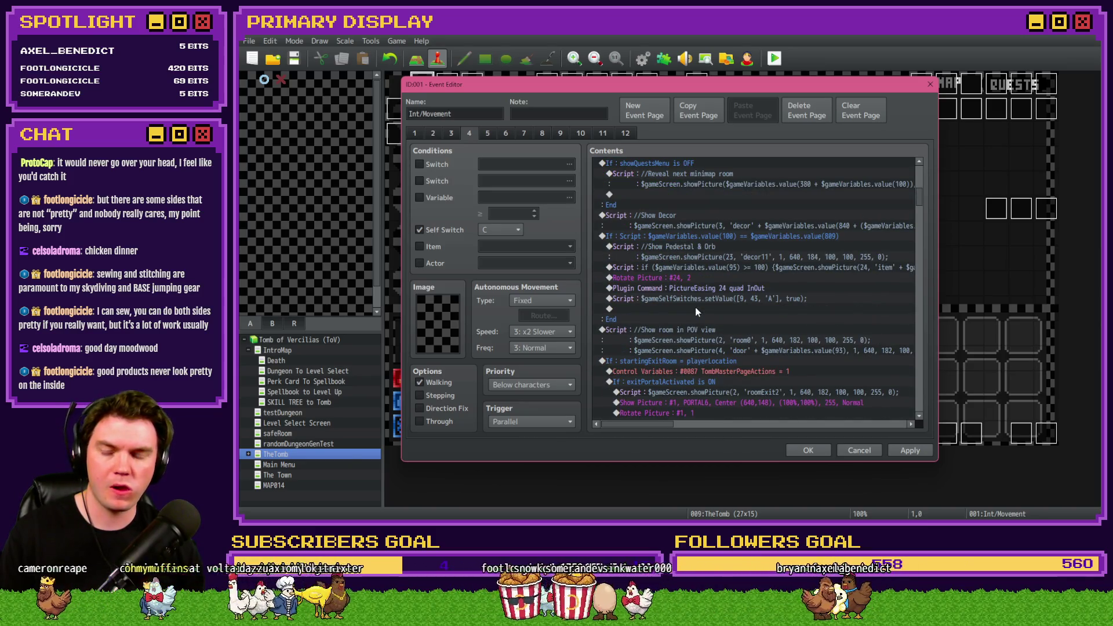
{"action": "scroll", "coordinate": [696, 308], "scroll_direction": "down", "scroll_amount": 5}
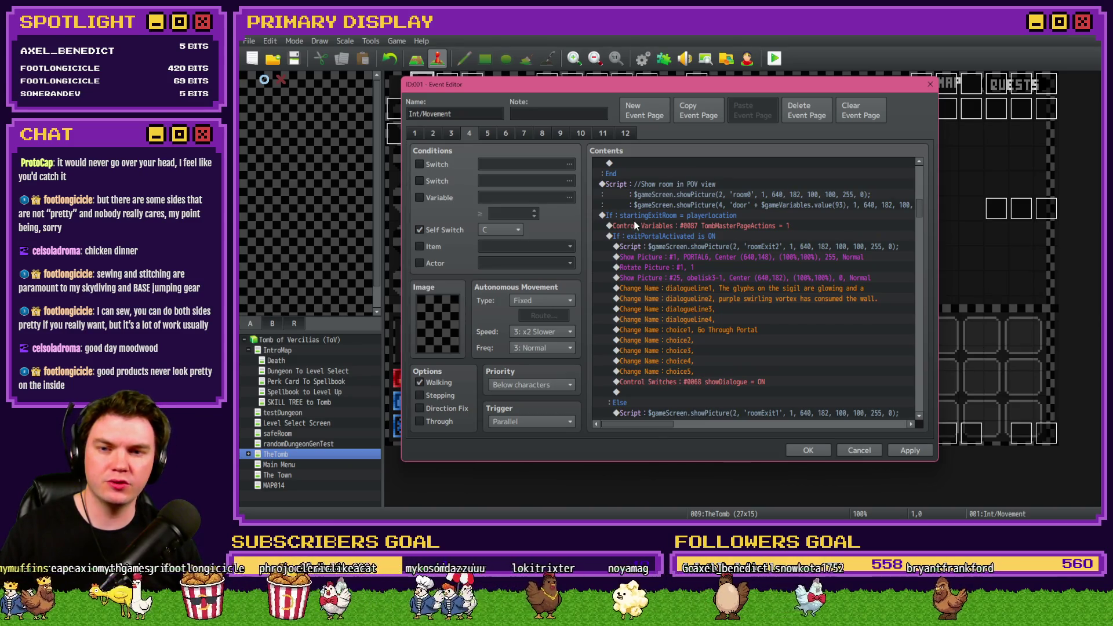
{"action": "scroll", "coordinate": [703, 231], "scroll_direction": "down", "scroll_amount": 7}
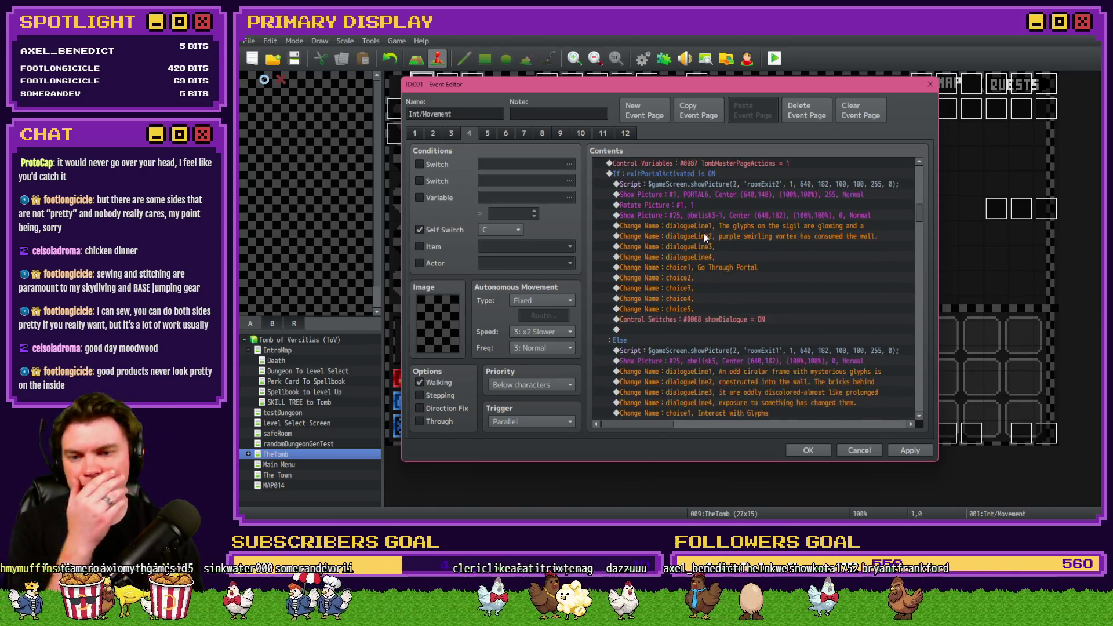
{"action": "scroll", "coordinate": [705, 237], "scroll_direction": "down", "scroll_amount": 4}
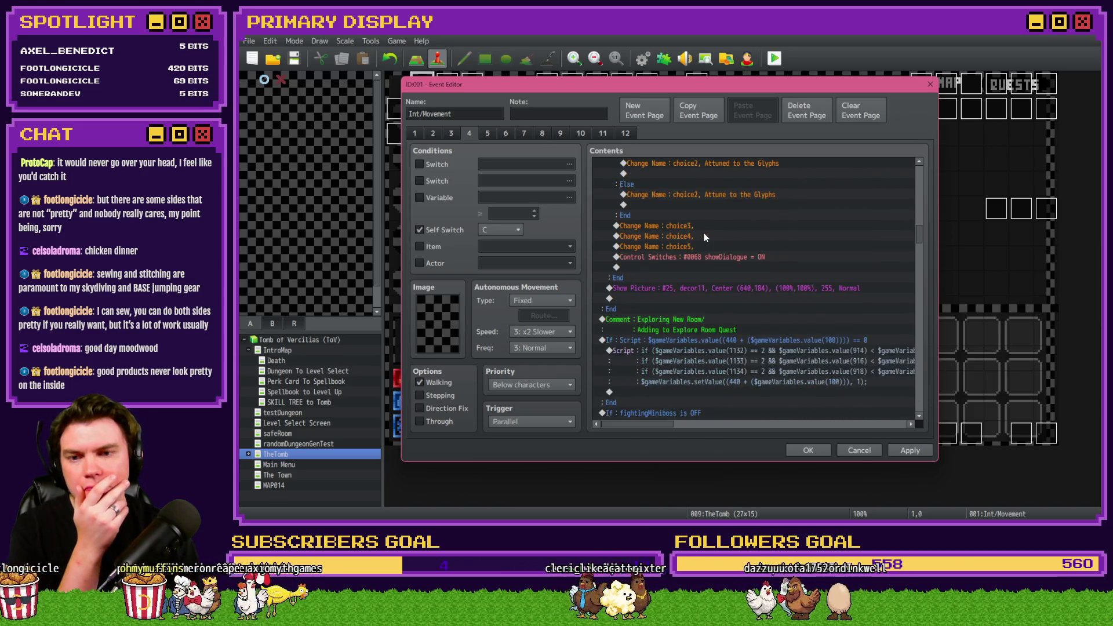
{"action": "scroll", "coordinate": [704, 233], "scroll_direction": "down", "scroll_amount": 5}
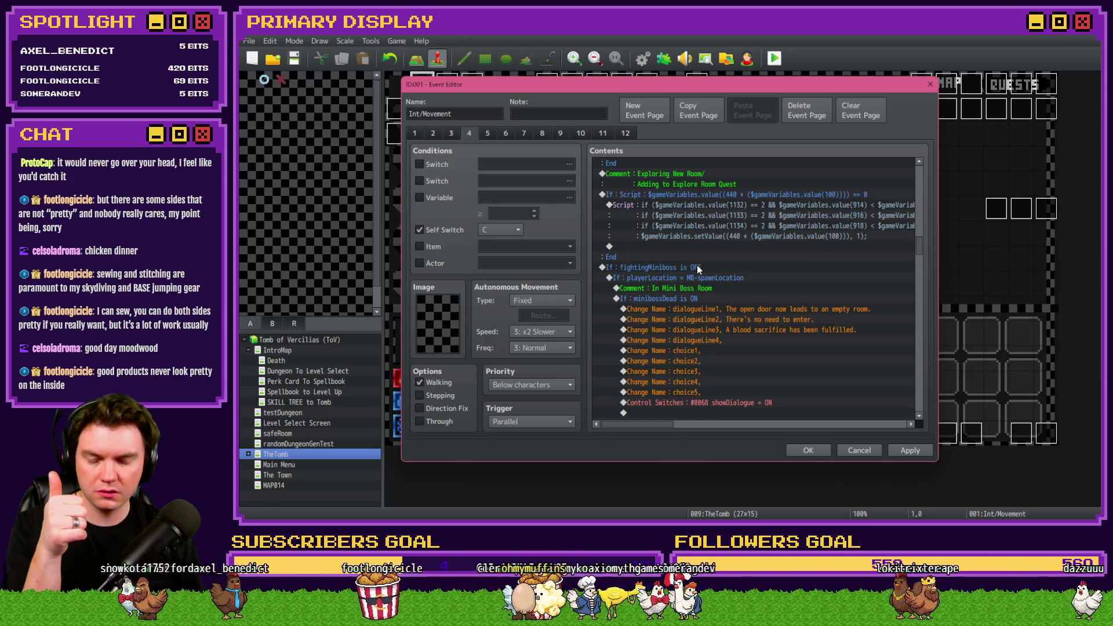
{"action": "left_click", "coordinate": [696, 269]}
{"action": "double_click", "coordinate": [696, 272]}
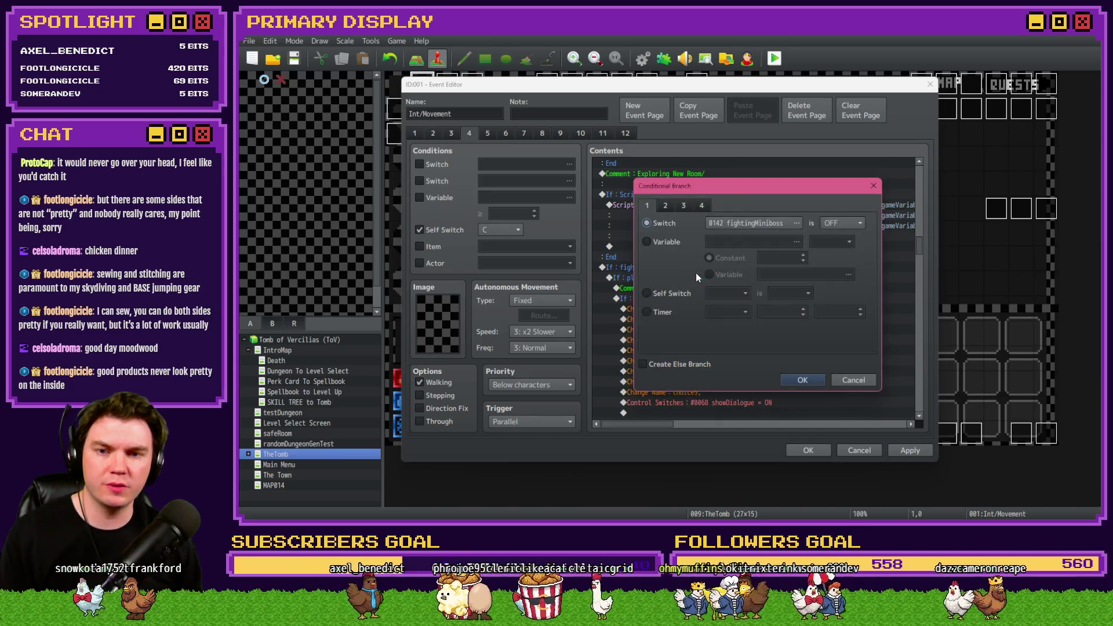
{"action": "key", "text": "Escape"}
{"action": "left_click", "coordinate": [695, 276]}
{"action": "left_click", "coordinate": [694, 288]}
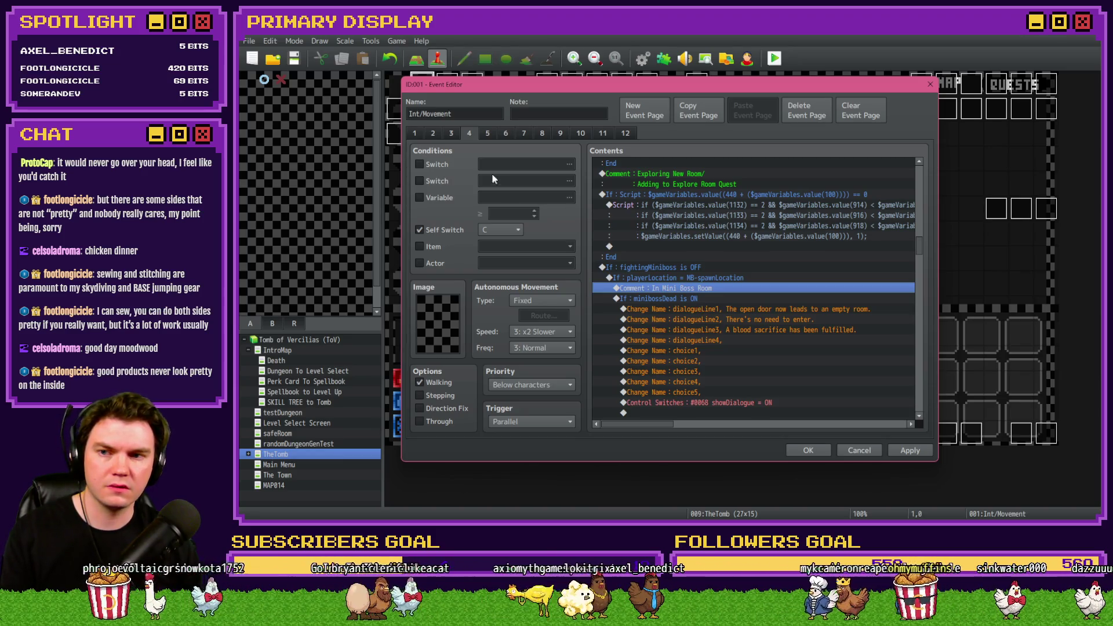
{"action": "left_click", "coordinate": [431, 134]}
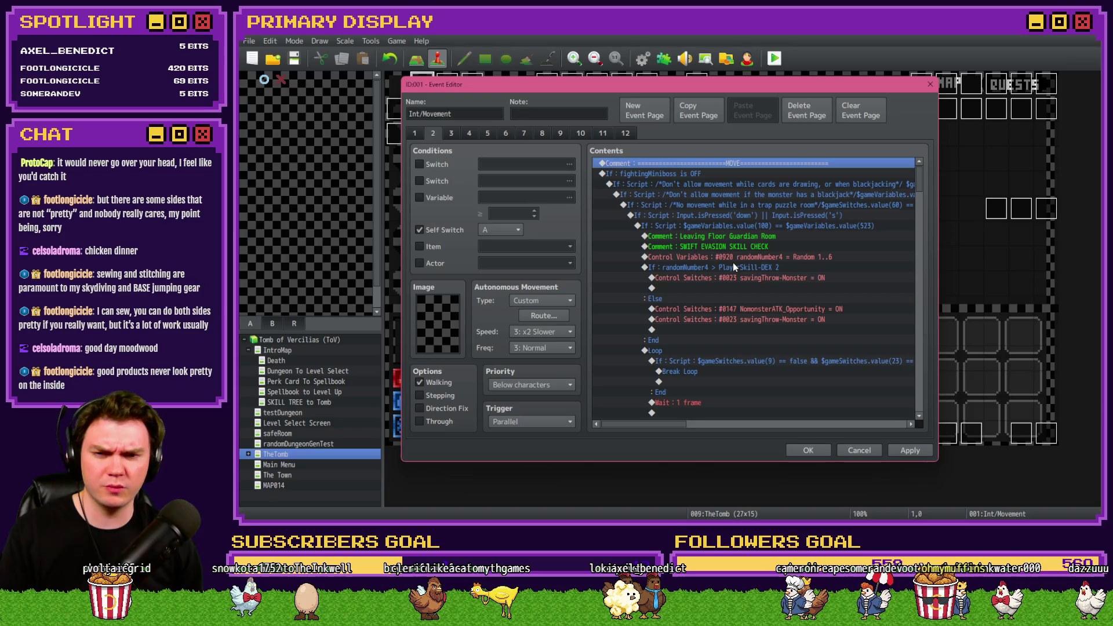
{"action": "scroll", "coordinate": [719, 286], "scroll_direction": "down", "scroll_amount": 5}
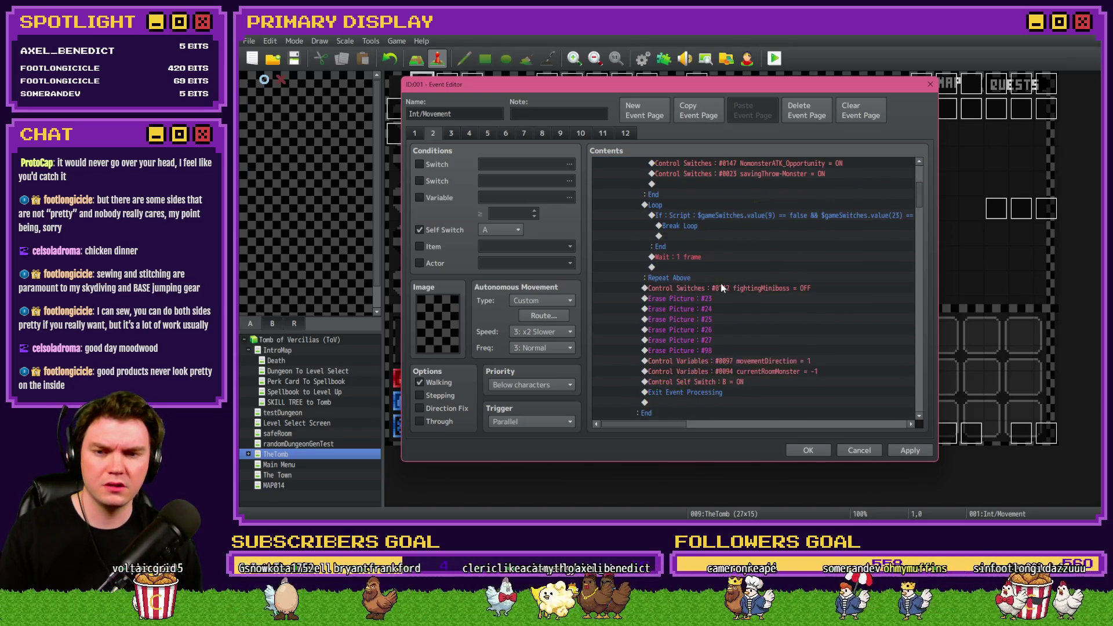
- Locate the fightingMiniboss and currentRoomMonster resets, then select the 'Copy current room info' script block
{"action": "left_click", "coordinate": [722, 288]}
{"action": "scroll", "coordinate": [722, 283], "scroll_direction": "down", "scroll_amount": 2}
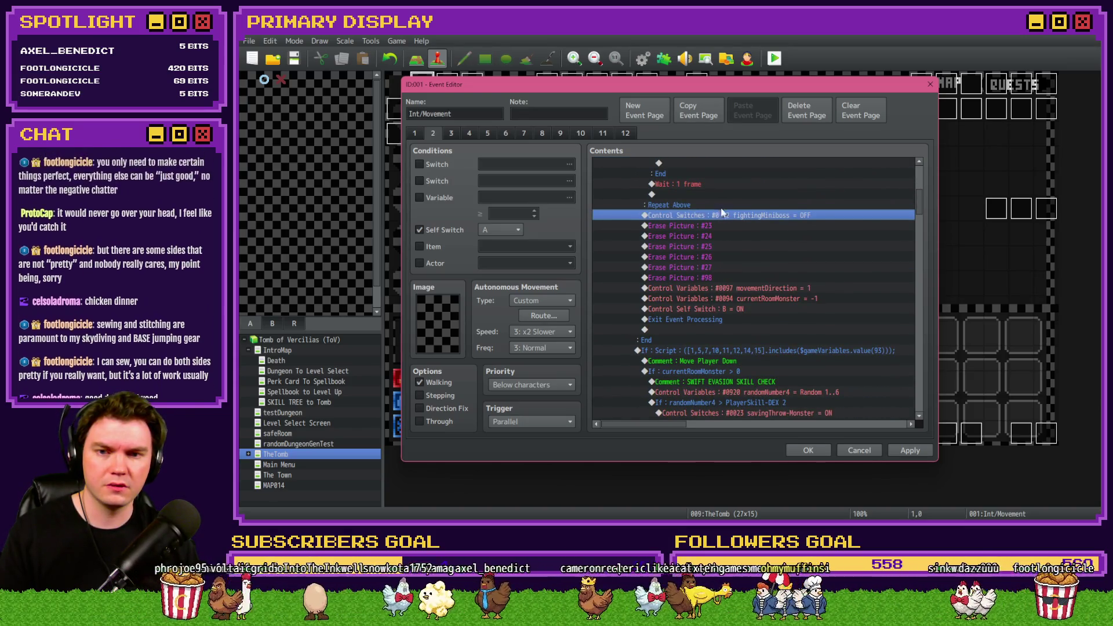
{"action": "left_click", "coordinate": [724, 298]}
{"action": "scroll", "coordinate": [815, 236], "scroll_direction": "down", "scroll_amount": 2}
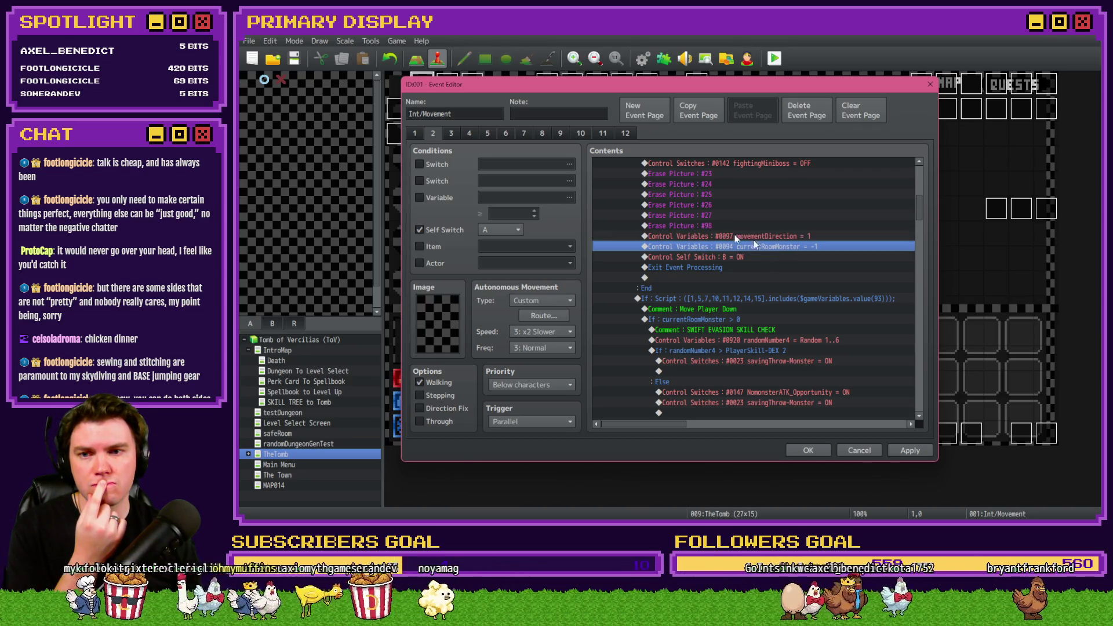
{"action": "scroll", "coordinate": [816, 298], "scroll_direction": "down", "scroll_amount": 3}
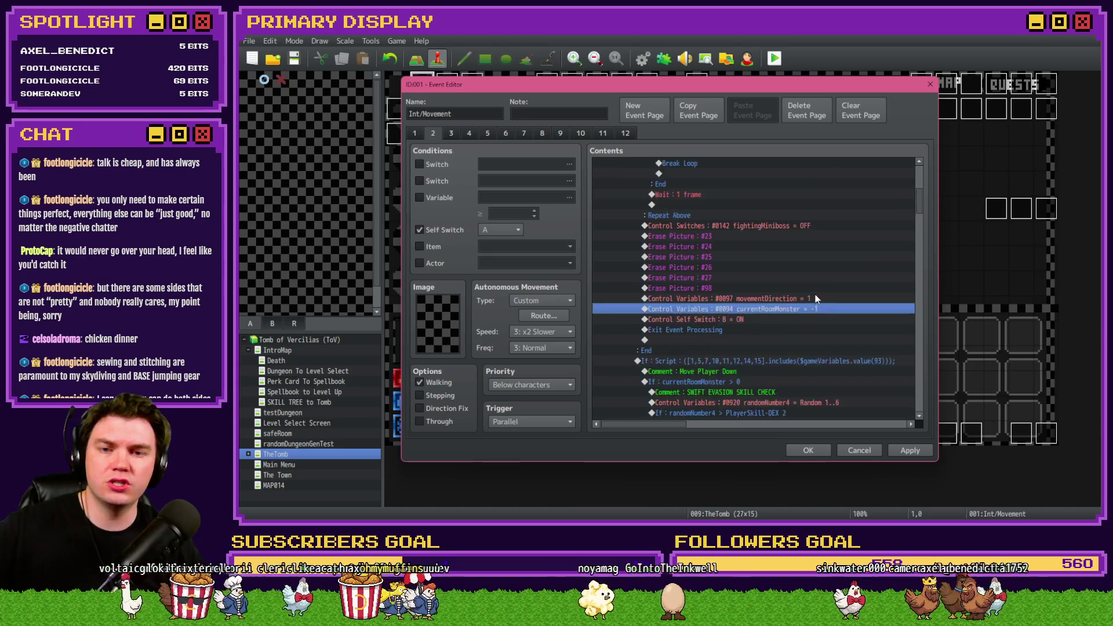
{"action": "scroll", "coordinate": [814, 298], "scroll_direction": "down", "scroll_amount": 5}
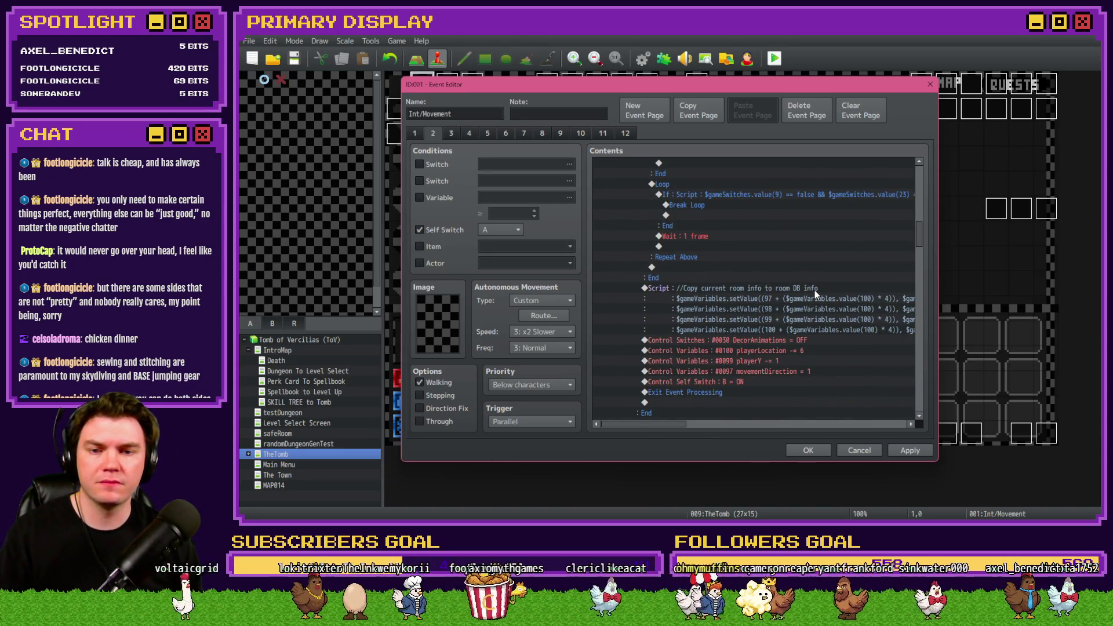
{"action": "left_click", "coordinate": [815, 290]}
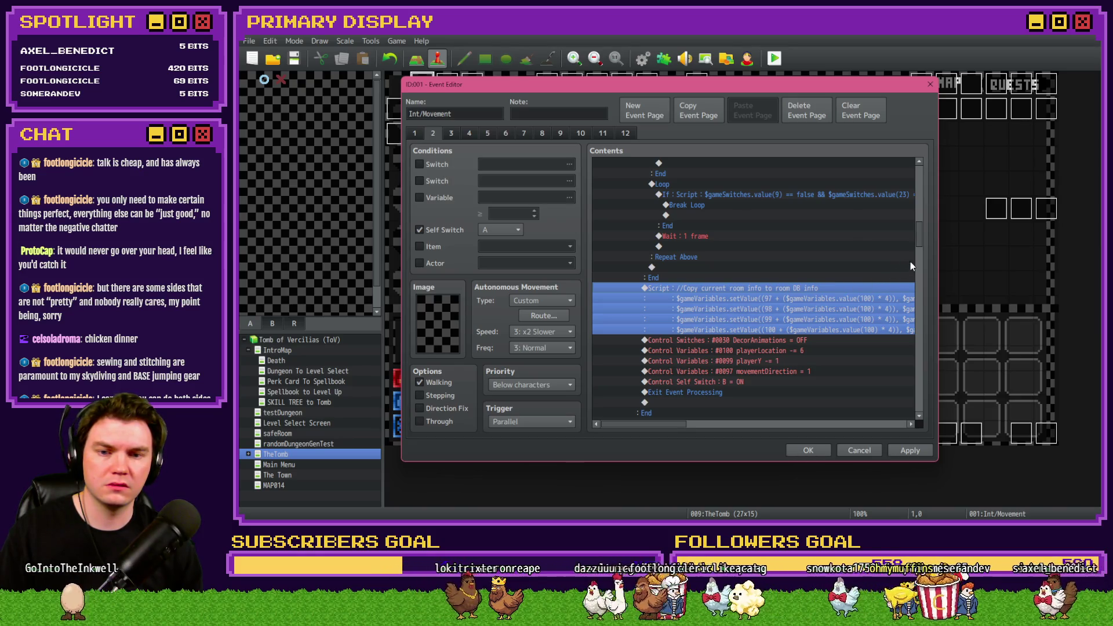
{"action": "left_click_drag", "start_coordinate": [918, 241], "coordinate": [921, 207]}
- Paste the room-info script above the currentRoomMonster = -1 reset, apply, and close the editor
{"action": "left_click", "coordinate": [777, 282]}
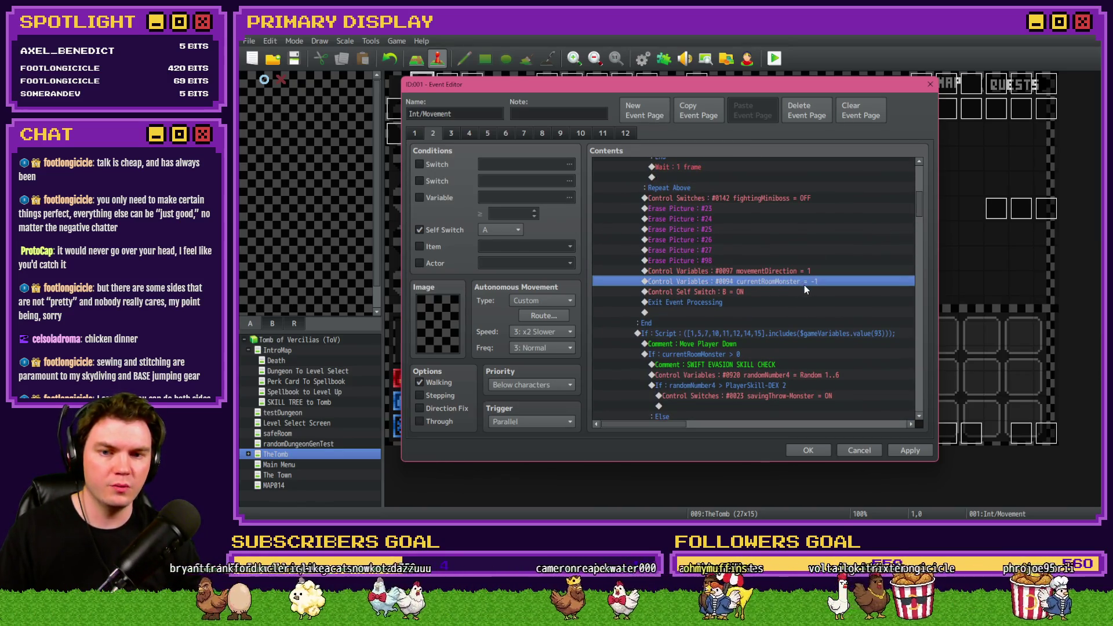
{"action": "key", "text": "ctrl+v"}
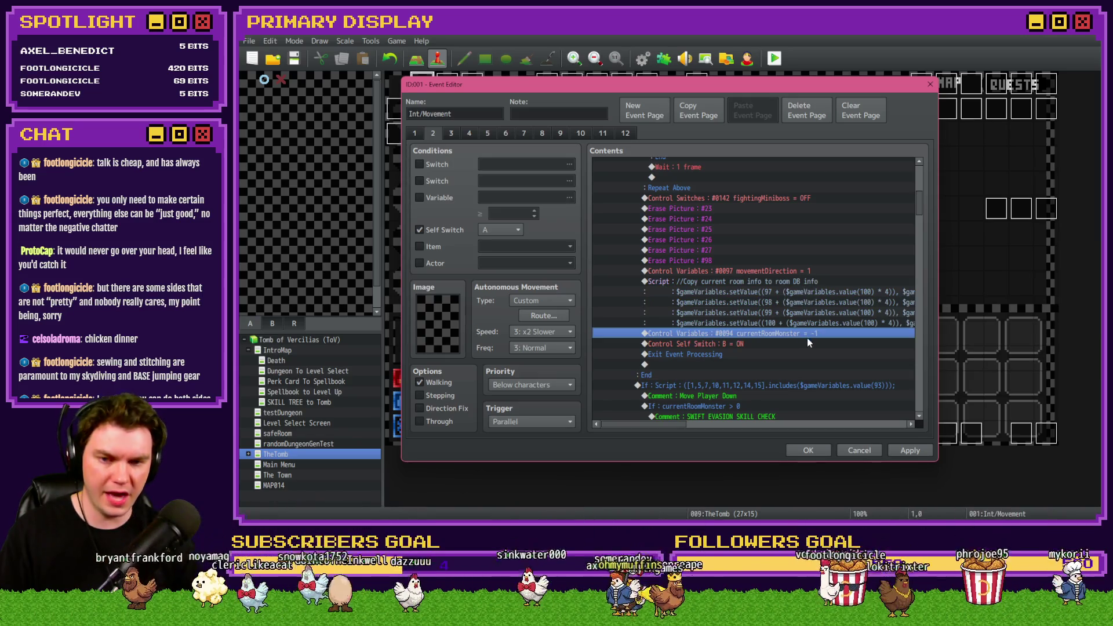
{"action": "left_click", "coordinate": [910, 450]}
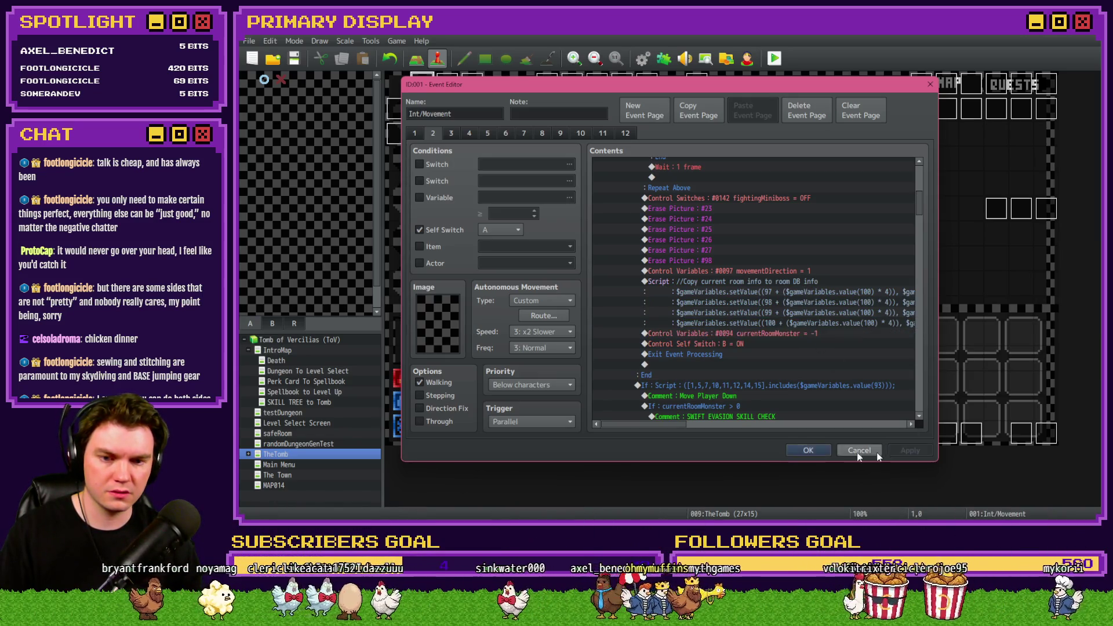
{"action": "left_click", "coordinate": [861, 451]}
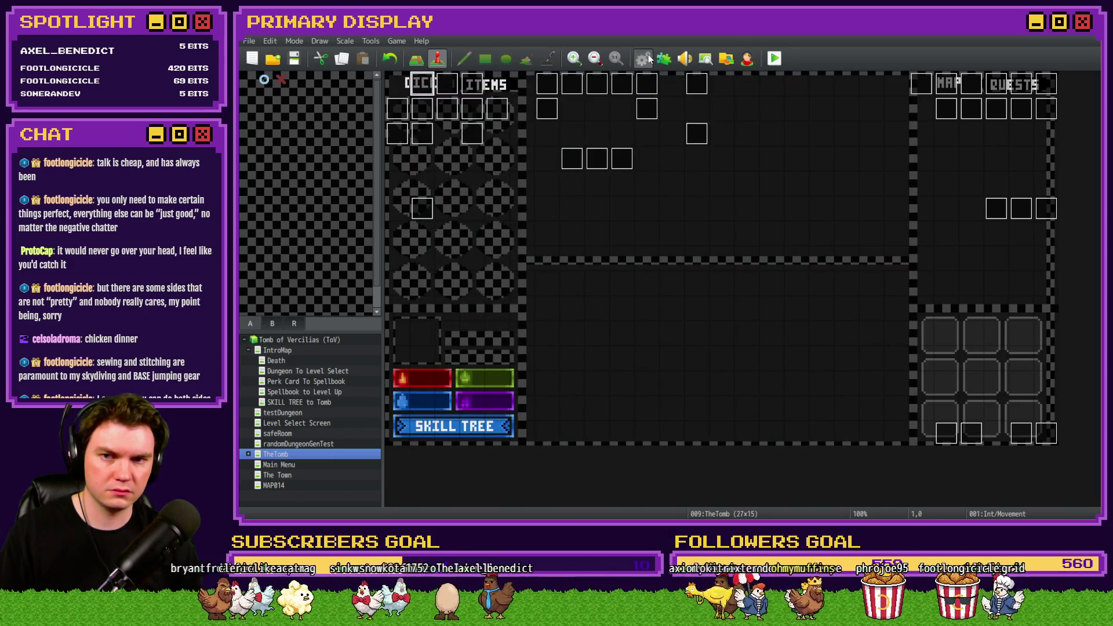
- Save the project, start a playtest, and take Fairlii's Fantastic Scroll as the starting perk
{"action": "left_click", "coordinate": [648, 55]}
{"action": "key", "text": "Escape"}
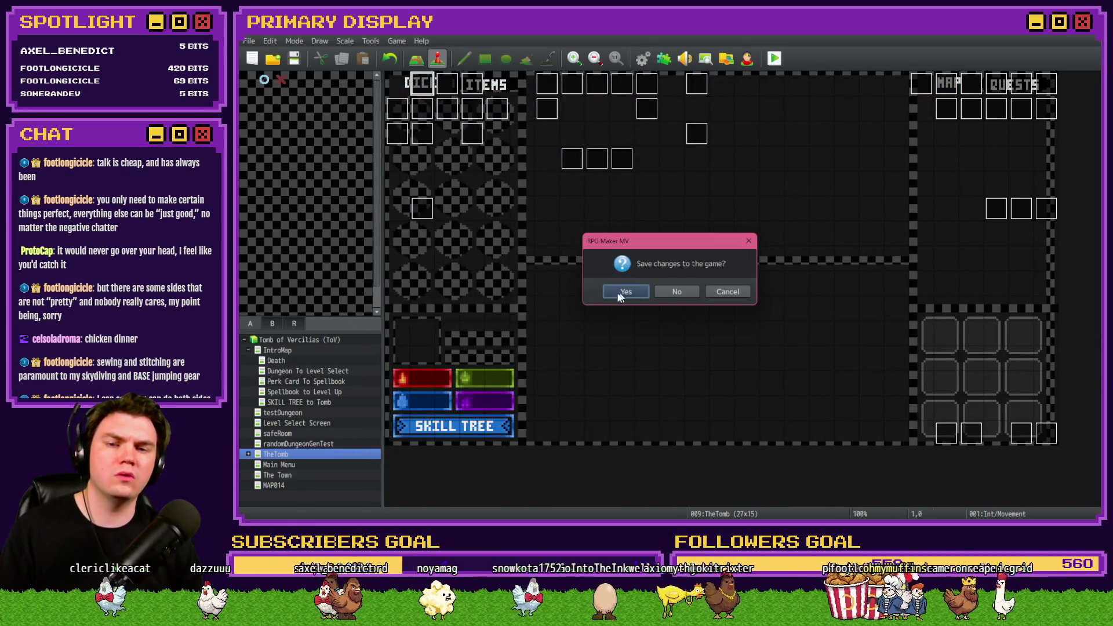
{"action": "left_click", "coordinate": [621, 292]}
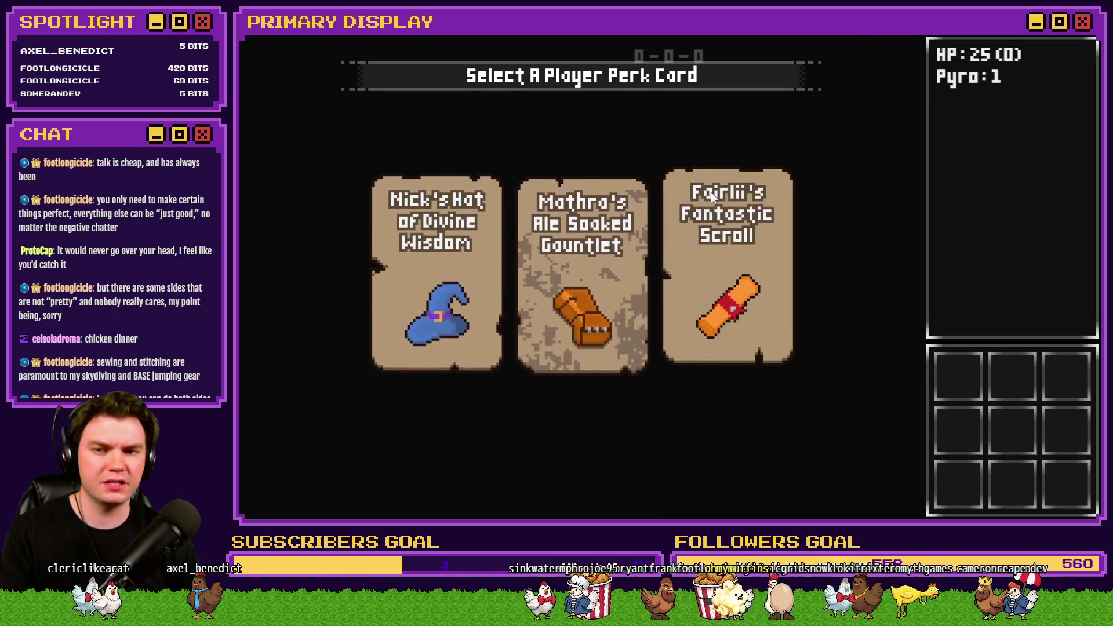
{"action": "left_click", "coordinate": [713, 197]}
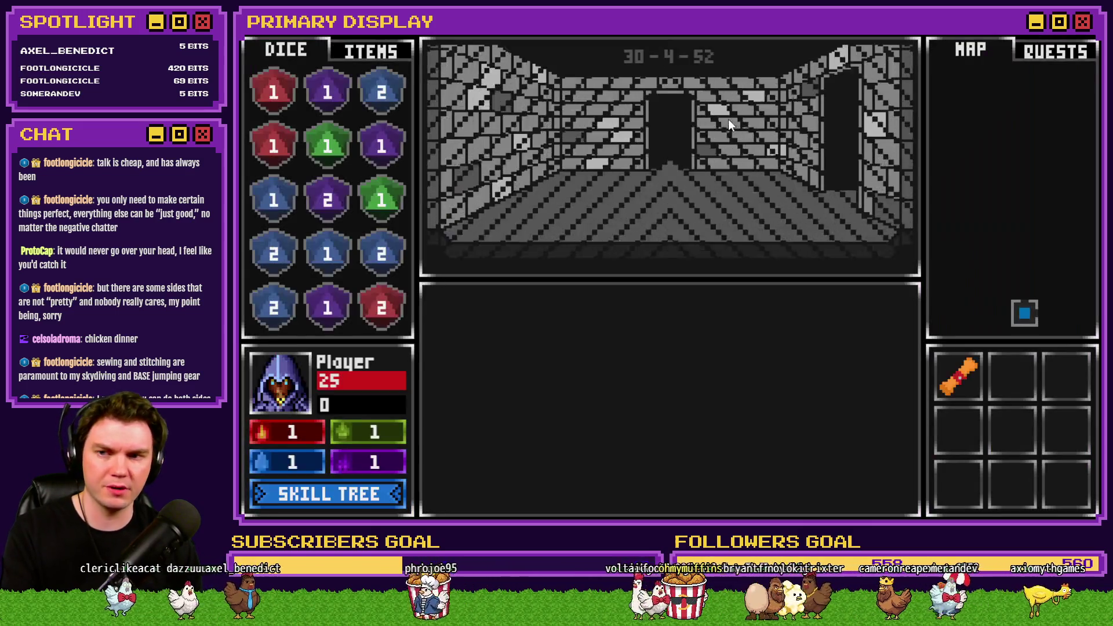
- Browse variables 0061–0120 in the F9 debug view, then quit the playtest
{"action": "key", "text": "F9"}
{"action": "key", "text": "Down"}
{"action": "key", "text": "Down"}
{"action": "scroll", "coordinate": [372, 350], "scroll_direction": "down", "scroll_amount": 2}
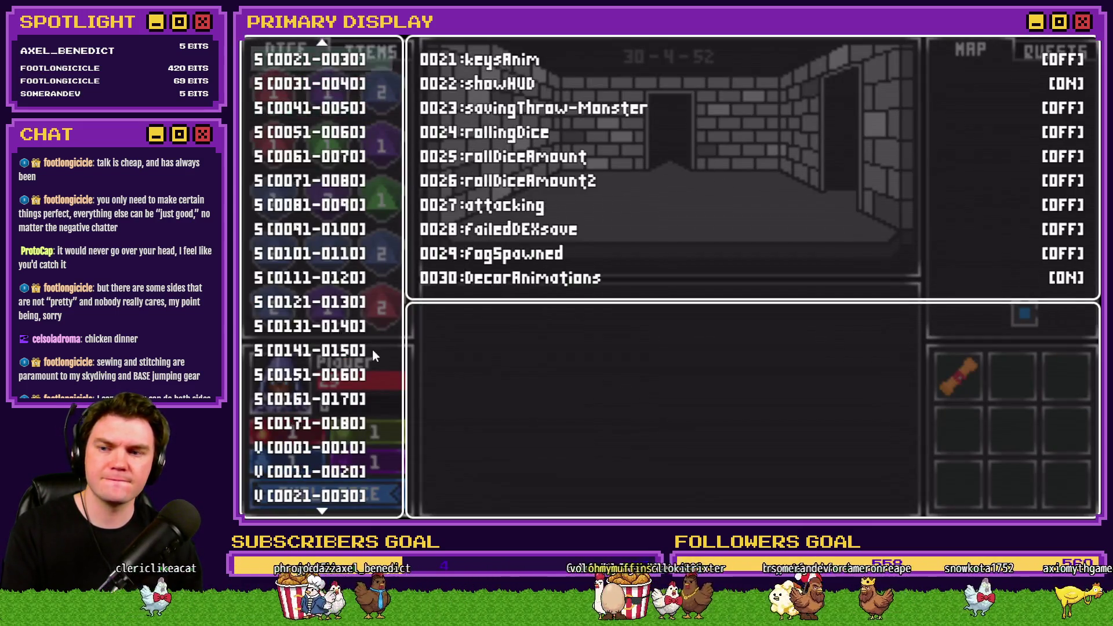
{"action": "scroll", "coordinate": [372, 350], "scroll_direction": "down", "scroll_amount": 5}
{"action": "mouse_move", "coordinate": [324, 352]}
{"action": "key", "text": "Down"}
{"action": "key", "text": "Down"}
{"action": "key", "text": "Down"}
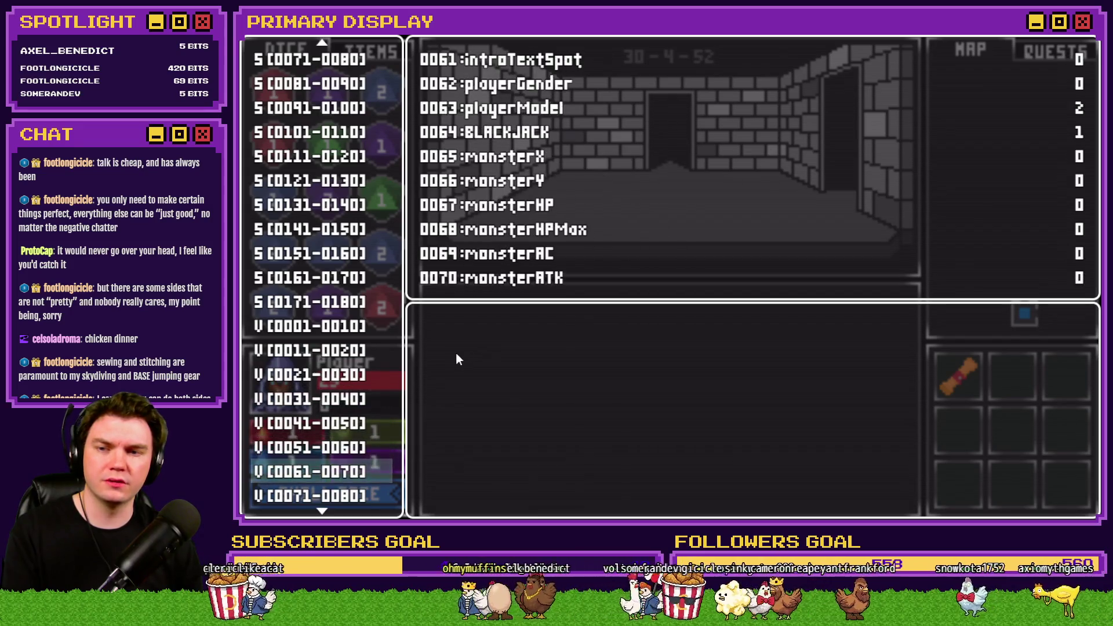
{"action": "key", "text": "Down"}
{"action": "key", "text": "Down"}
{"action": "key", "text": "Down"}
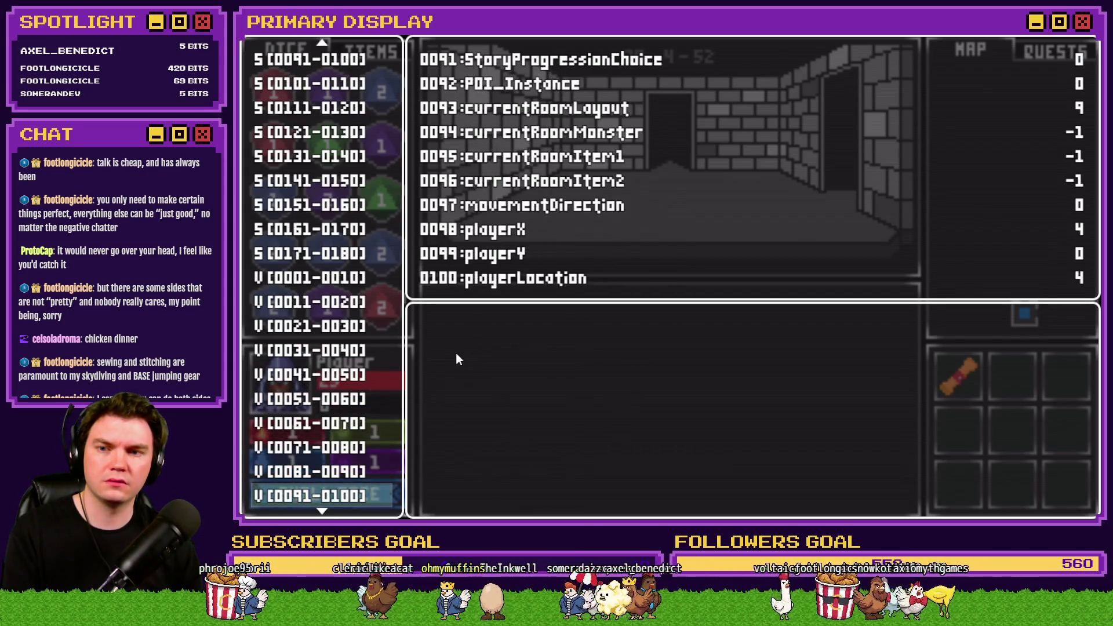
{"action": "key", "text": "Down"}
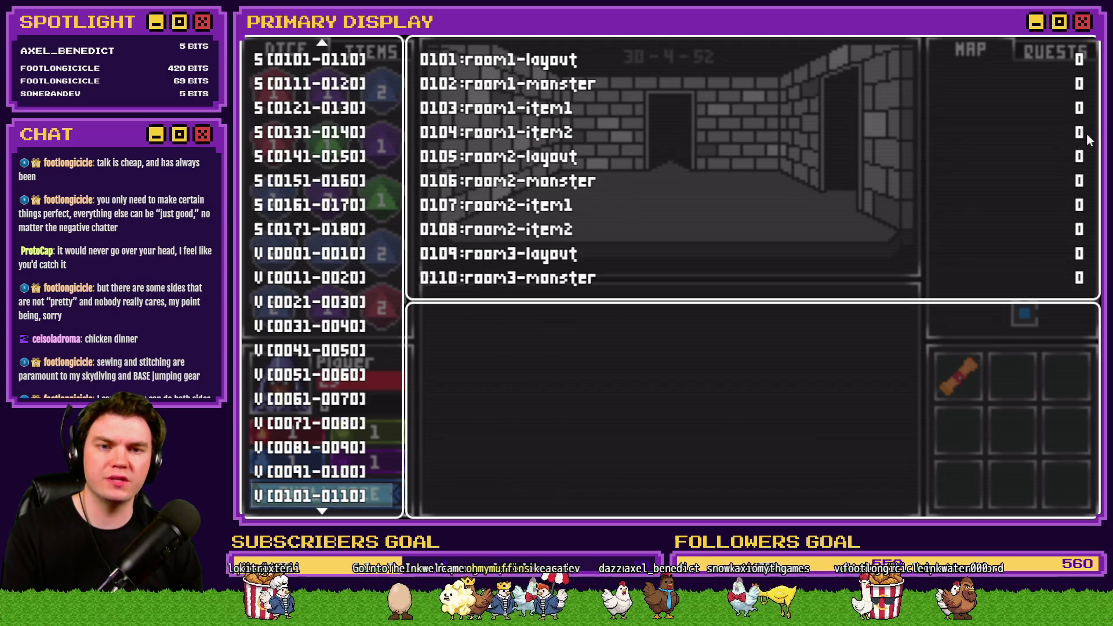
{"action": "key", "text": "Down"}
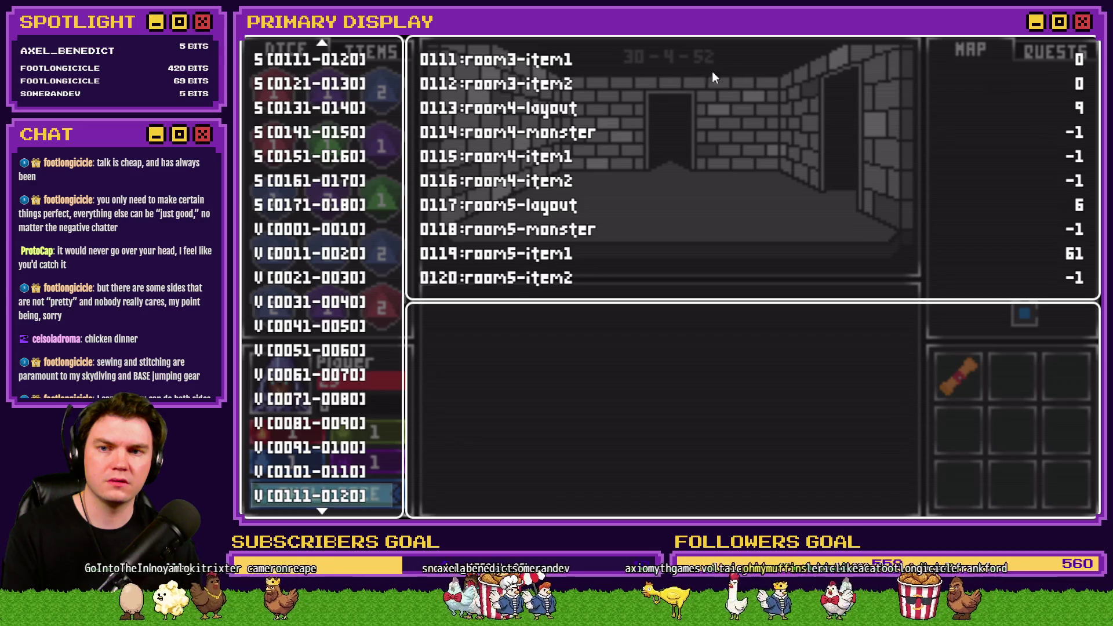
{"action": "key", "text": "alt+F4"}
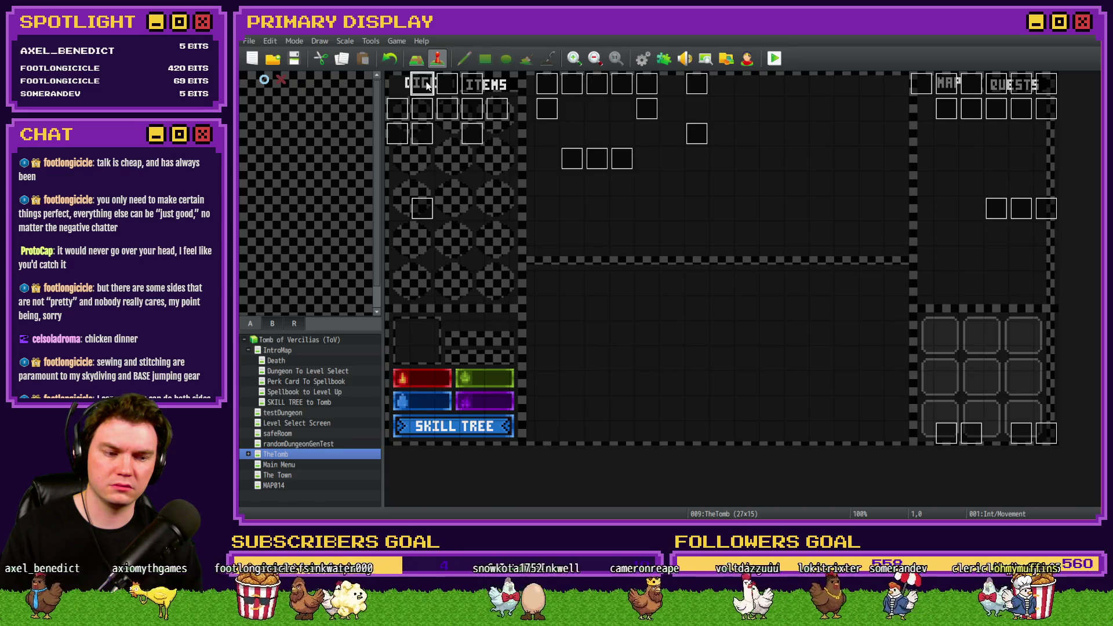
{"action": "double_click", "coordinate": [427, 86]}
{"action": "left_click", "coordinate": [430, 134]}
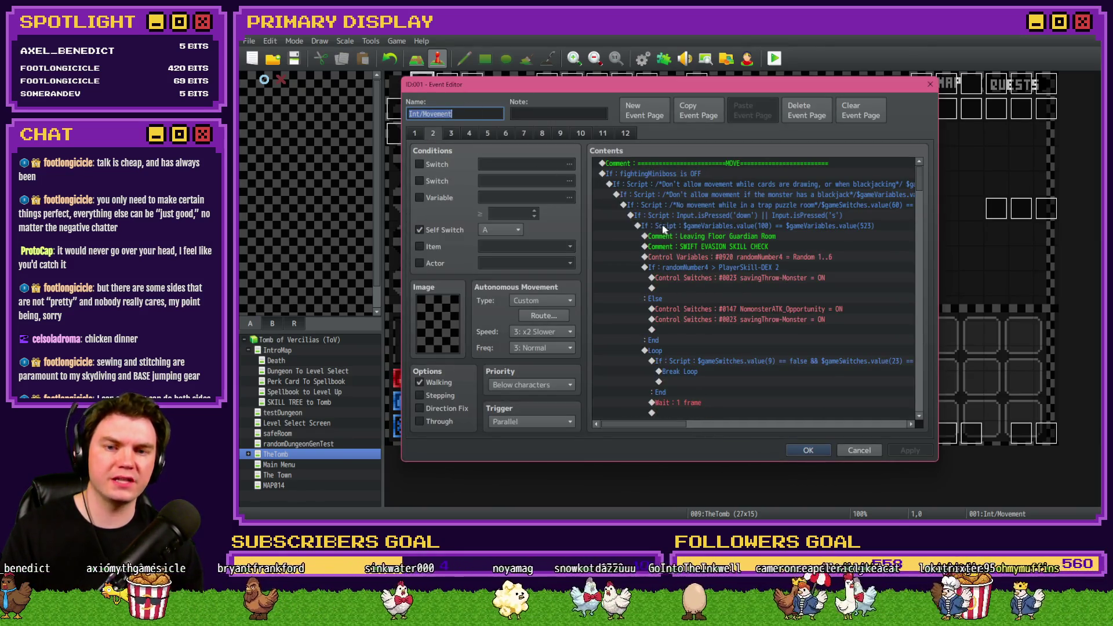
{"action": "scroll", "coordinate": [662, 225], "scroll_direction": "down", "scroll_amount": 15}
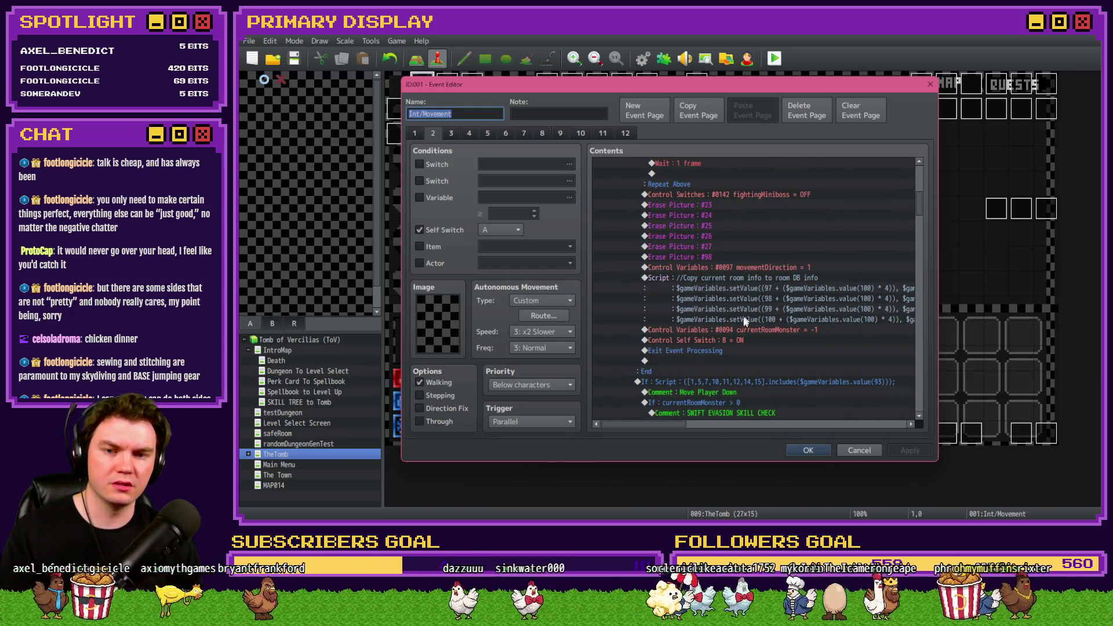
{"action": "left_click", "coordinate": [742, 331]}
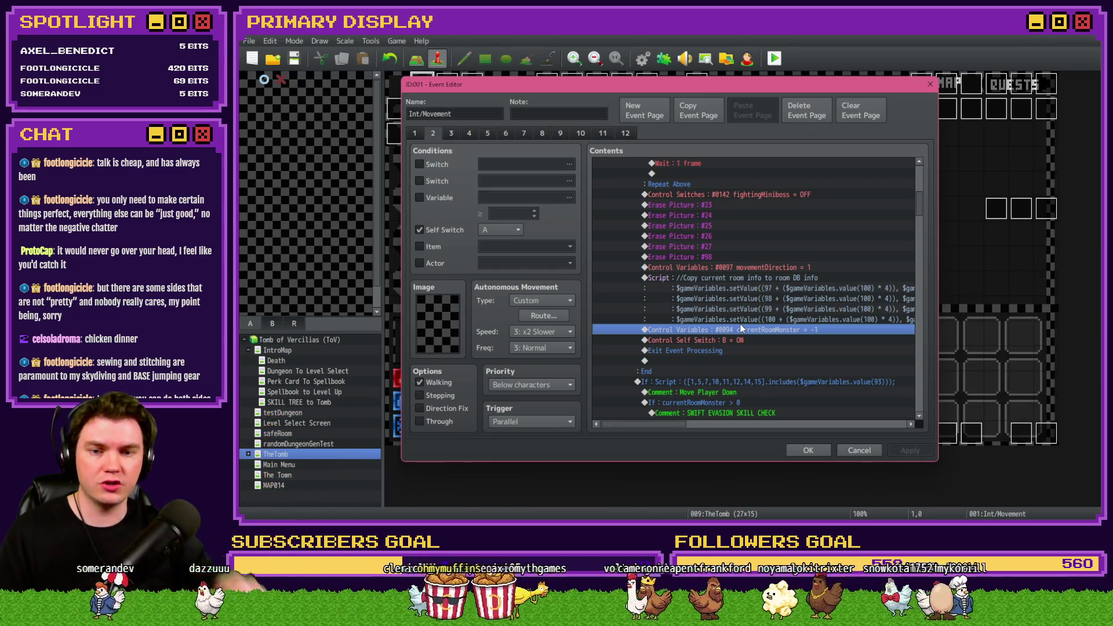
{"action": "left_click", "coordinate": [747, 340]}
{"action": "scroll", "coordinate": [739, 297], "scroll_direction": "down", "scroll_amount": 4}
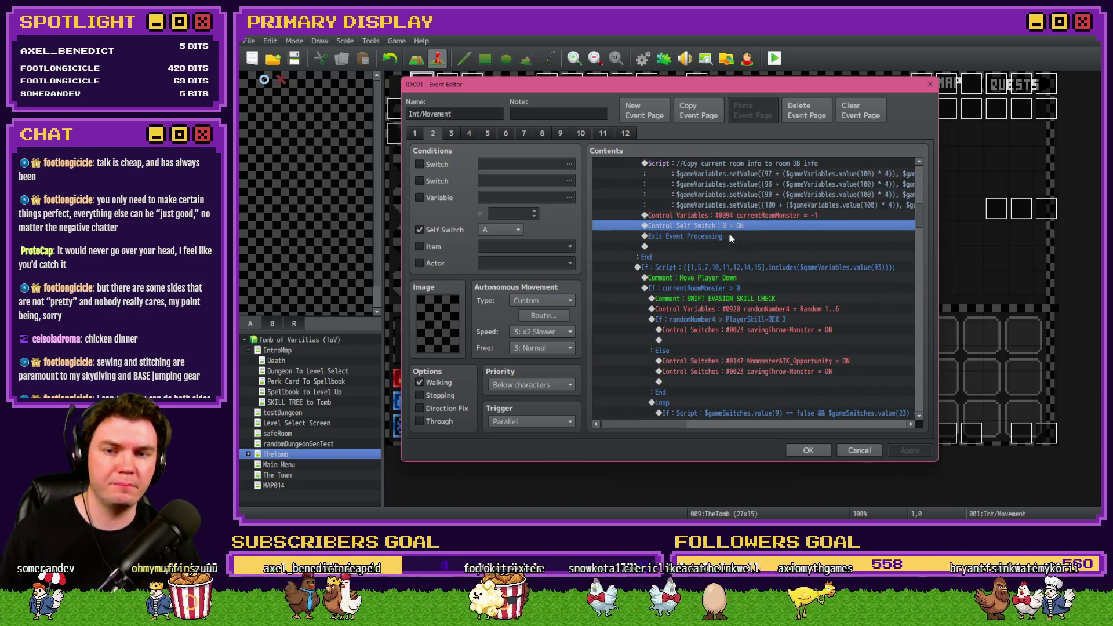
{"action": "left_click", "coordinate": [729, 236]}
{"action": "scroll", "coordinate": [729, 244], "scroll_direction": "down", "scroll_amount": 2}
{"action": "scroll", "coordinate": [730, 252], "scroll_direction": "down", "scroll_amount": 6}
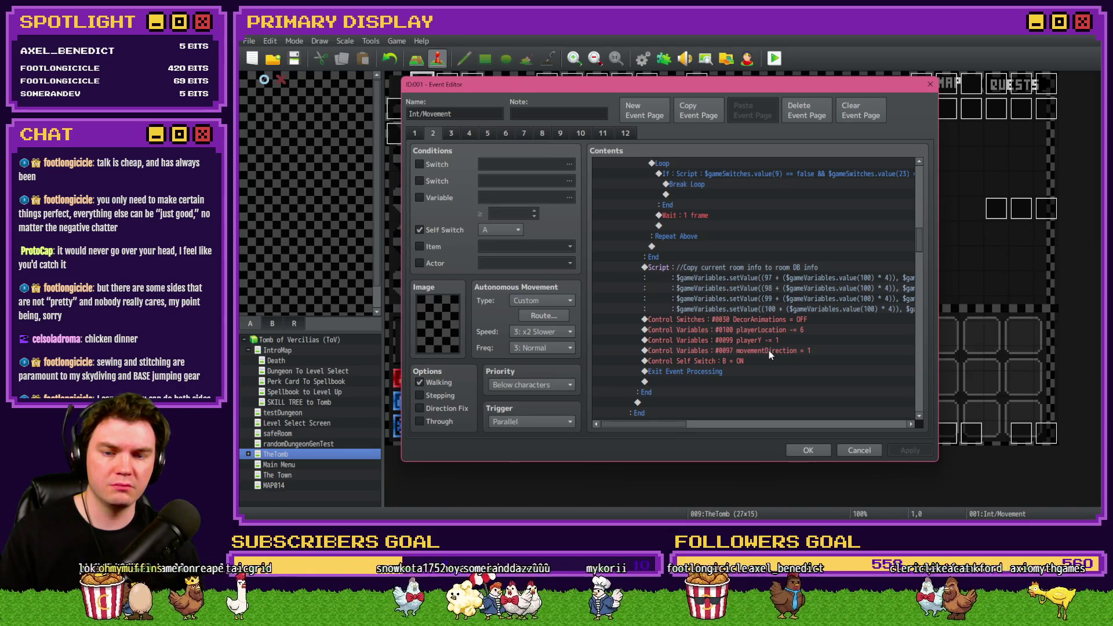
{"action": "scroll", "coordinate": [753, 377], "scroll_direction": "up", "scroll_amount": 5}
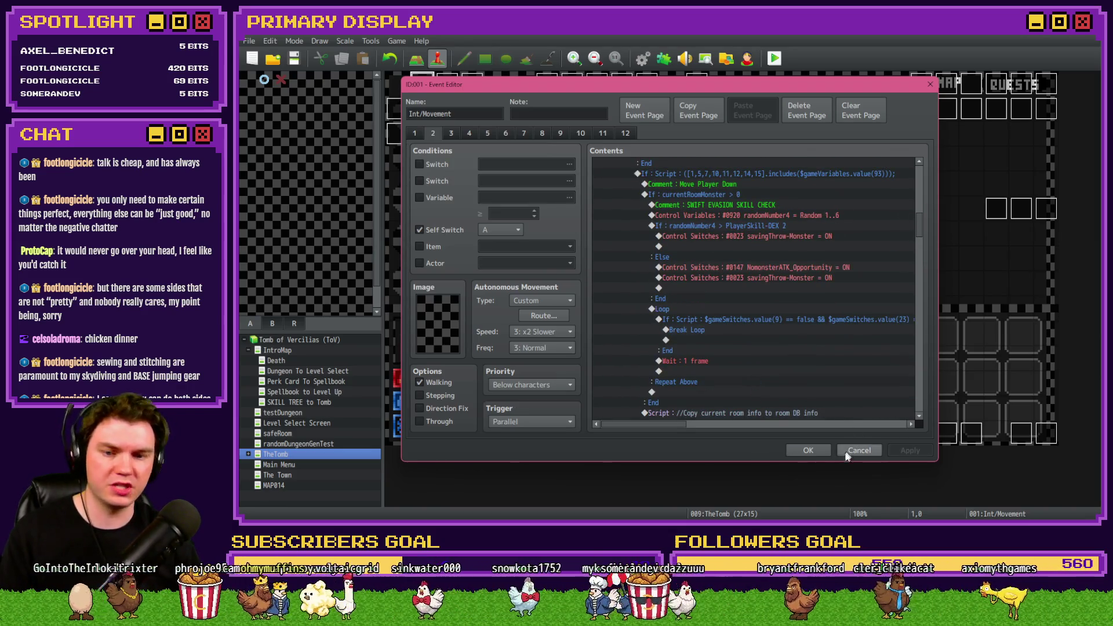
{"action": "left_click", "coordinate": [814, 451]}
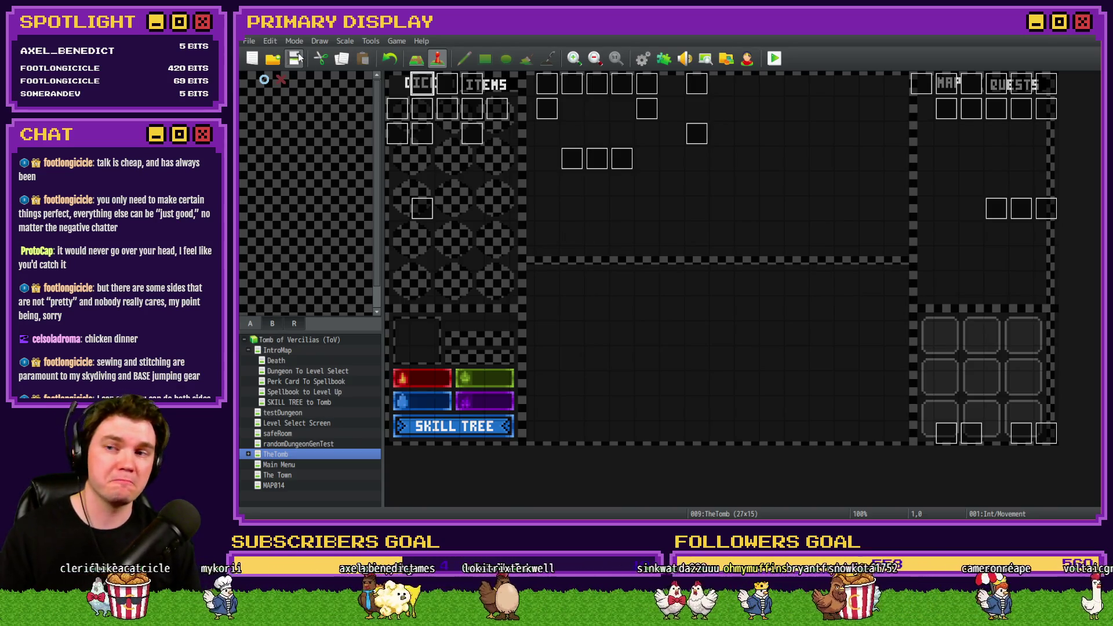
- Start a playtest, take Fairlii's Fantastic Scroll, attune to the glyphs, and move on
{"action": "left_click", "coordinate": [774, 59]}
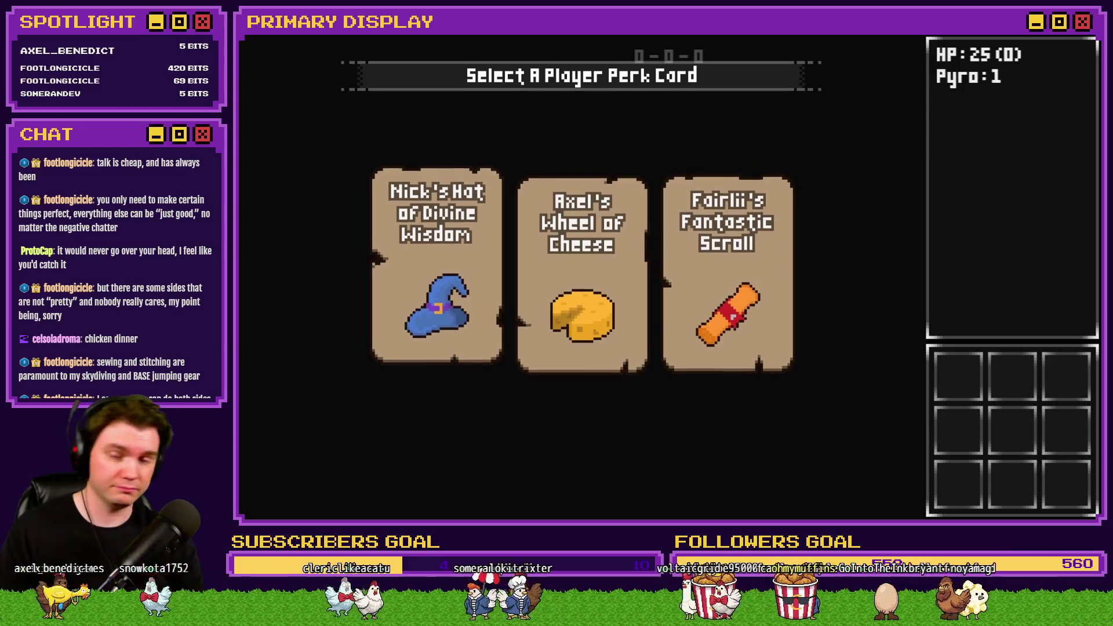
{"action": "left_click", "coordinate": [725, 240]}
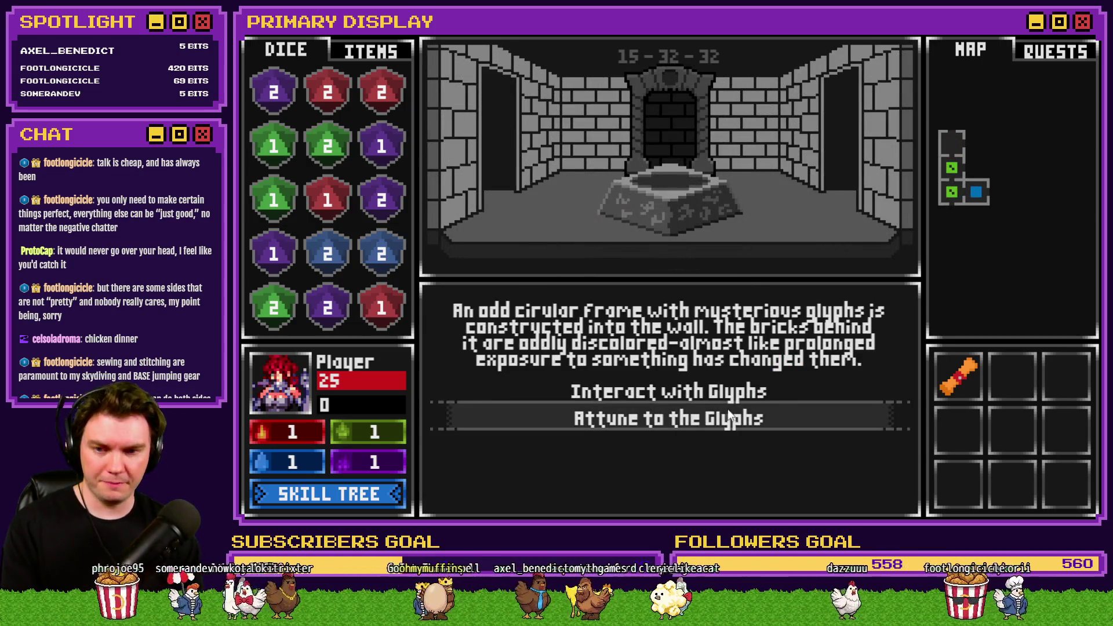
{"action": "left_click", "coordinate": [728, 413]}
{"action": "left_click", "coordinate": [738, 304]}
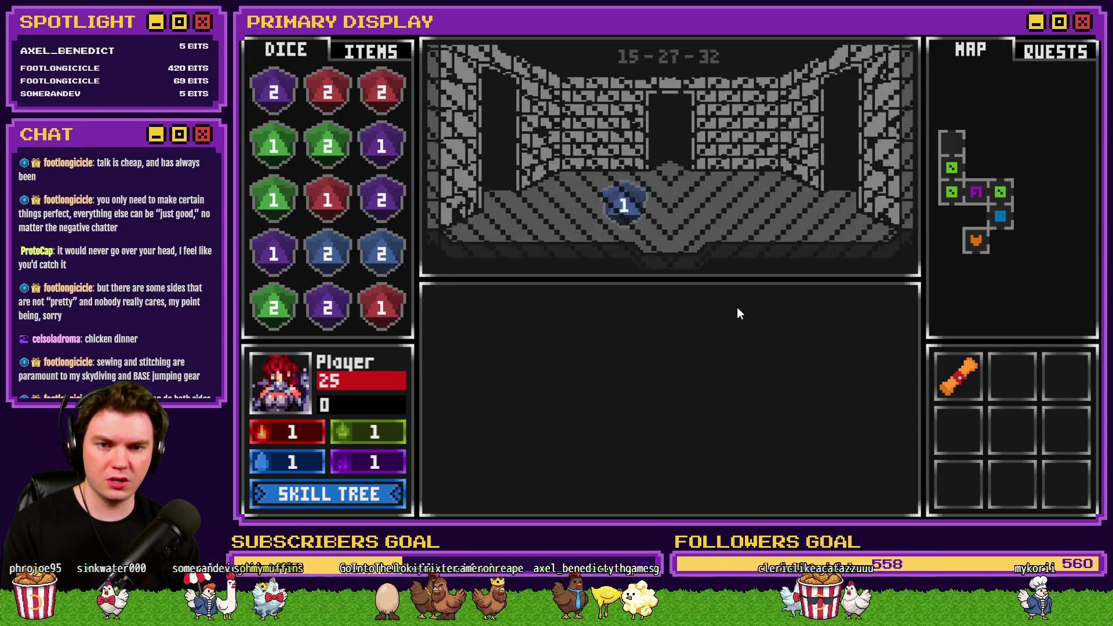
- Open the wooden door into the Danathar fight, quit, and open the Int/Movement event
{"action": "left_click", "coordinate": [675, 397]}
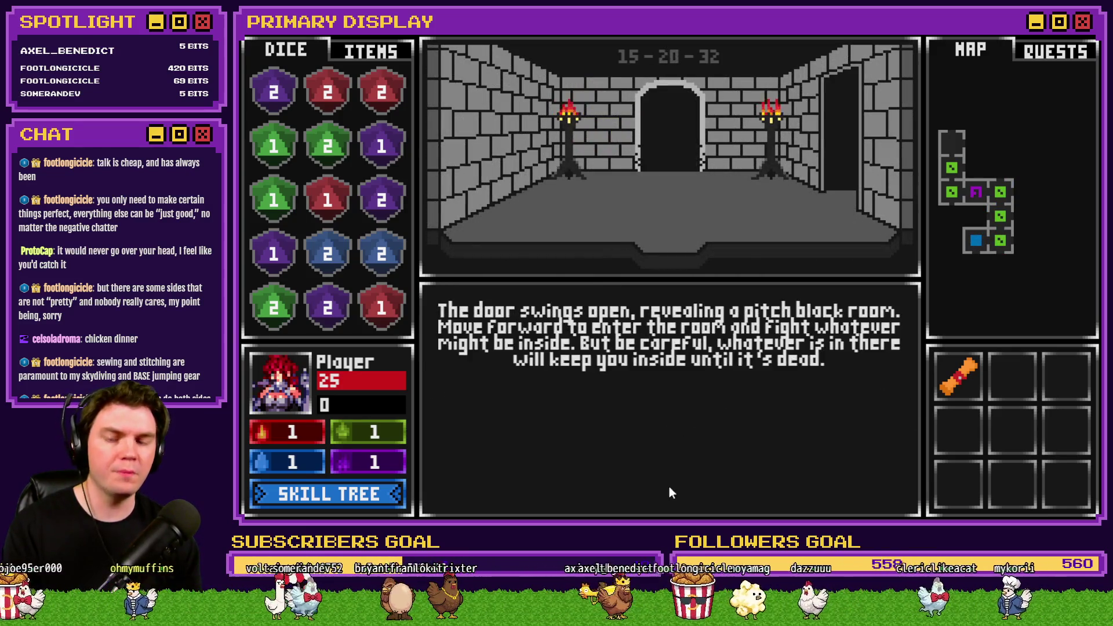
{"action": "key", "text": "w"}
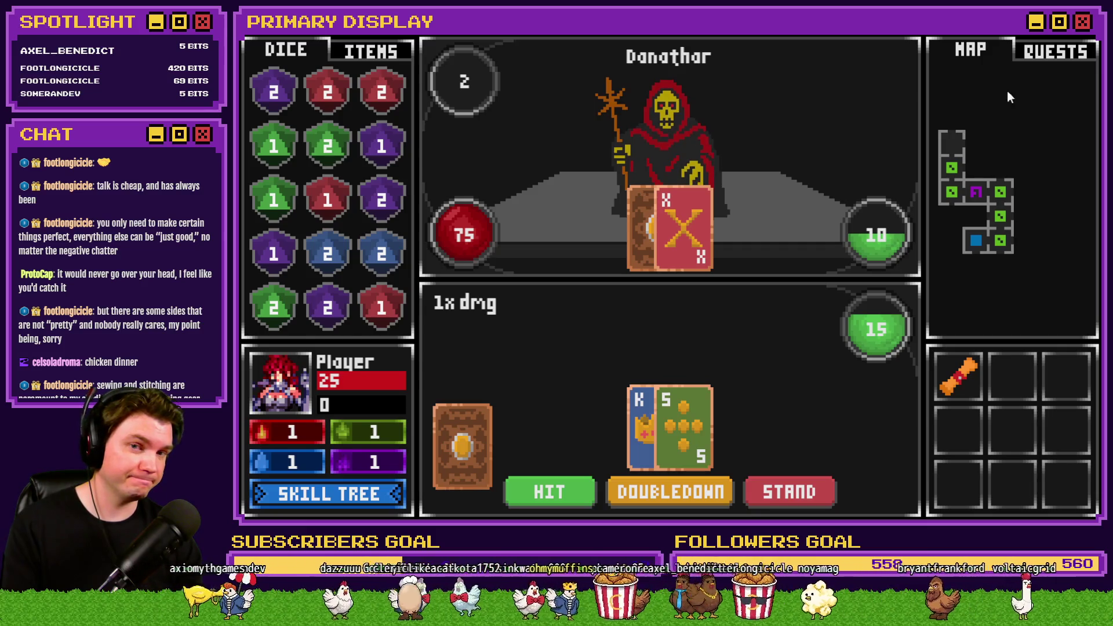
{"action": "key", "text": "alt+F4"}
{"action": "double_click", "coordinate": [421, 87]}
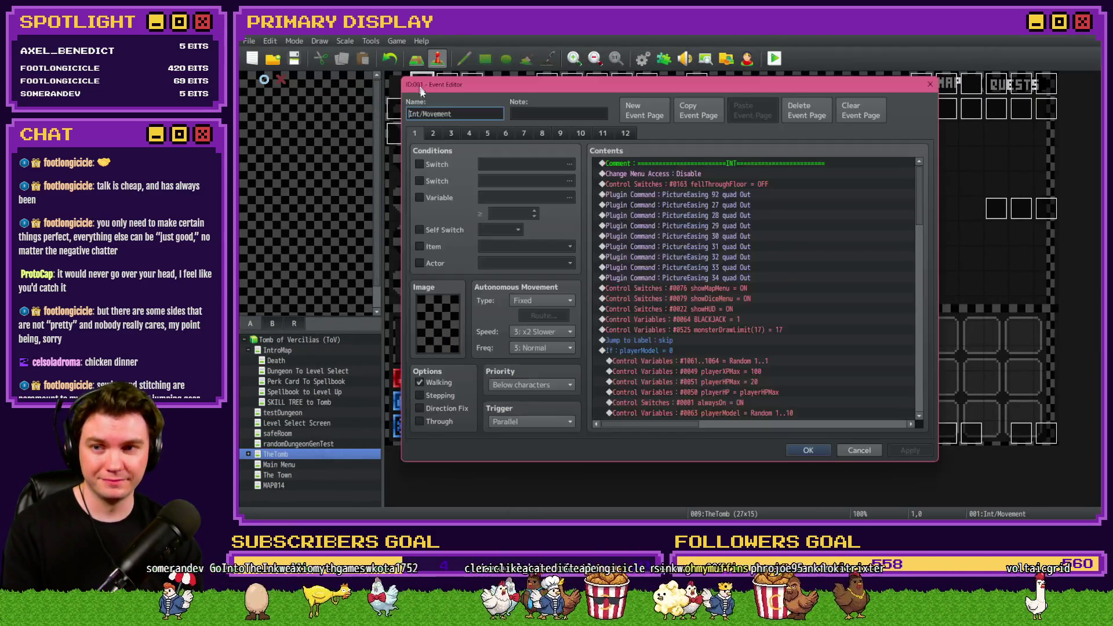
- Browse through the Int/Movement event pages, ending on page 2
{"action": "left_click", "coordinate": [629, 134]}
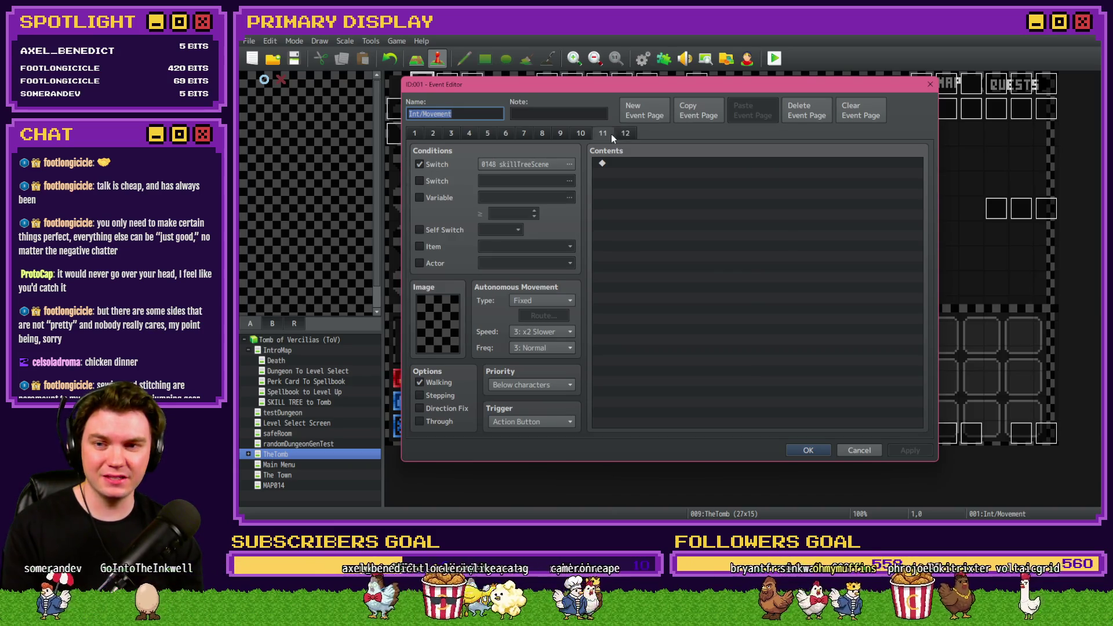
{"action": "left_click", "coordinate": [596, 135]}
{"action": "left_click", "coordinate": [584, 133]}
{"action": "left_click", "coordinate": [560, 133]}
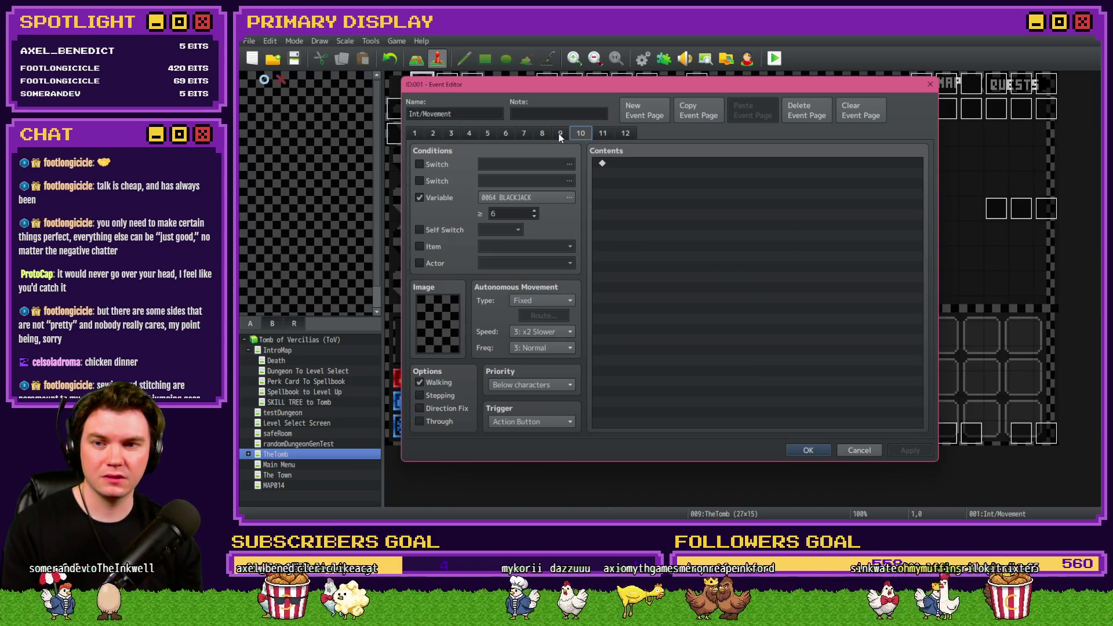
{"action": "left_click", "coordinate": [526, 133]}
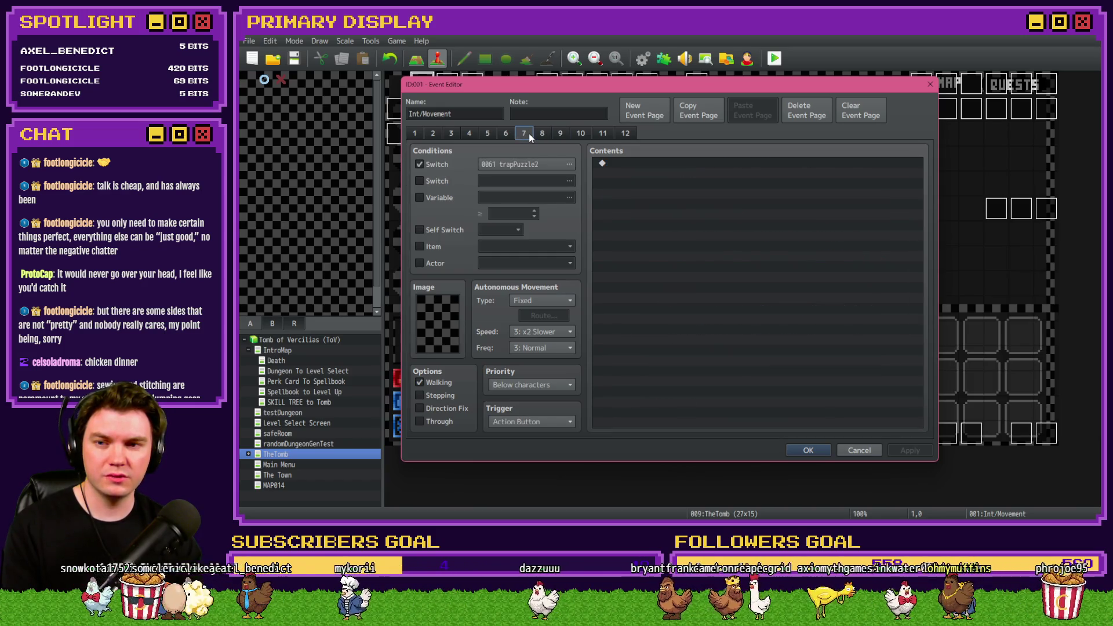
{"action": "left_click", "coordinate": [488, 133]}
{"action": "left_click", "coordinate": [470, 134]}
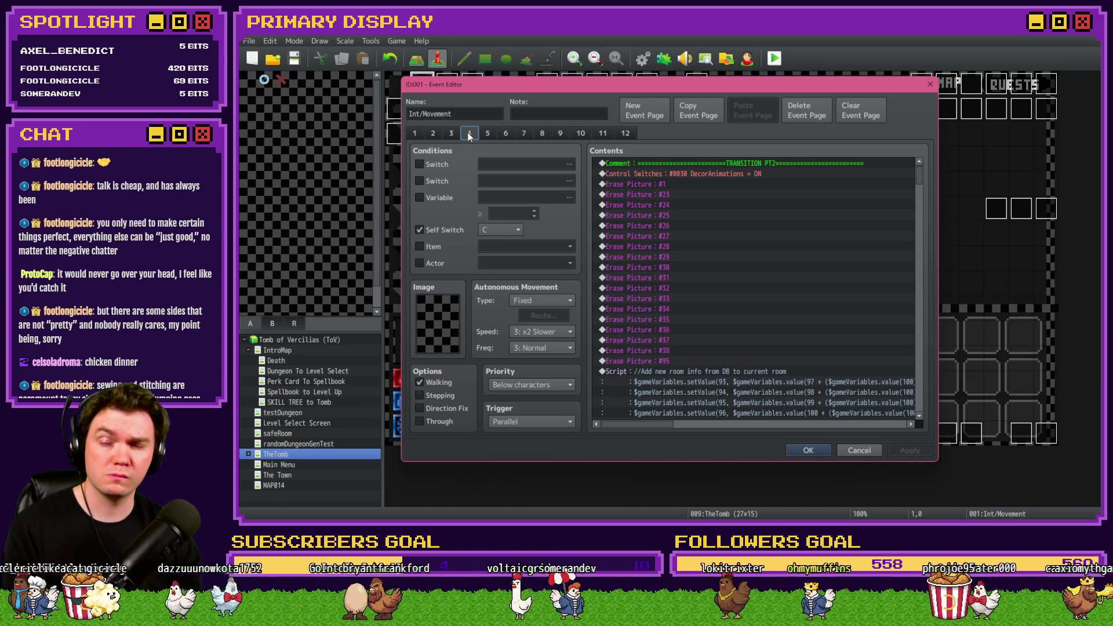
{"action": "left_click", "coordinate": [621, 133]}
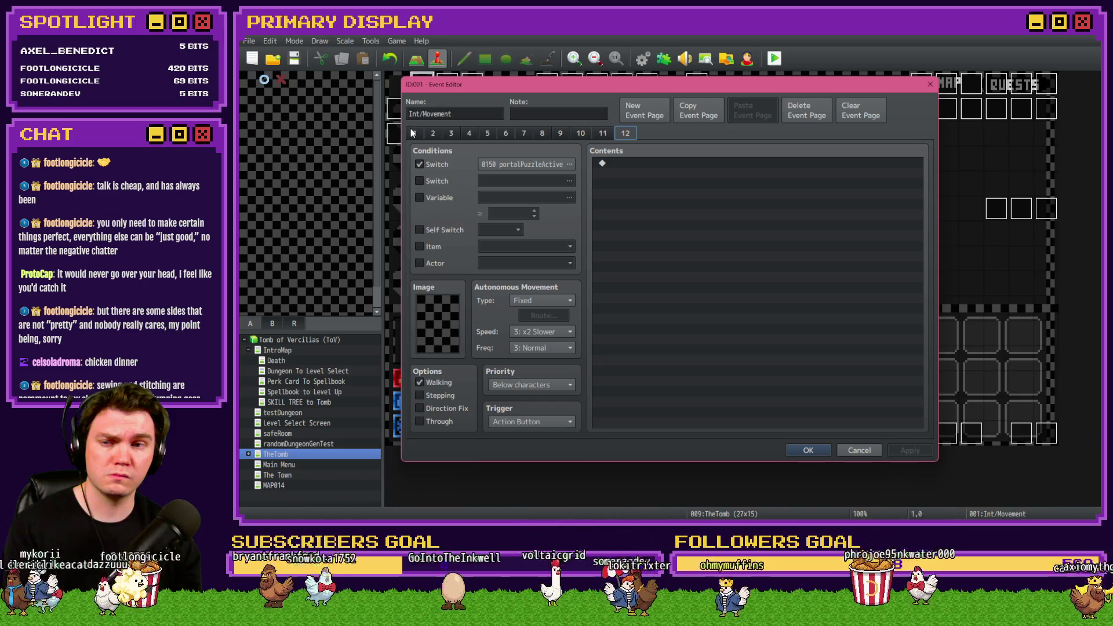
{"action": "left_click", "coordinate": [412, 130]}
{"action": "left_click", "coordinate": [433, 134]}
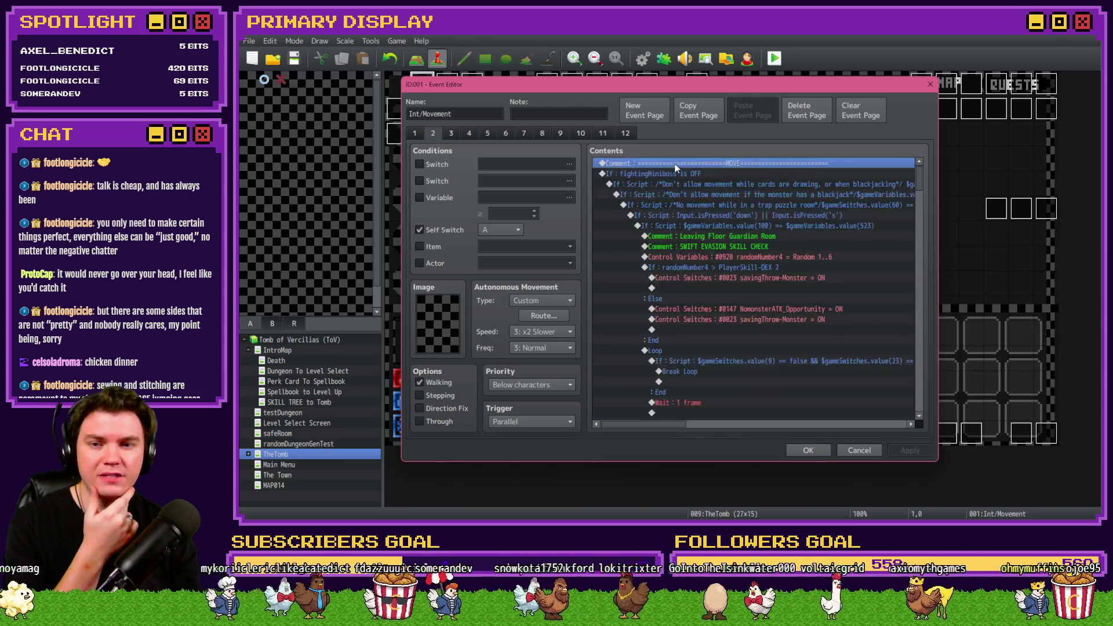
- Empty the fightingMiniboss OFF block, paste the room-info commands into it, then save and playtest
{"action": "left_click", "coordinate": [669, 174]}
{"action": "mouse_move", "coordinate": [918, 182]}
{"action": "left_mouse_down"}
{"action": "mouse_move", "coordinate": [923, 409]}
{"action": "mouse_move", "coordinate": [915, 173]}
{"action": "left_mouse_up"}
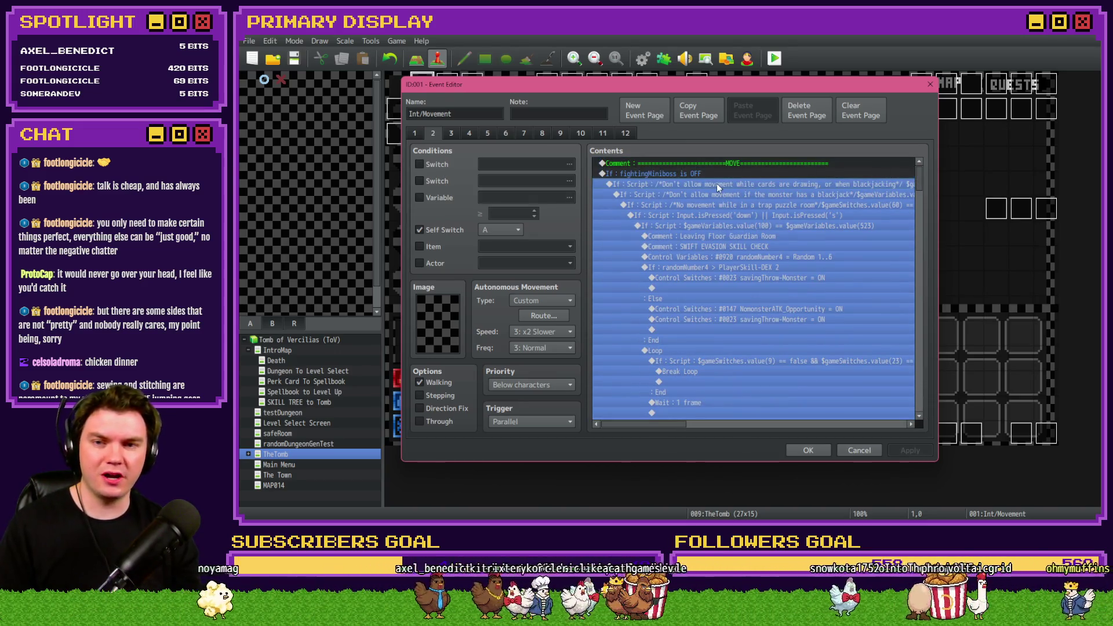
{"action": "key", "text": "Delete"}
{"action": "left_click", "coordinate": [692, 175]}
{"action": "key", "text": "ctrl+v"}
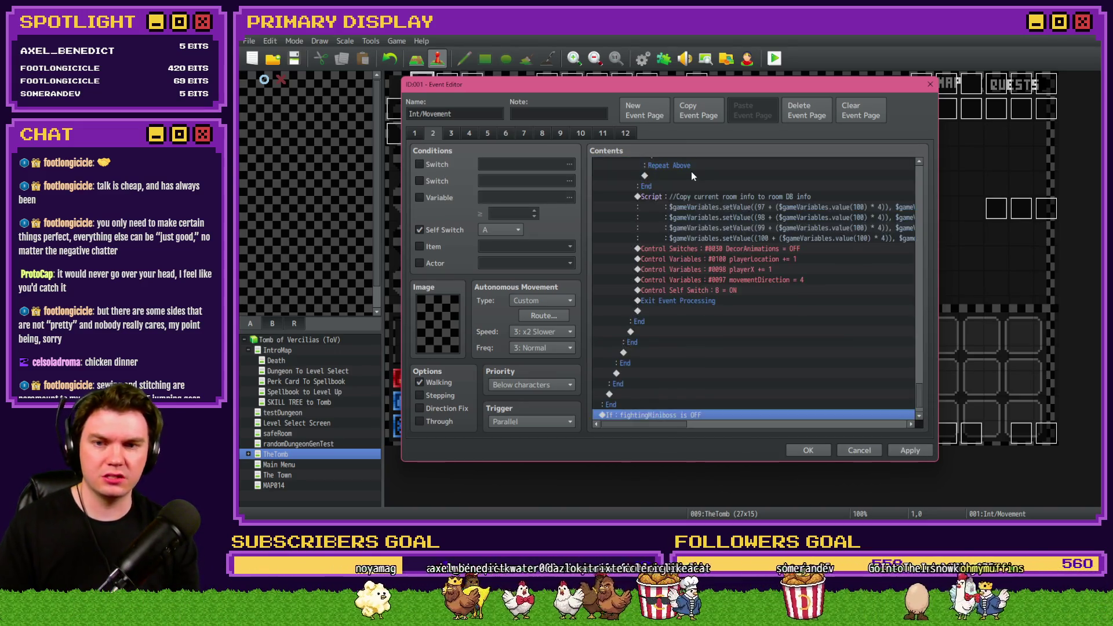
{"action": "left_click", "coordinate": [817, 449]}
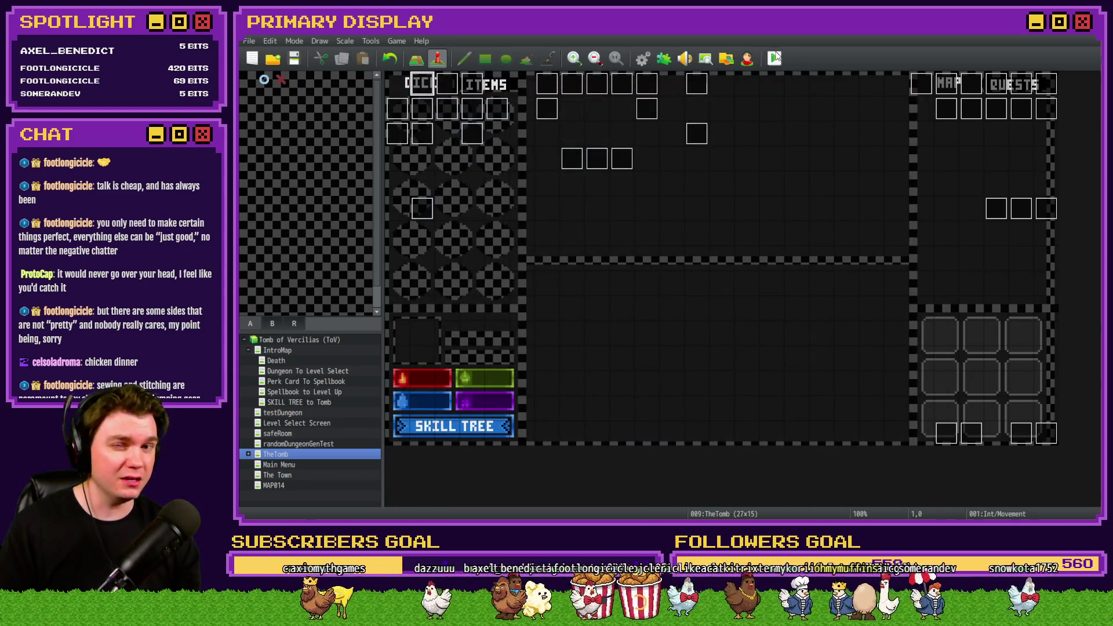
{"action": "left_click", "coordinate": [776, 58]}
{"action": "left_click", "coordinate": [634, 291]}
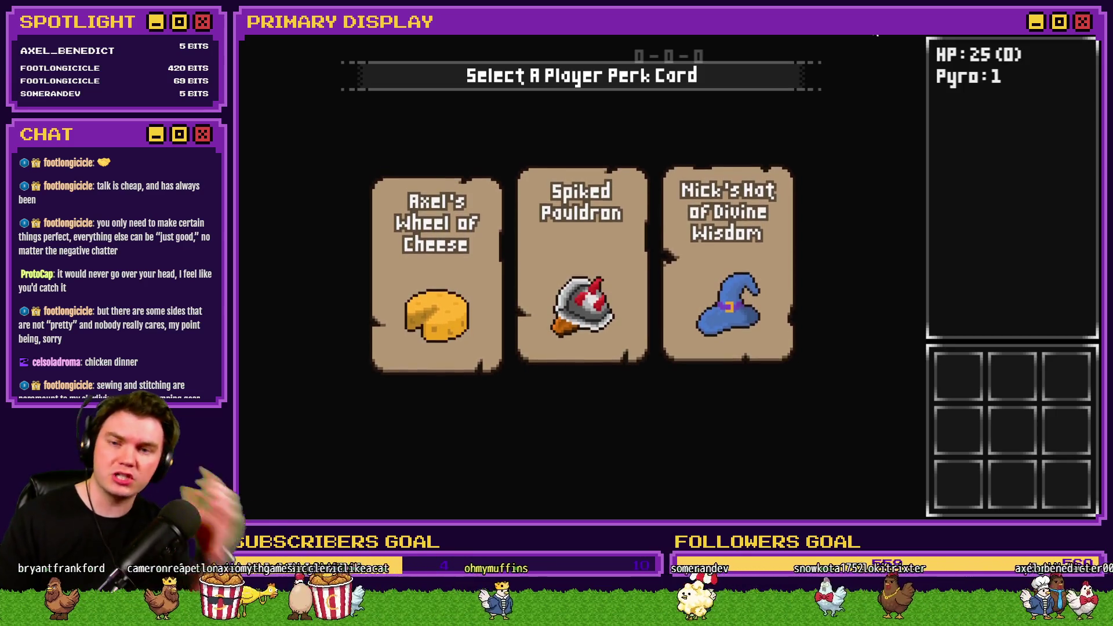
- Take the Spiked Pauldron perk, attune to the glyphs, and open the door to Danathar
{"action": "left_click", "coordinate": [619, 264]}
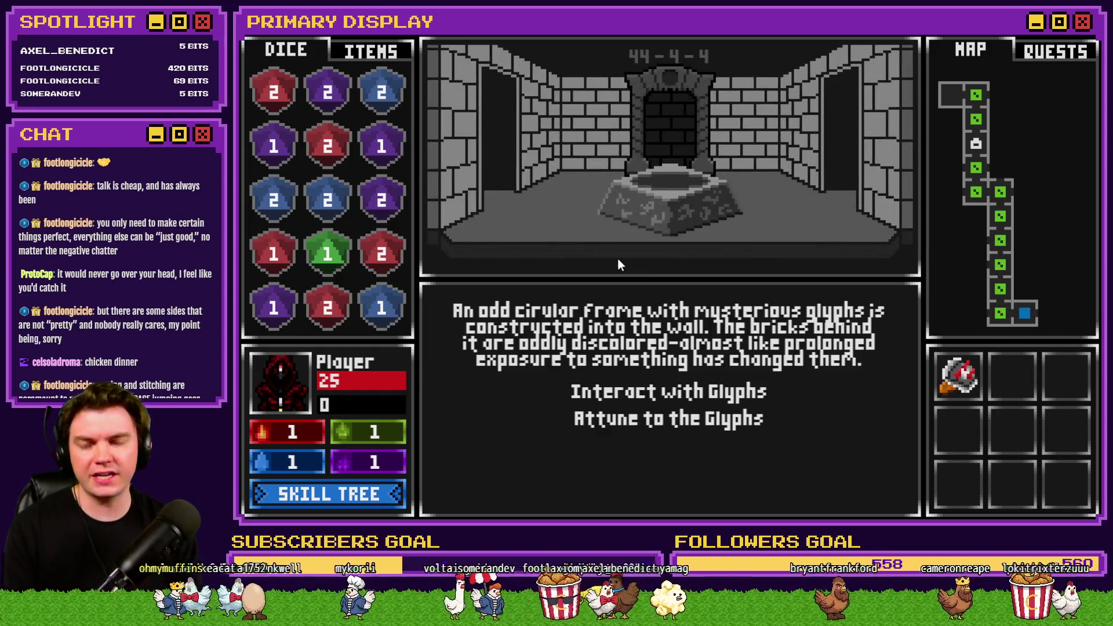
{"action": "left_click", "coordinate": [670, 418]}
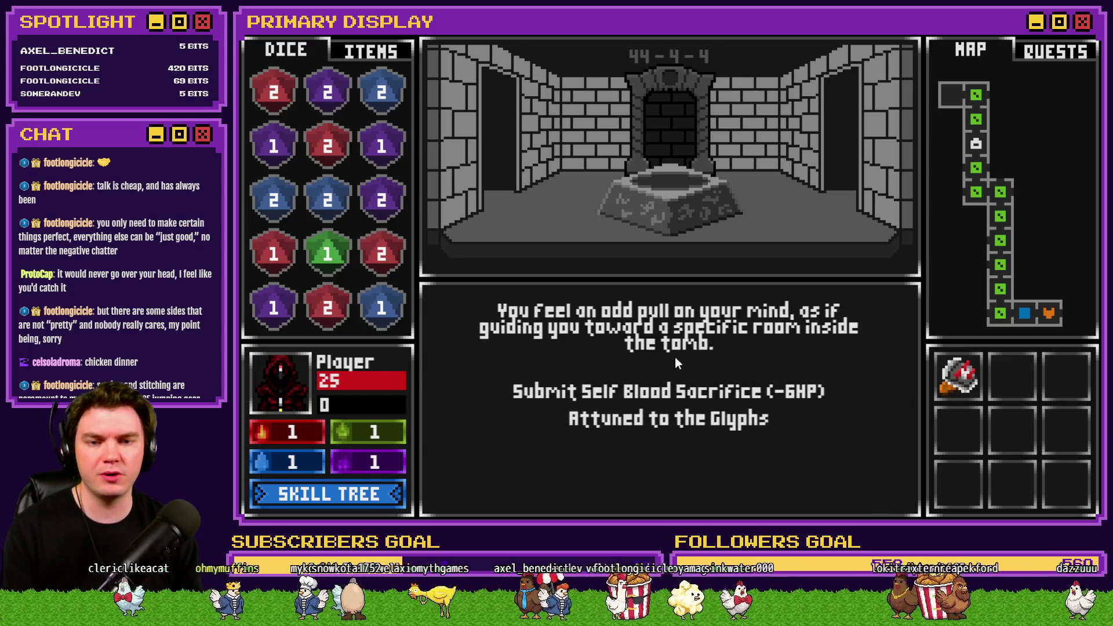
{"action": "left_click", "coordinate": [681, 387]}
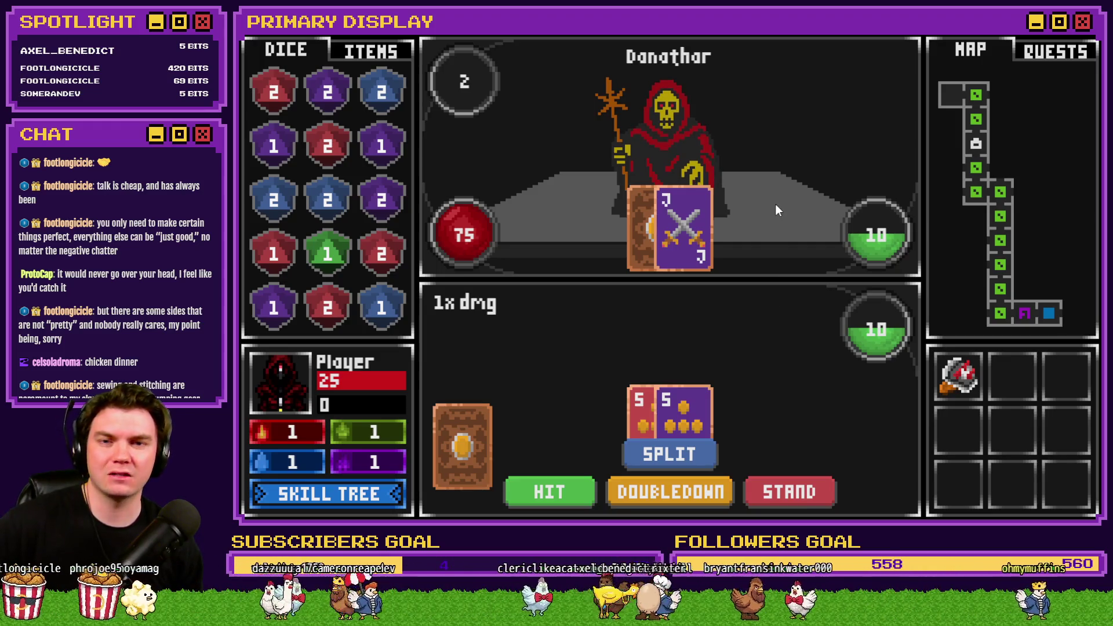
- Close the playtest and switch from the Trello board to Discord in the browser
{"action": "left_click", "coordinate": [1082, 22]}
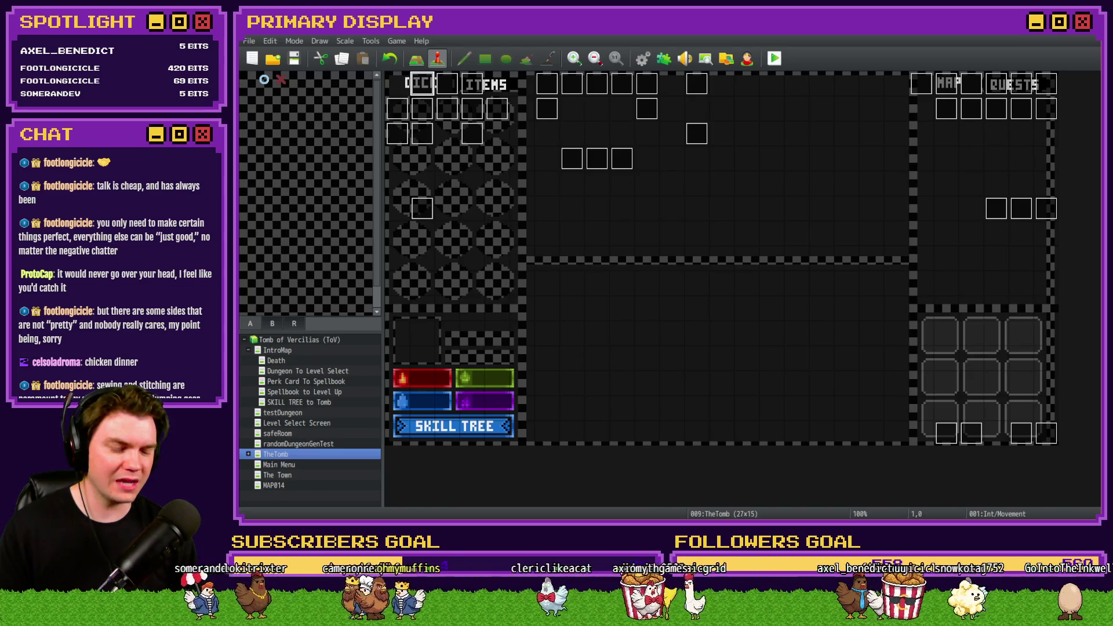
{"action": "key", "text": "alt+Tab"}
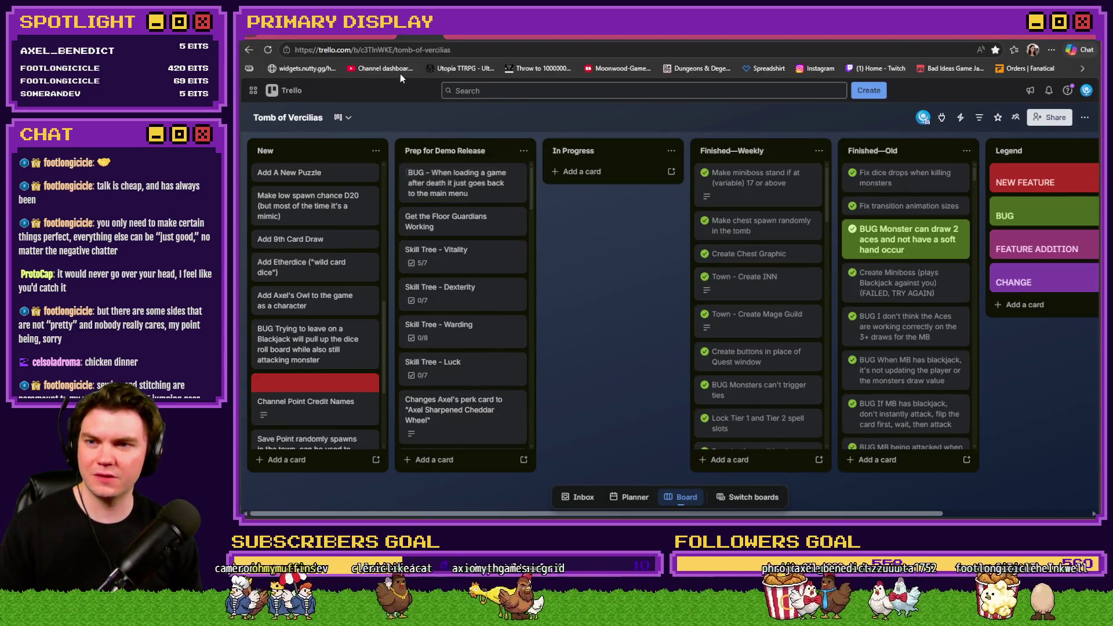
{"action": "left_click", "coordinate": [960, 36]}
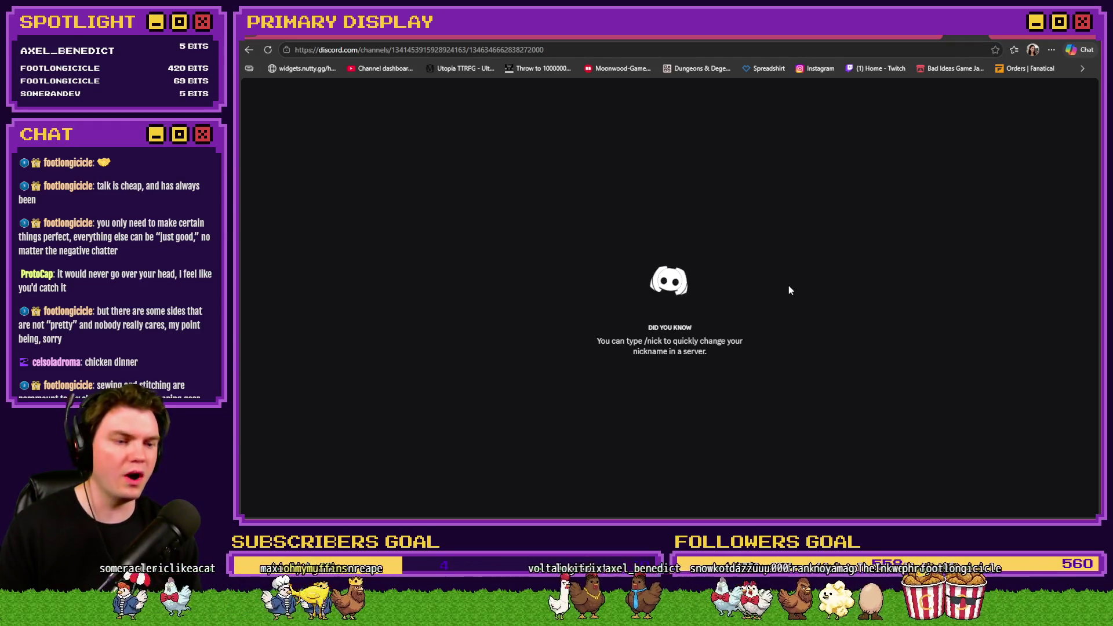
- View the dungeon-crawler image full size and zoomed in, then close the viewer
{"action": "scroll", "coordinate": [788, 328], "scroll_direction": "up", "scroll_amount": 5}
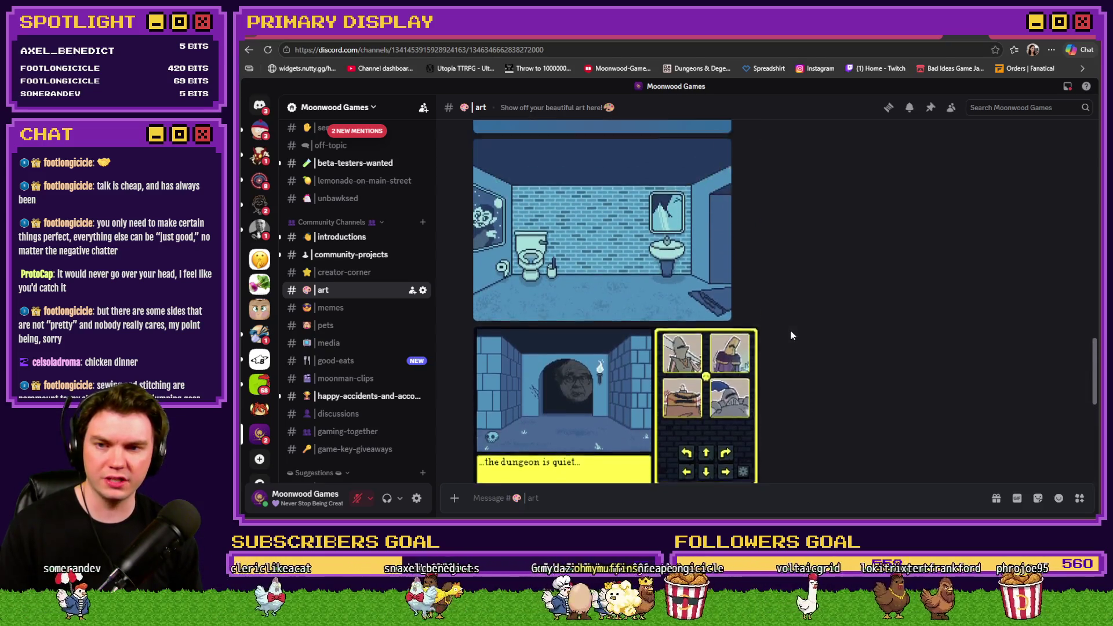
{"action": "scroll", "coordinate": [791, 335], "scroll_direction": "up", "scroll_amount": 10}
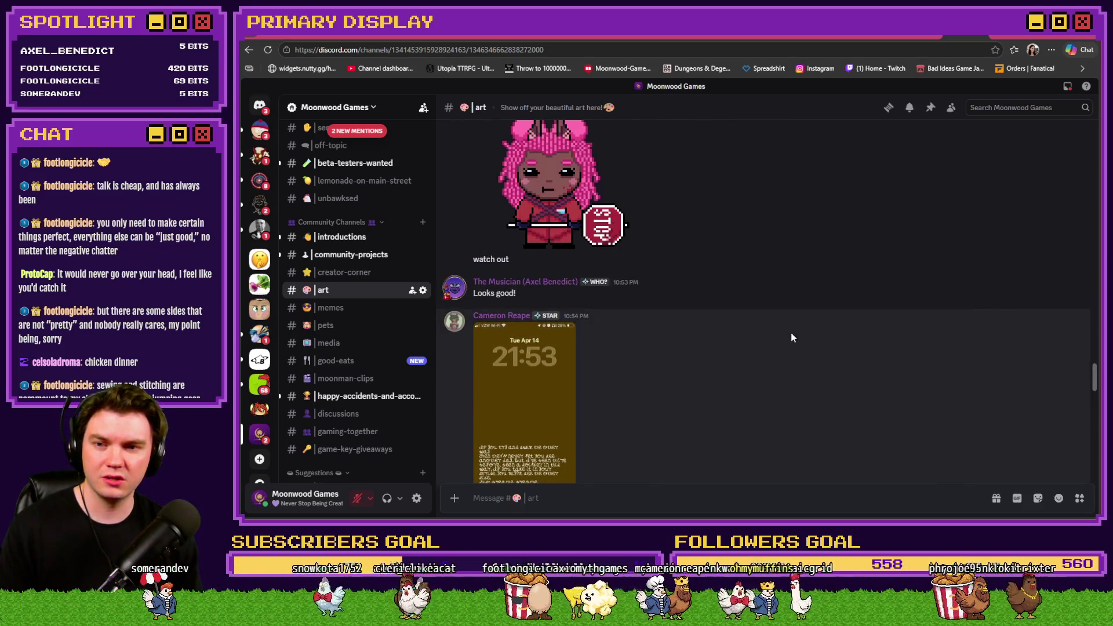
{"action": "scroll", "coordinate": [794, 338], "scroll_direction": "up", "scroll_amount": 10}
{"action": "scroll", "coordinate": [802, 340], "scroll_direction": "up", "scroll_amount": 3}
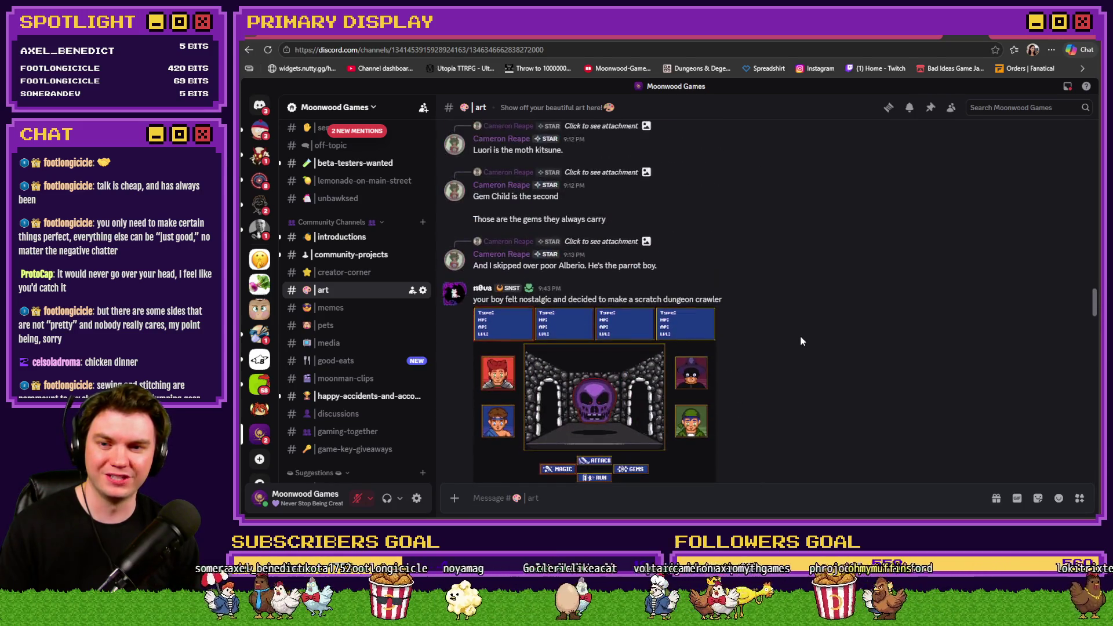
{"action": "scroll", "coordinate": [801, 342], "scroll_direction": "up", "scroll_amount": 3}
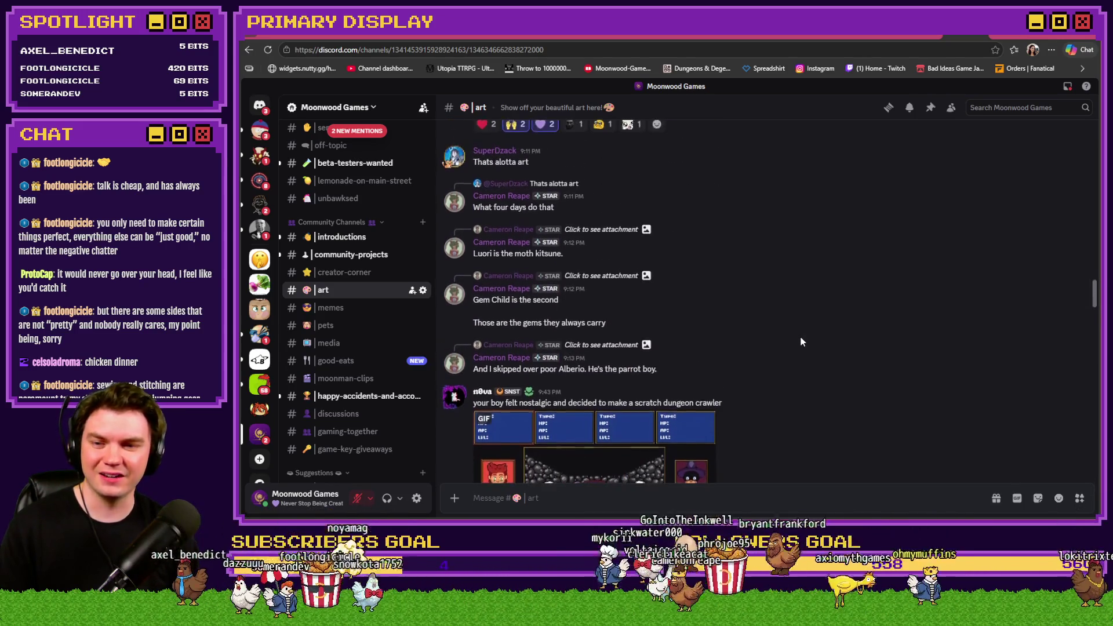
{"action": "scroll", "coordinate": [802, 342], "scroll_direction": "down", "scroll_amount": 3}
{"action": "scroll", "coordinate": [801, 342], "scroll_direction": "down", "scroll_amount": 2}
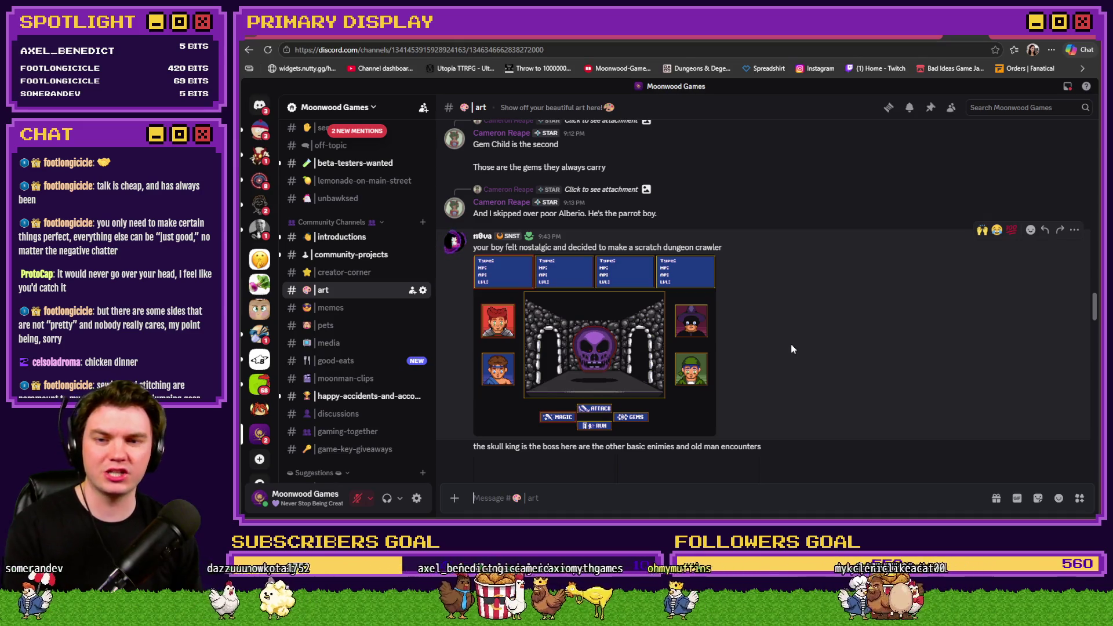
{"action": "left_click", "coordinate": [673, 352]}
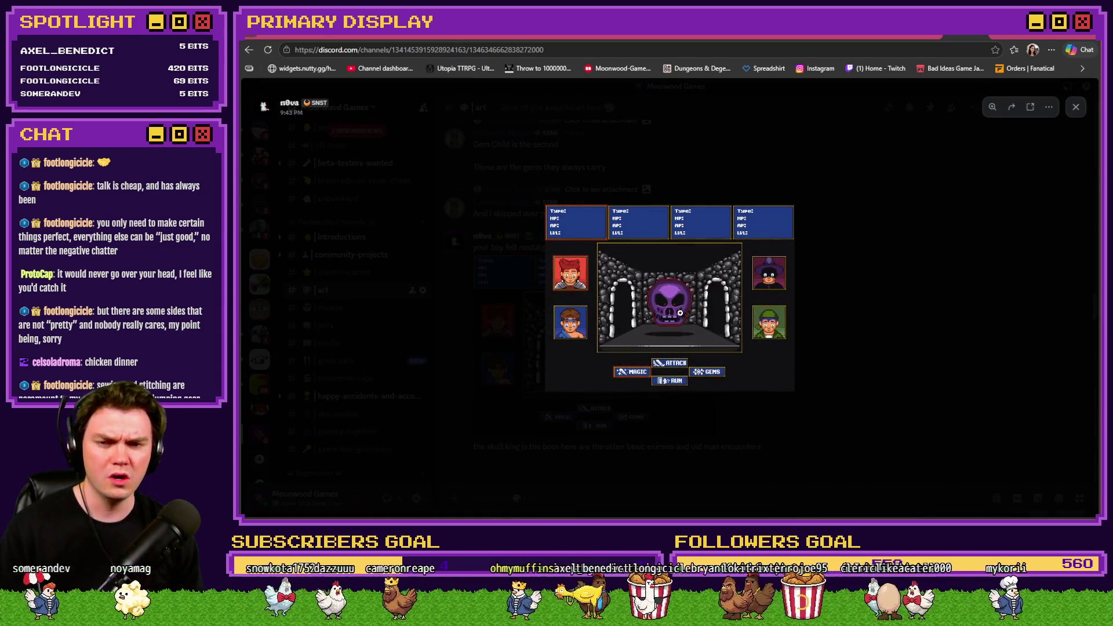
{"action": "left_click", "coordinate": [680, 313]}
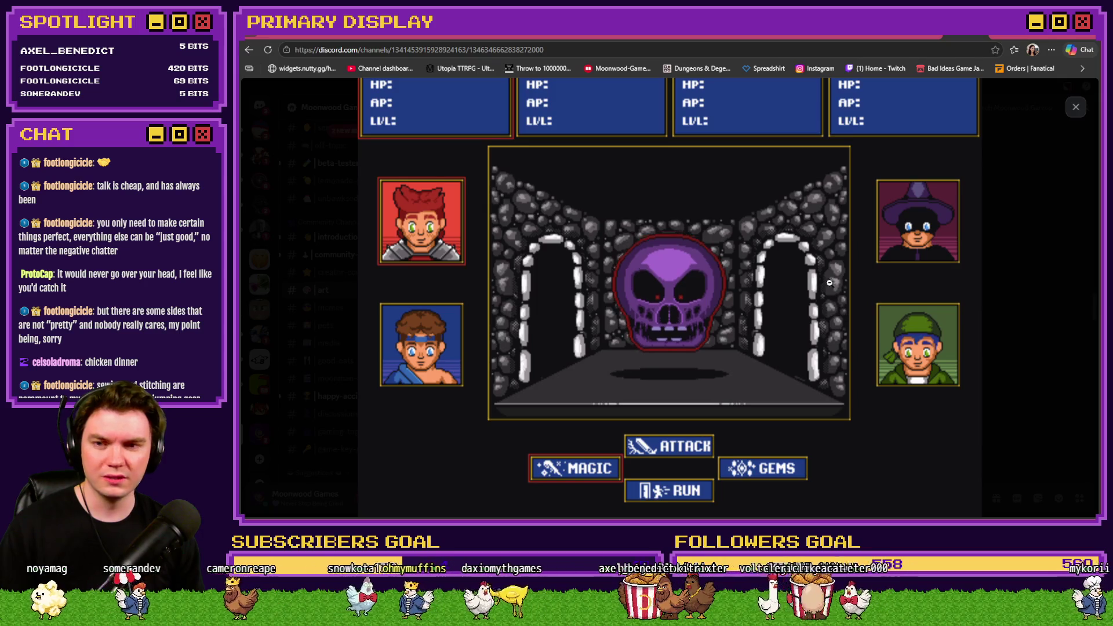
{"action": "scroll", "coordinate": [831, 367], "scroll_direction": "up", "scroll_amount": 1}
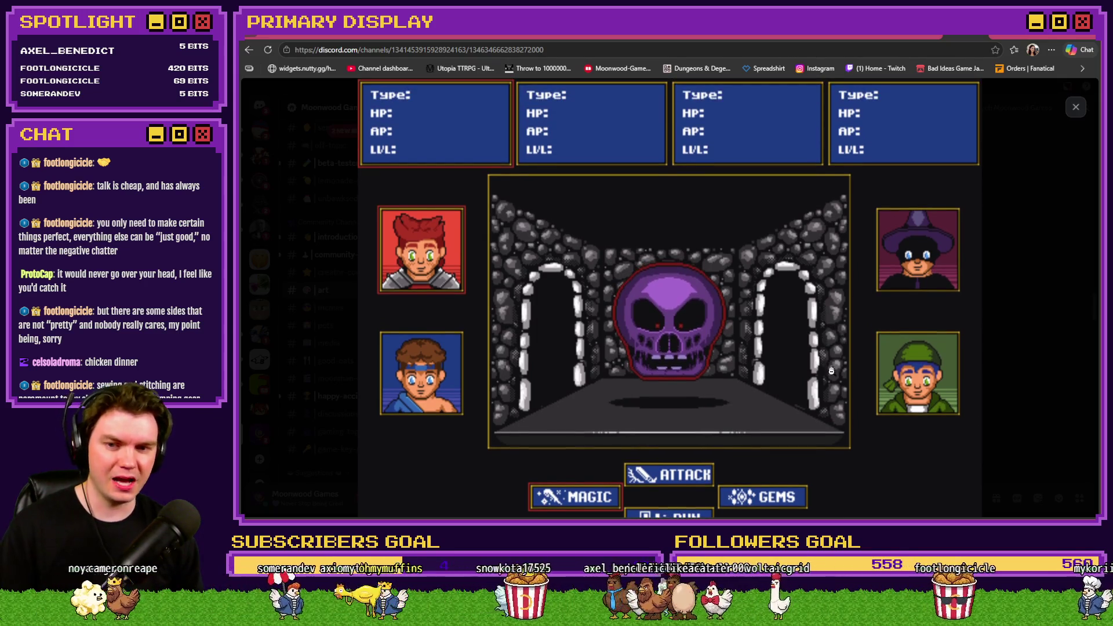
{"action": "scroll", "coordinate": [830, 367], "scroll_direction": "down", "scroll_amount": 1}
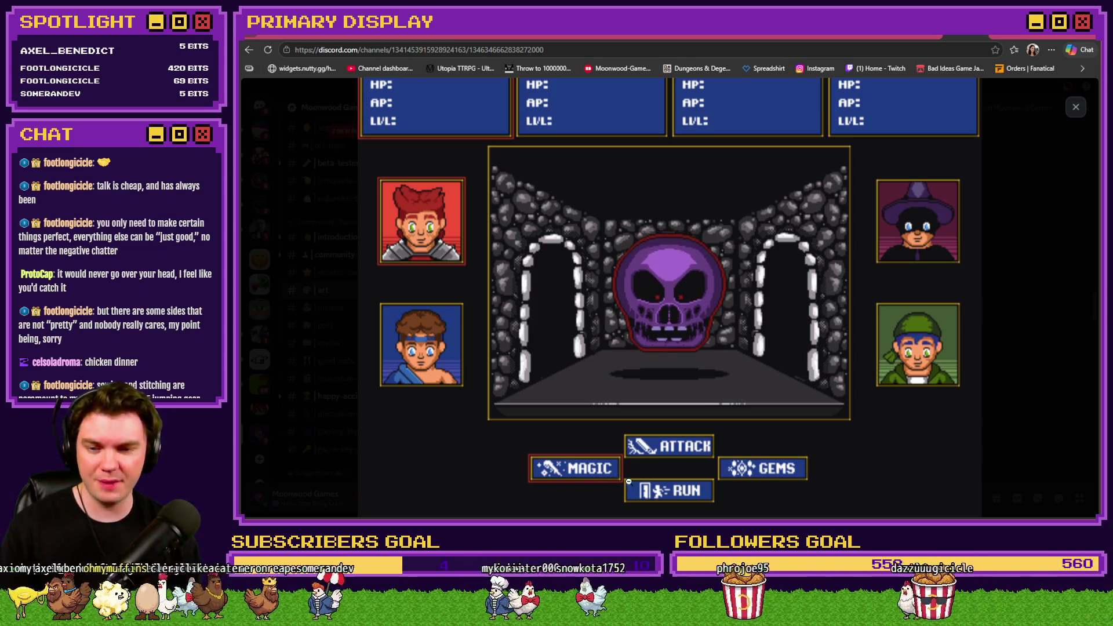
{"action": "left_click", "coordinate": [1037, 380]}
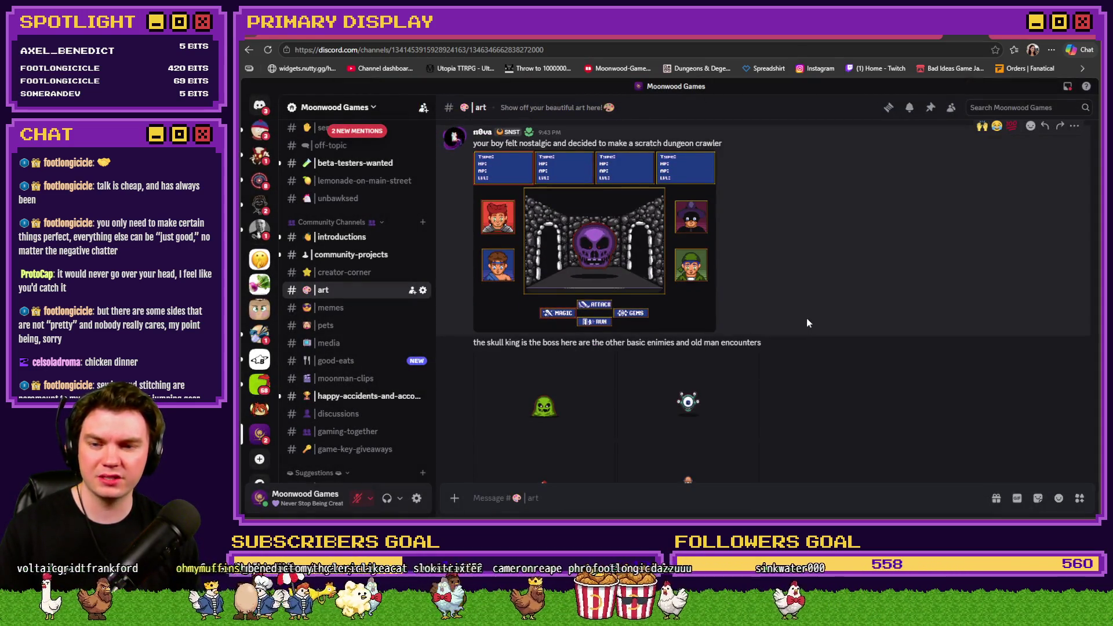
- Enlarge the slime sprite, step through to the old-man sprite, and zoom in on it
{"action": "scroll", "coordinate": [809, 322], "scroll_direction": "down", "scroll_amount": 3}
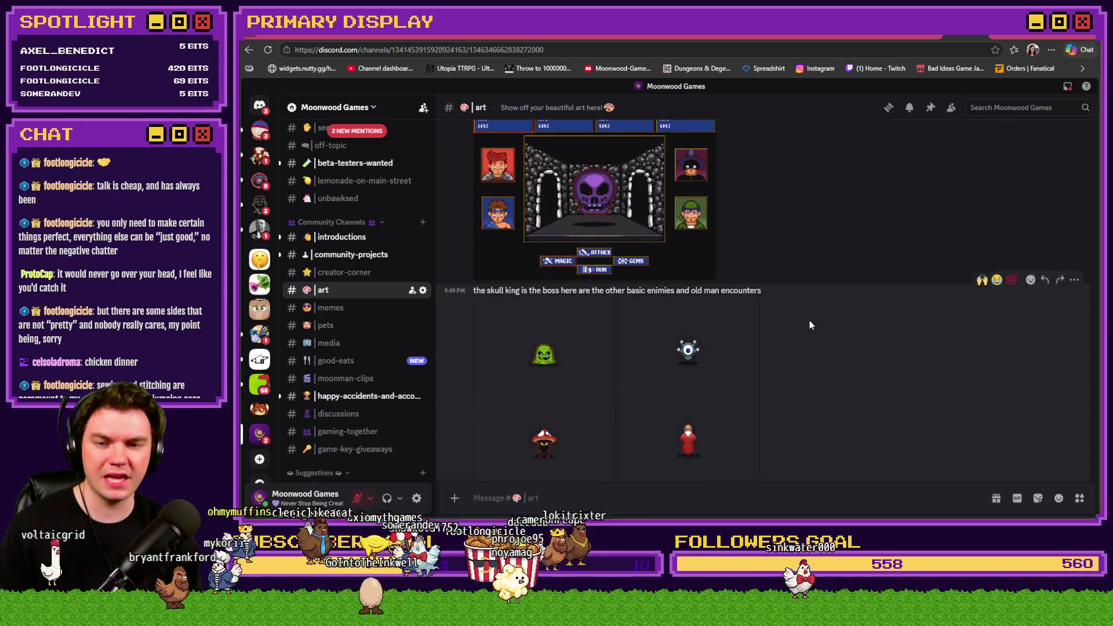
{"action": "left_click", "coordinate": [522, 314]}
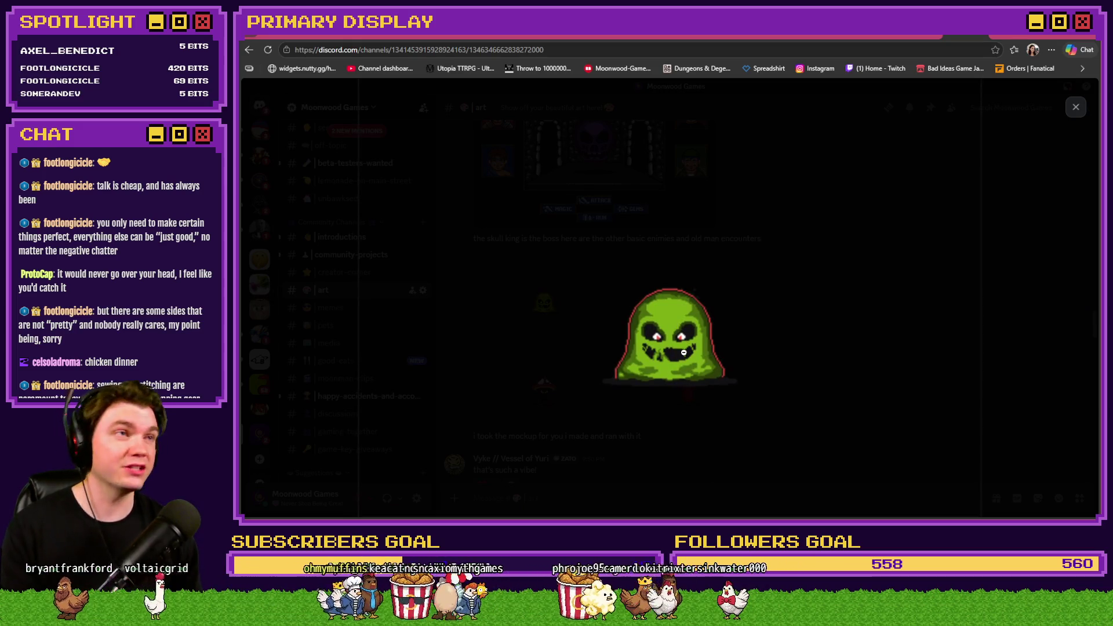
{"action": "key", "text": "Right"}
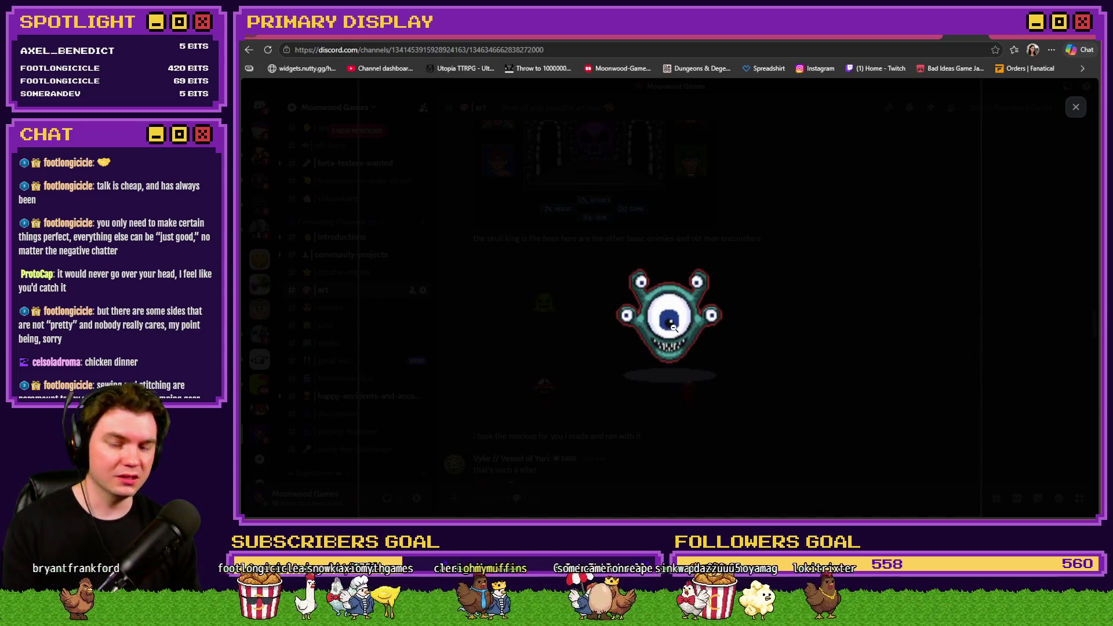
{"action": "key", "text": "Right"}
{"action": "key", "text": "Right"}
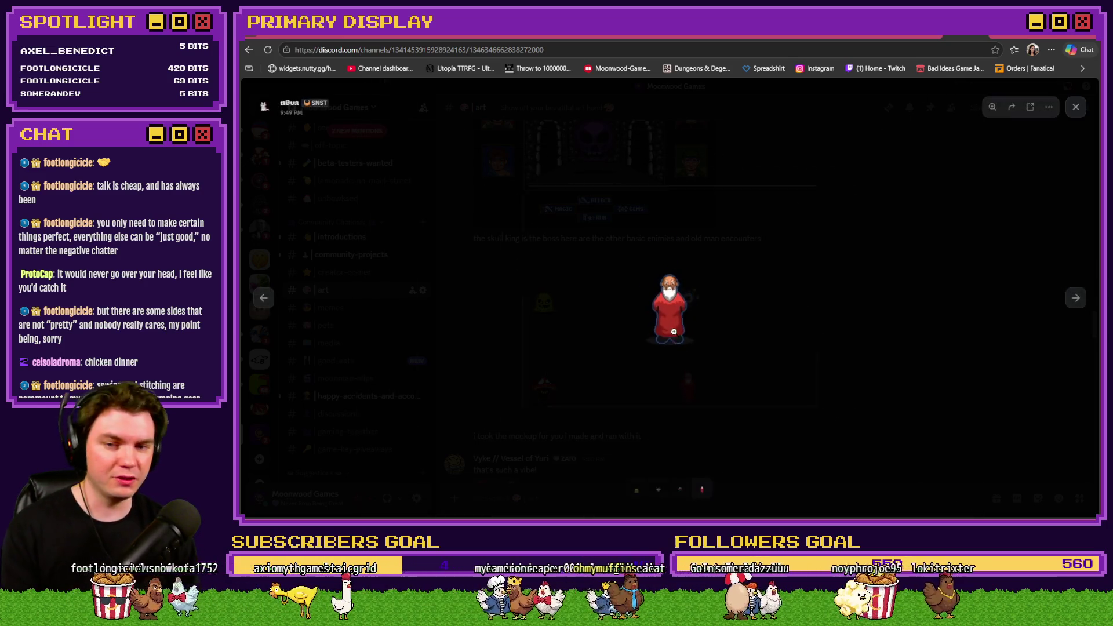
{"action": "left_click", "coordinate": [673, 325]}
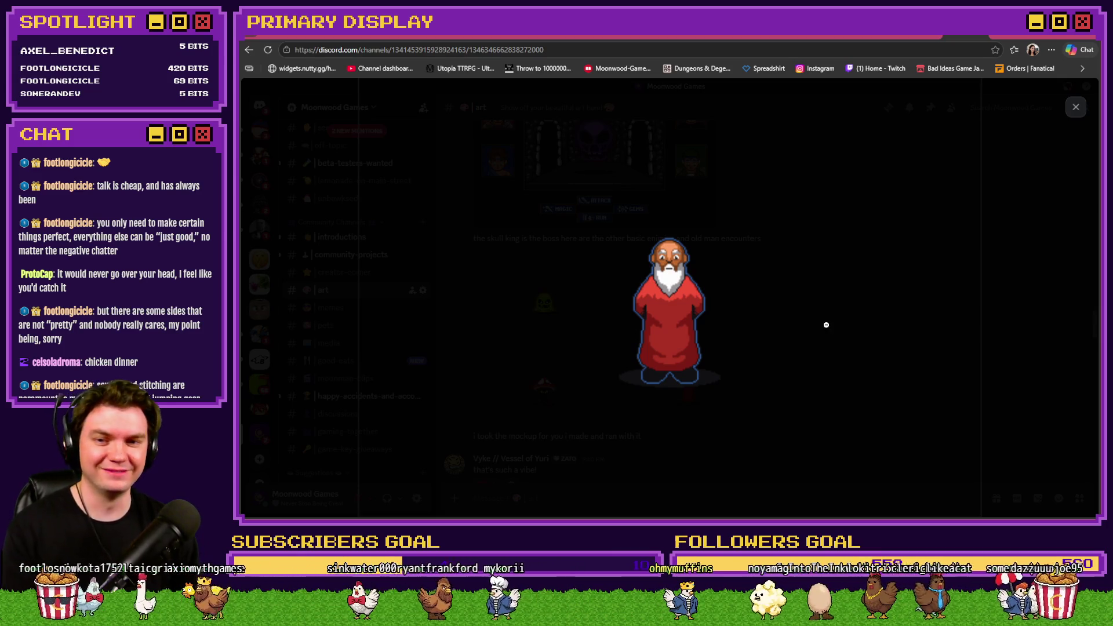
{"action": "left_click", "coordinate": [825, 325]}
{"action": "left_click", "coordinate": [806, 331]}
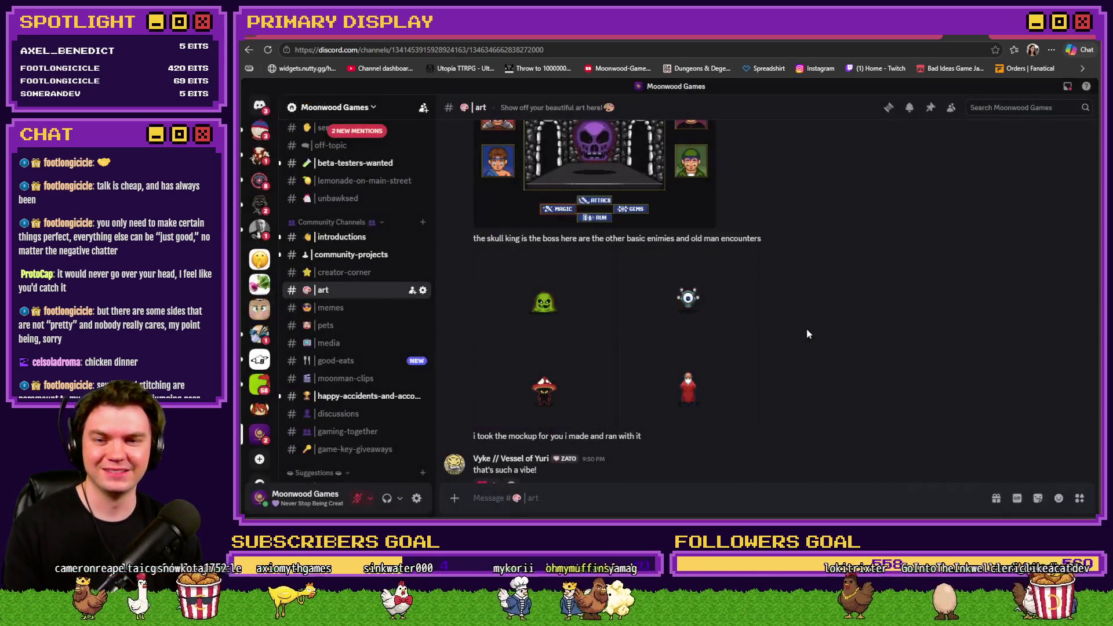
- React 🙌 to the dungeon-crawler and enemy sprites posts and 💯 to the vibe reply
{"action": "scroll", "coordinate": [805, 331], "scroll_direction": "down", "scroll_amount": 1}
{"action": "scroll", "coordinate": [838, 311], "scroll_direction": "up", "scroll_amount": 4}
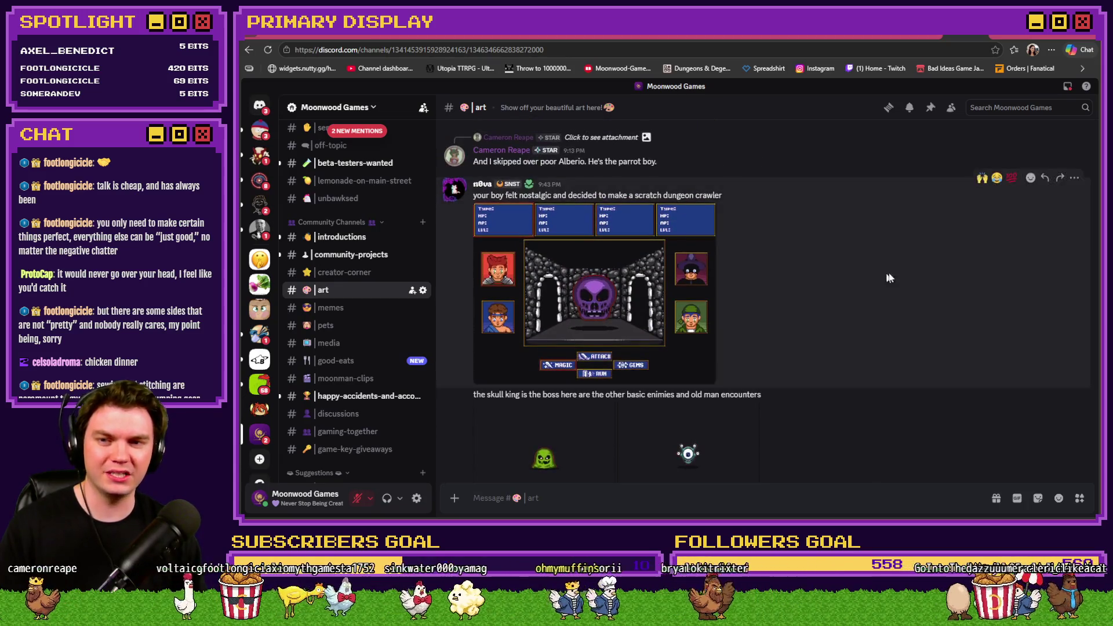
{"action": "left_click", "coordinate": [982, 178]}
{"action": "scroll", "coordinate": [946, 227], "scroll_direction": "down", "scroll_amount": 3}
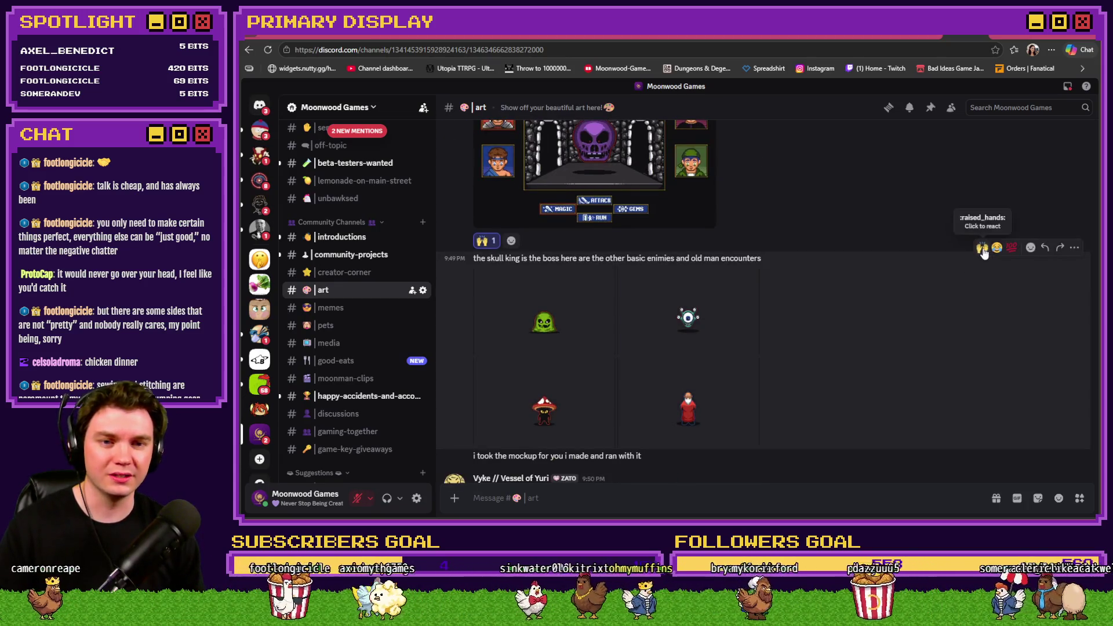
{"action": "left_click", "coordinate": [982, 247]}
{"action": "scroll", "coordinate": [796, 315], "scroll_direction": "down", "scroll_amount": 4}
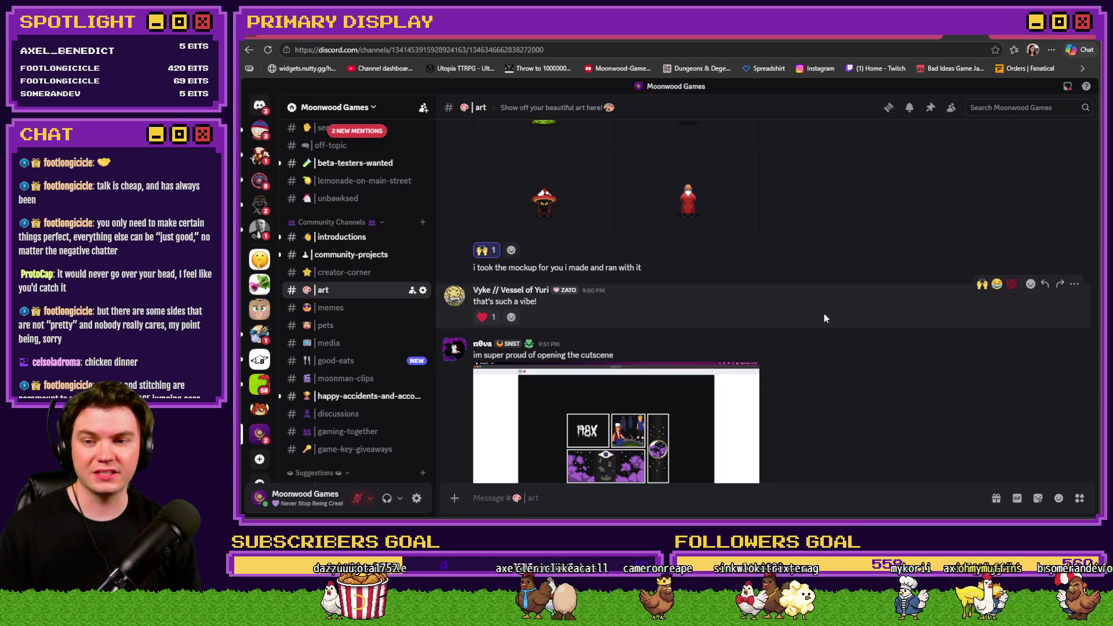
{"action": "left_click", "coordinate": [1011, 284]}
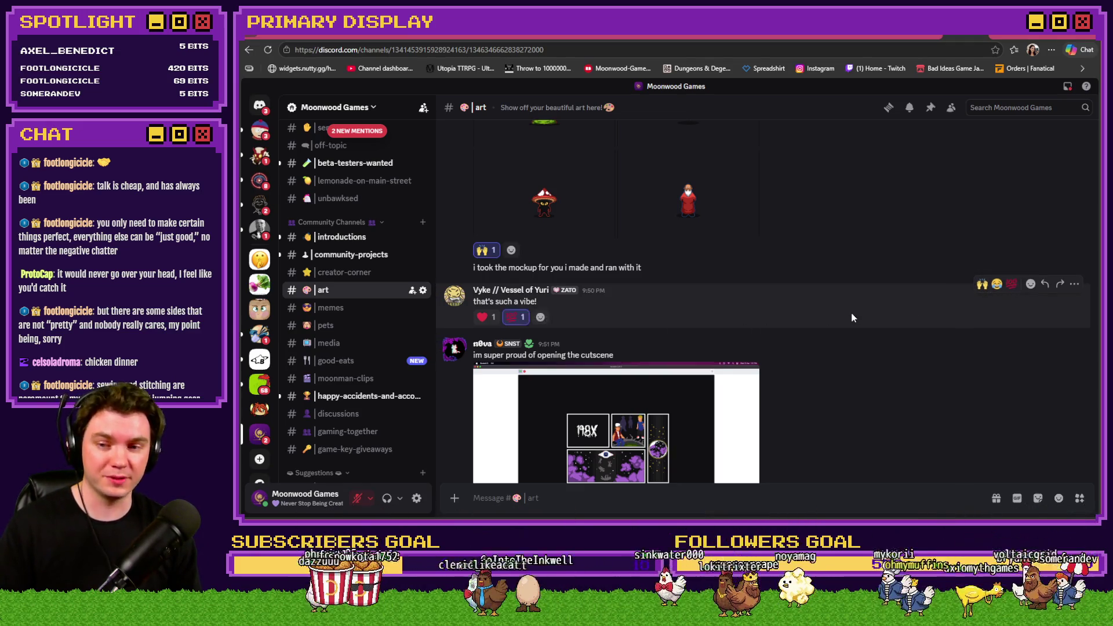
- View the cutscene screenshot enlarged, then react 🙌 to the cutscene post
{"action": "scroll", "coordinate": [927, 313], "scroll_direction": "down", "scroll_amount": 1}
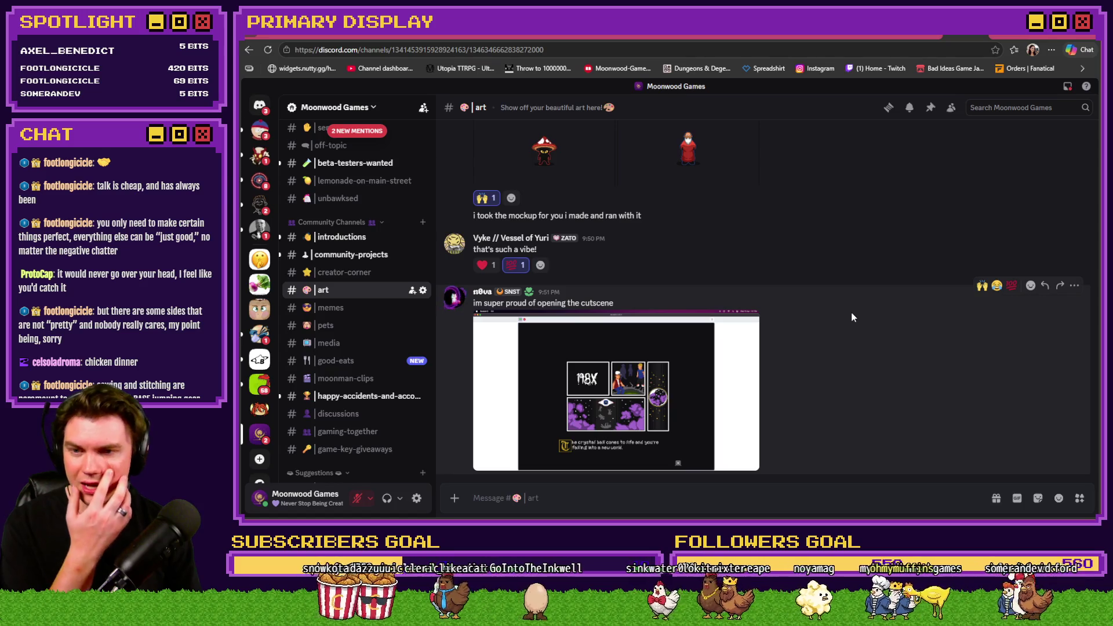
{"action": "scroll", "coordinate": [851, 318], "scroll_direction": "down", "scroll_amount": 2}
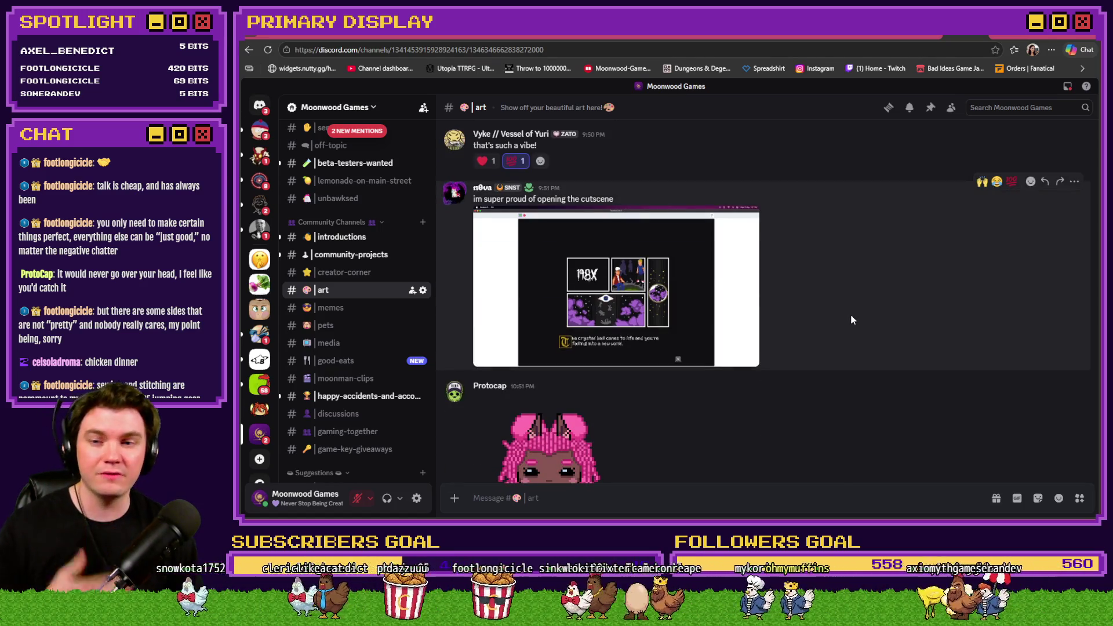
{"action": "left_click", "coordinate": [678, 310]}
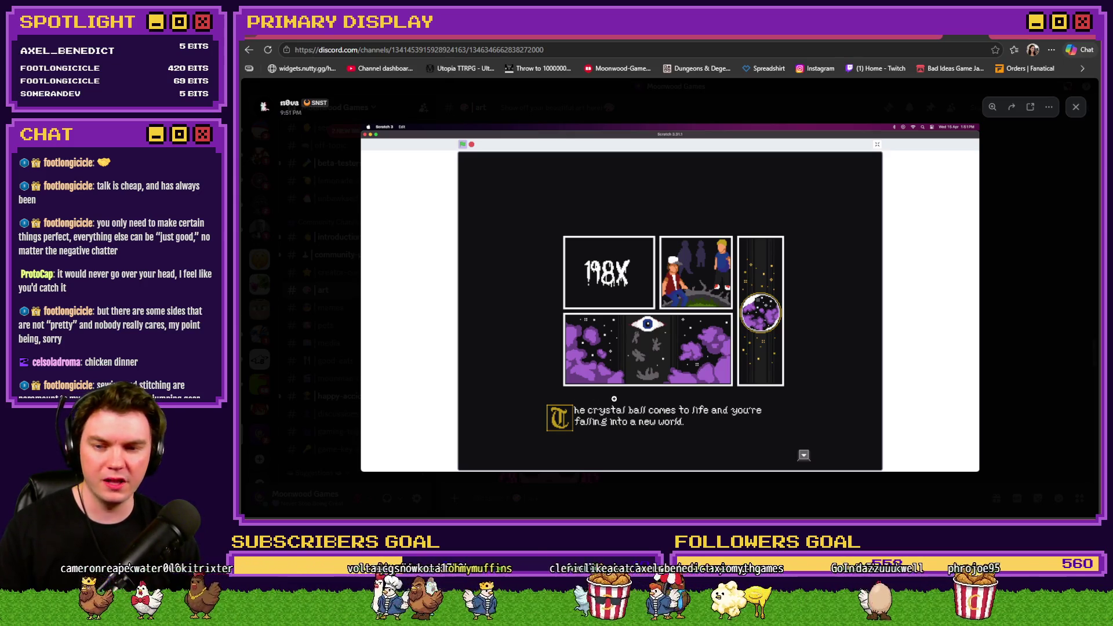
{"action": "left_click", "coordinate": [682, 352]}
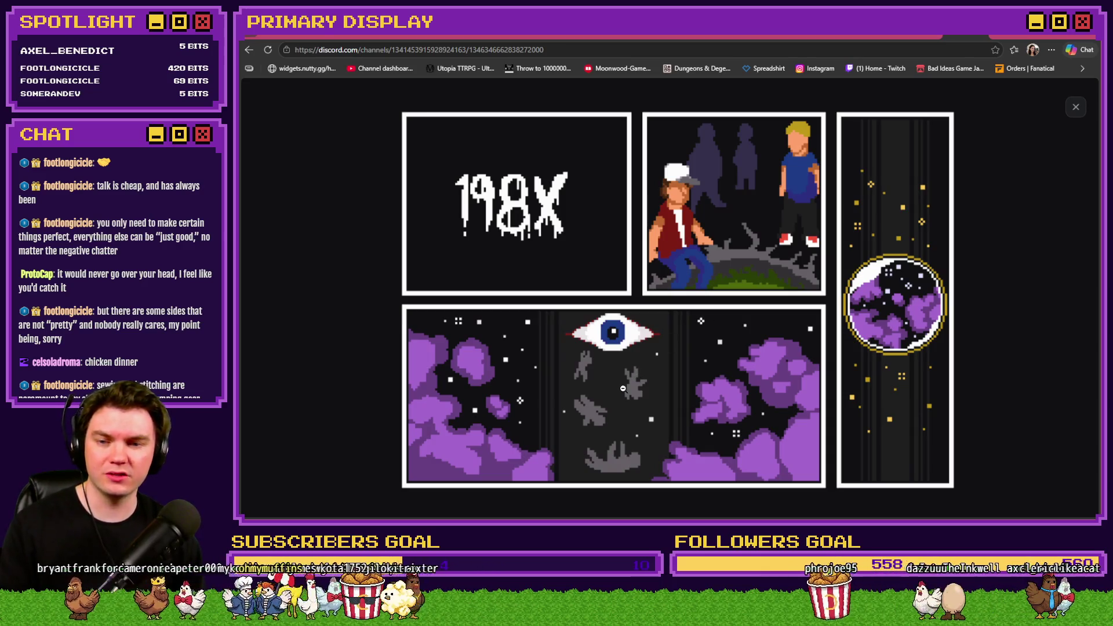
{"action": "key", "text": "Escape"}
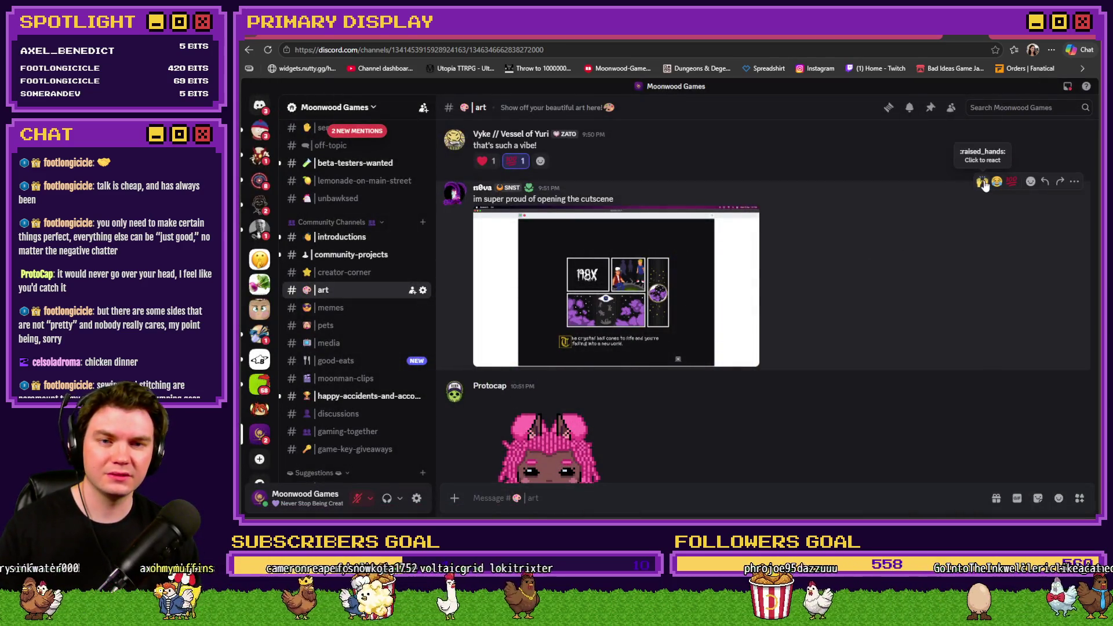
{"action": "left_click", "coordinate": [983, 182]}
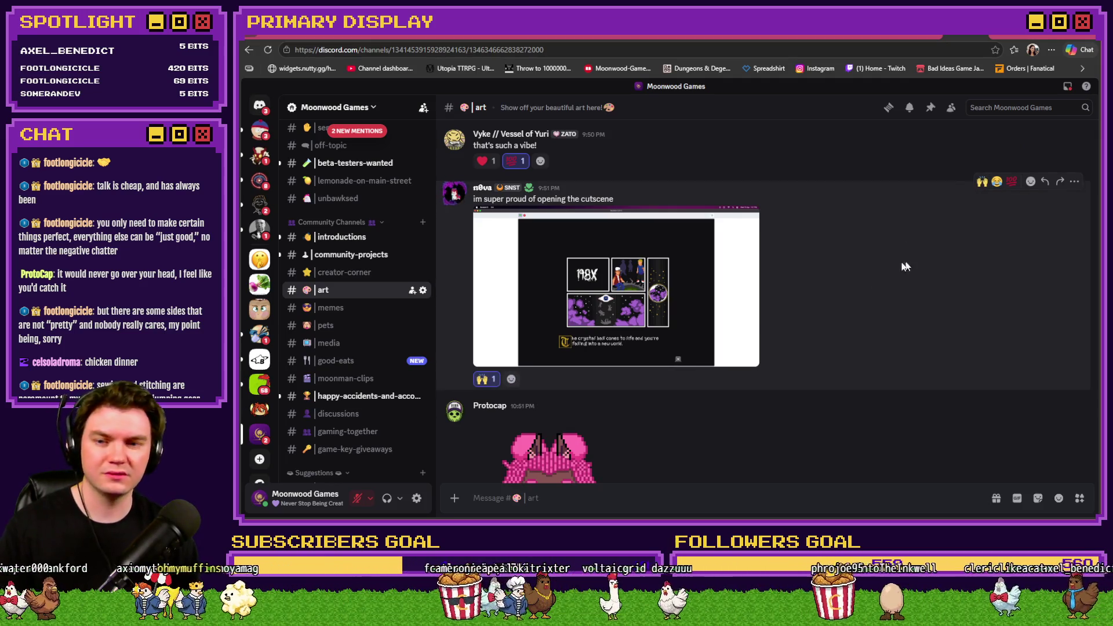
- Preview the pink-haired character sprite, then react to it with 🙌 and 💜
{"action": "scroll", "coordinate": [904, 266], "scroll_direction": "down", "scroll_amount": 4}
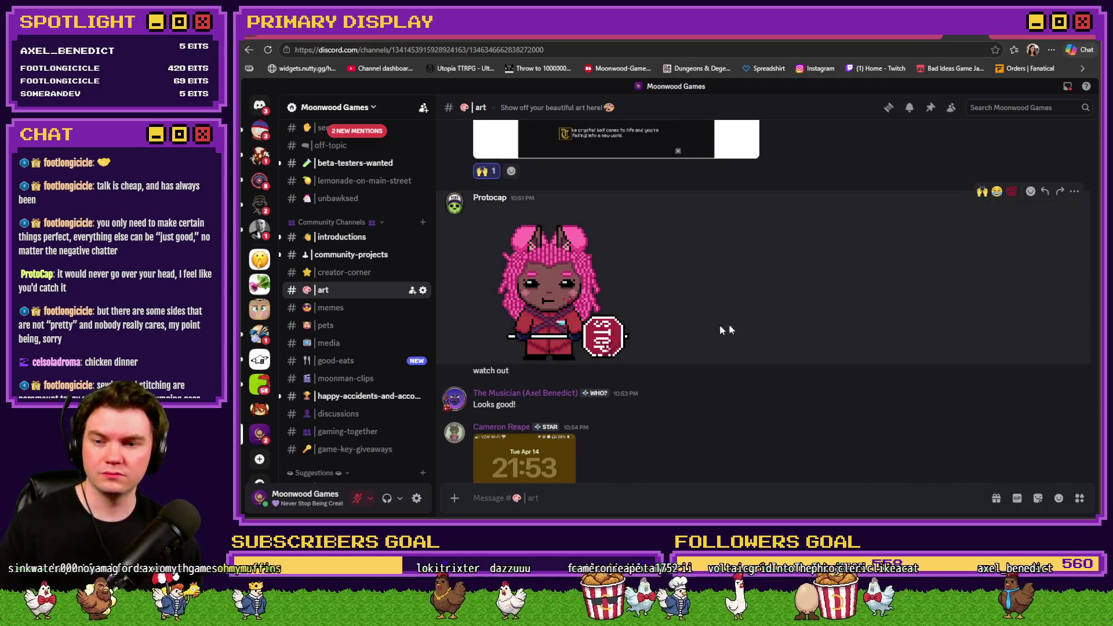
{"action": "left_click", "coordinate": [608, 321]}
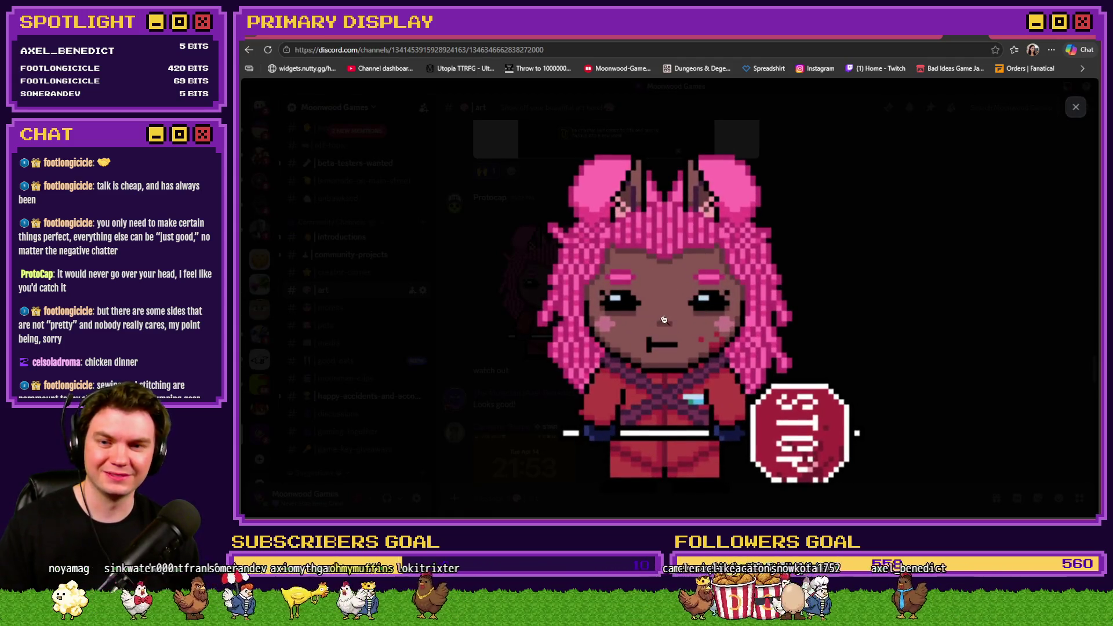
{"action": "left_click", "coordinate": [839, 344]}
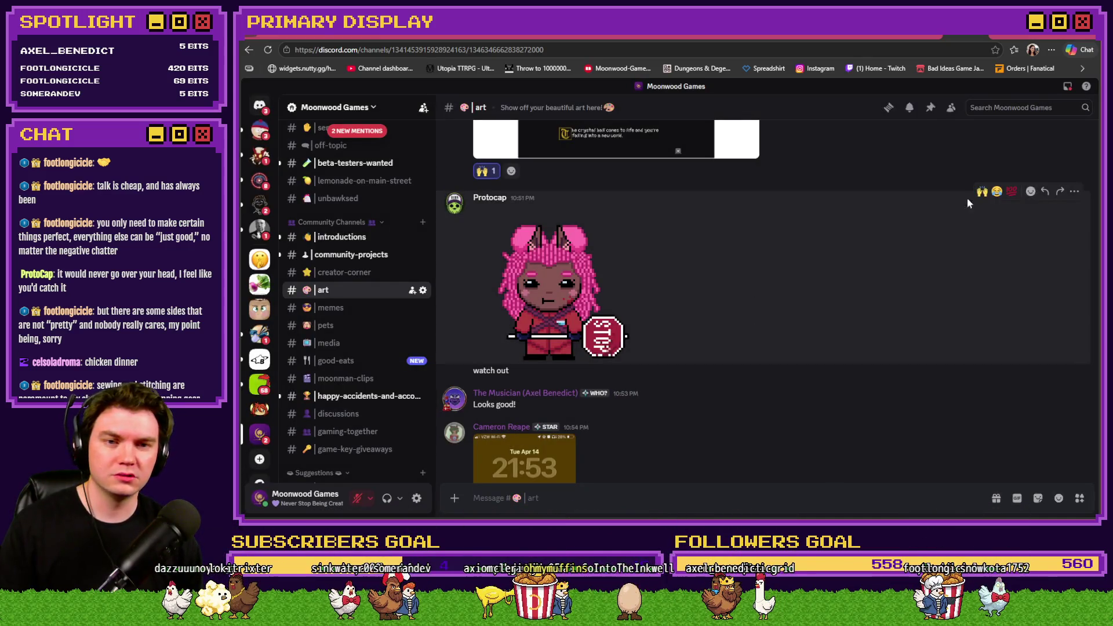
{"action": "left_click", "coordinate": [980, 192]}
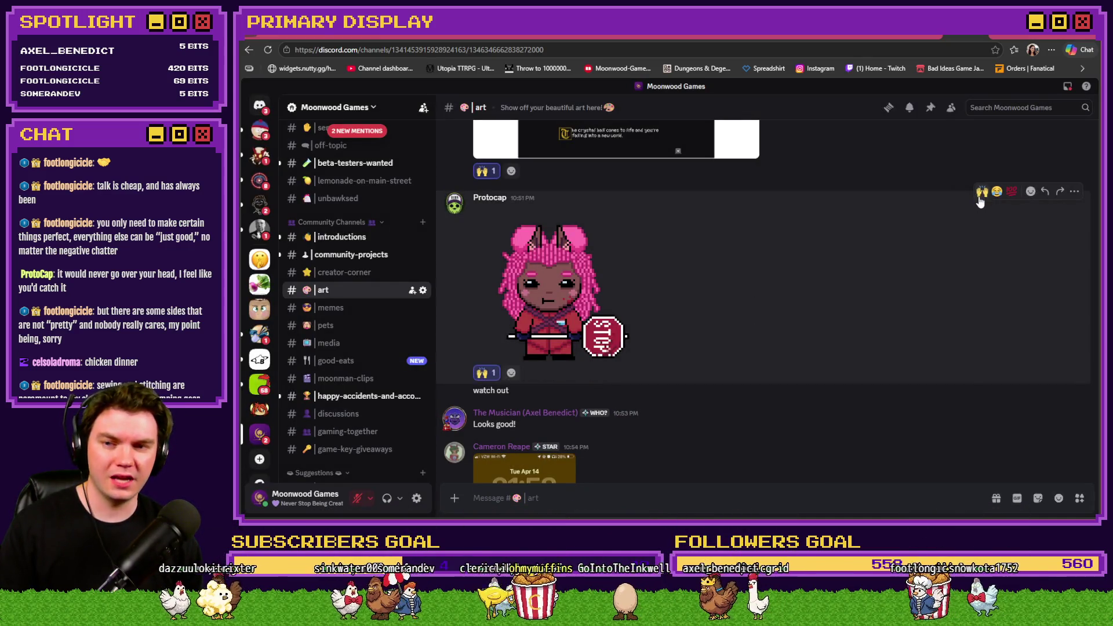
{"action": "left_click", "coordinate": [1030, 191]}
{"action": "left_click", "coordinate": [829, 249]}
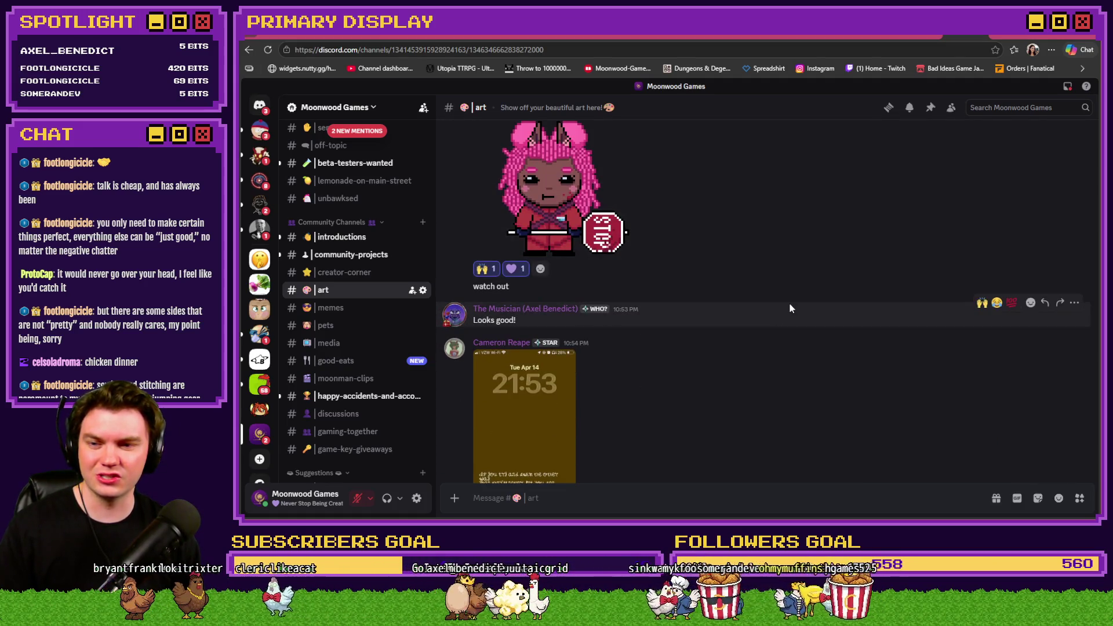
{"action": "scroll", "coordinate": [790, 308], "scroll_direction": "down", "scroll_amount": 3}
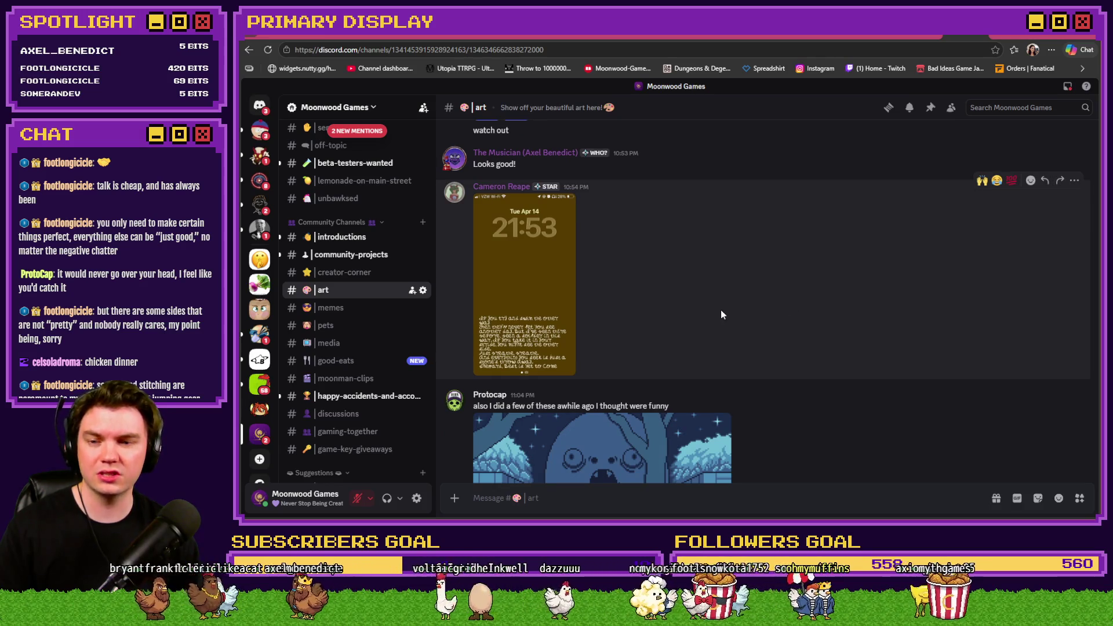
{"action": "left_click", "coordinate": [536, 290]}
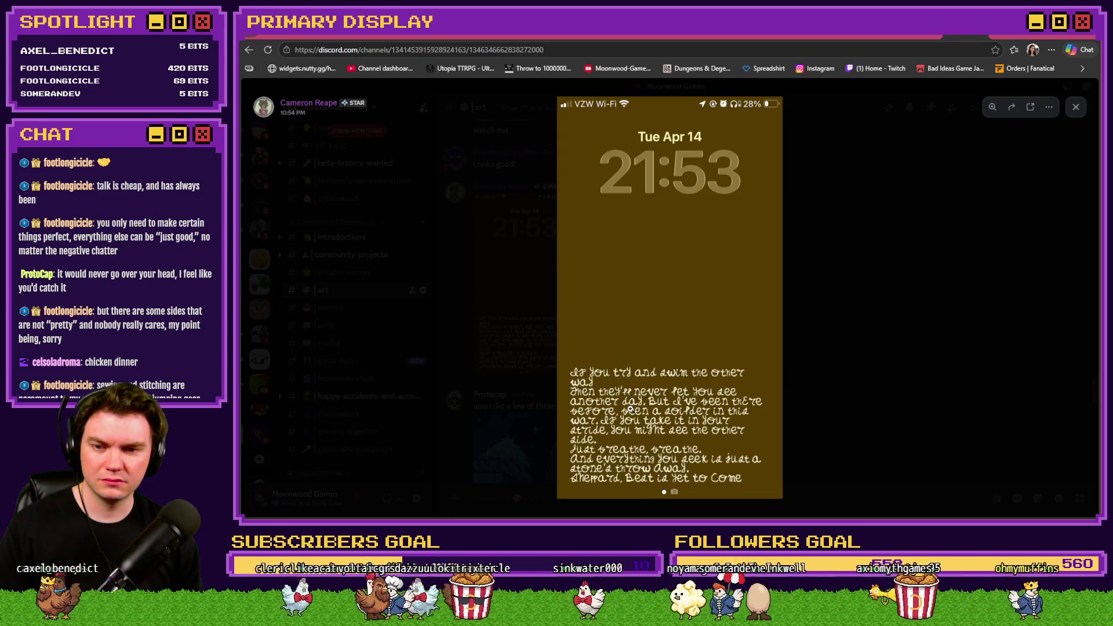
{"action": "left_click", "coordinate": [630, 402]}
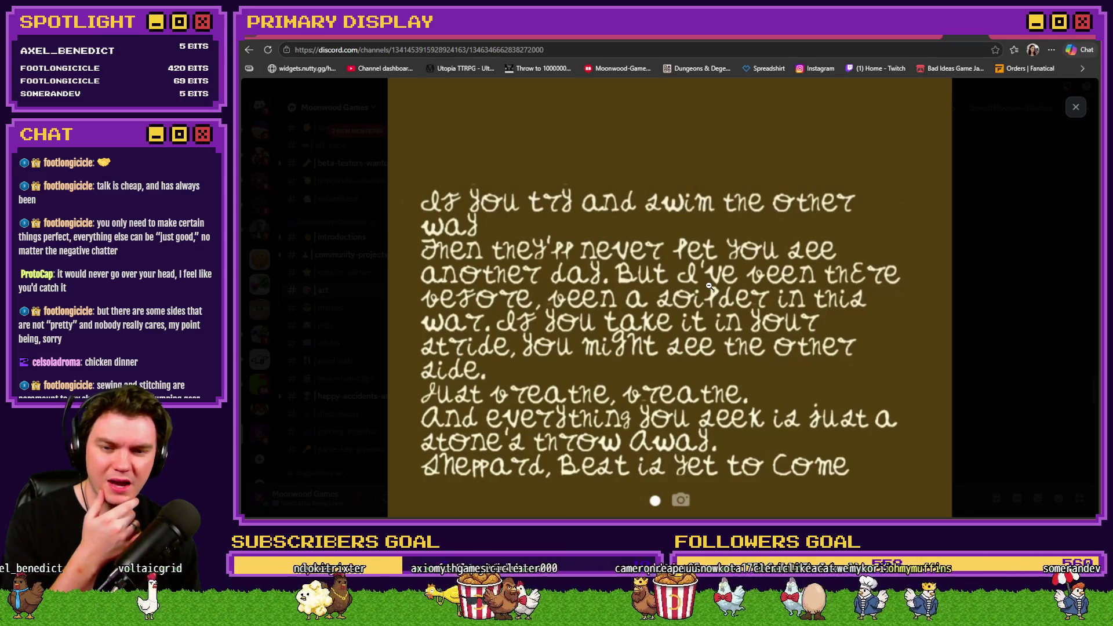
{"action": "left_click", "coordinate": [708, 285]}
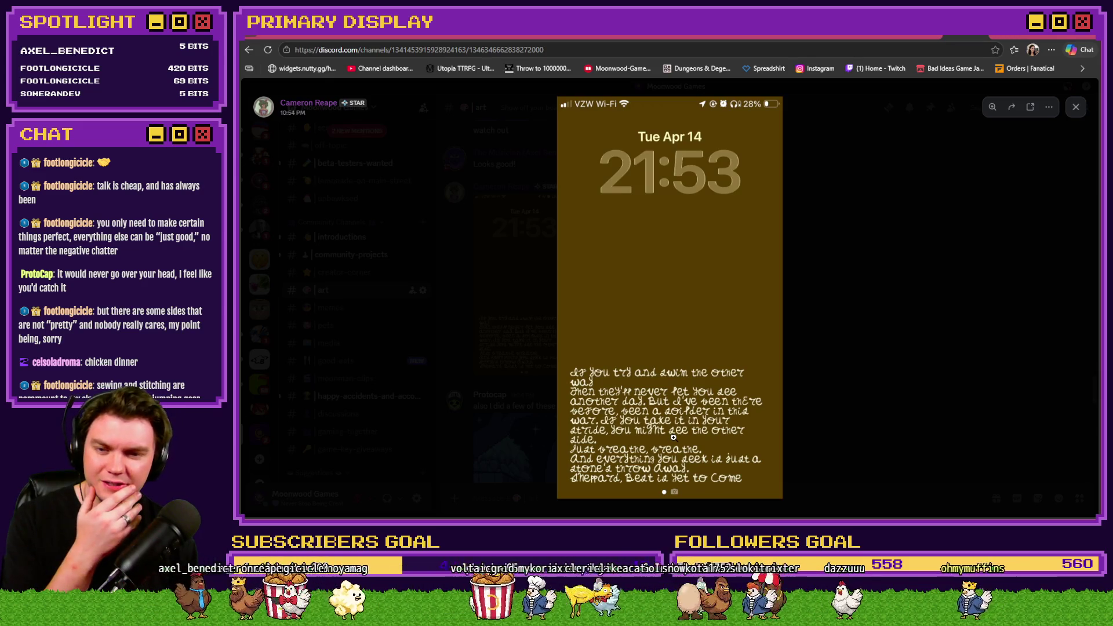
{"action": "left_click", "coordinate": [823, 448]}
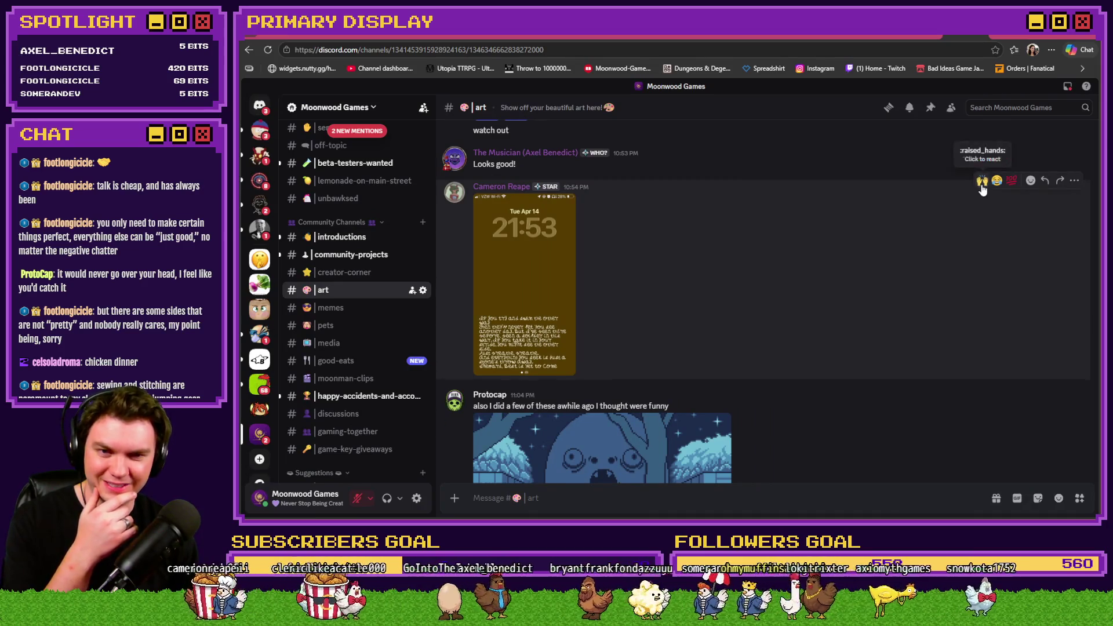
- React 🙌 to the lock-screen screenshot and preview the first snowy pixel-art image
{"action": "left_click", "coordinate": [981, 180]}
{"action": "scroll", "coordinate": [865, 318], "scroll_direction": "down", "scroll_amount": 5}
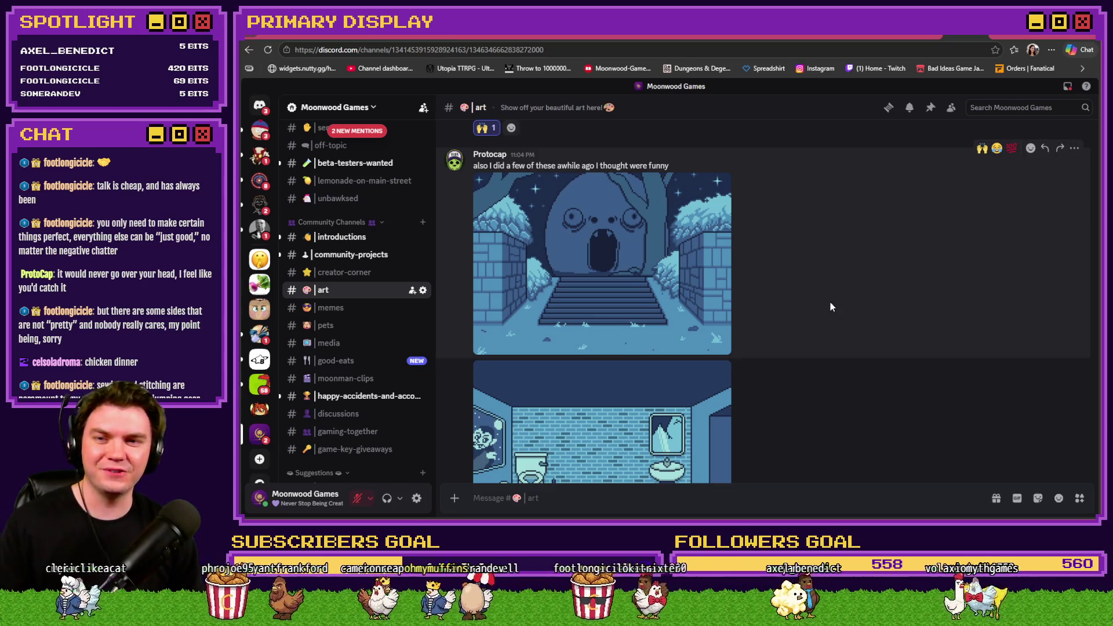
{"action": "left_click", "coordinate": [661, 278]}
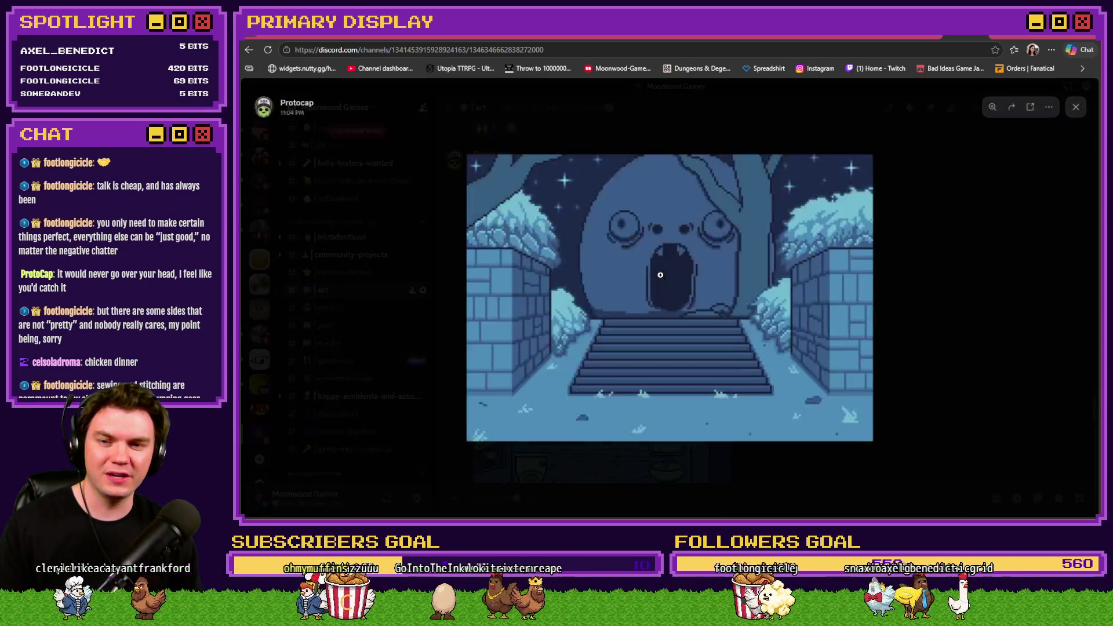
{"action": "left_click", "coordinate": [913, 281]}
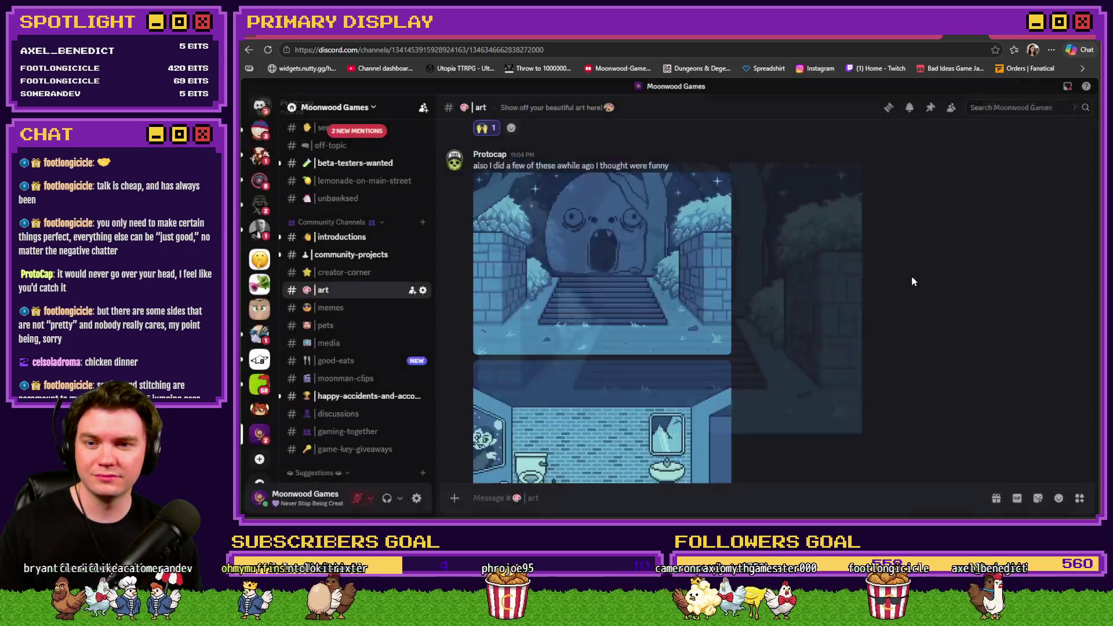
- View the bathroom pixel-art image full size, then enlarge the dungeon-game screenshot
{"action": "scroll", "coordinate": [896, 224], "scroll_direction": "down", "scroll_amount": 3}
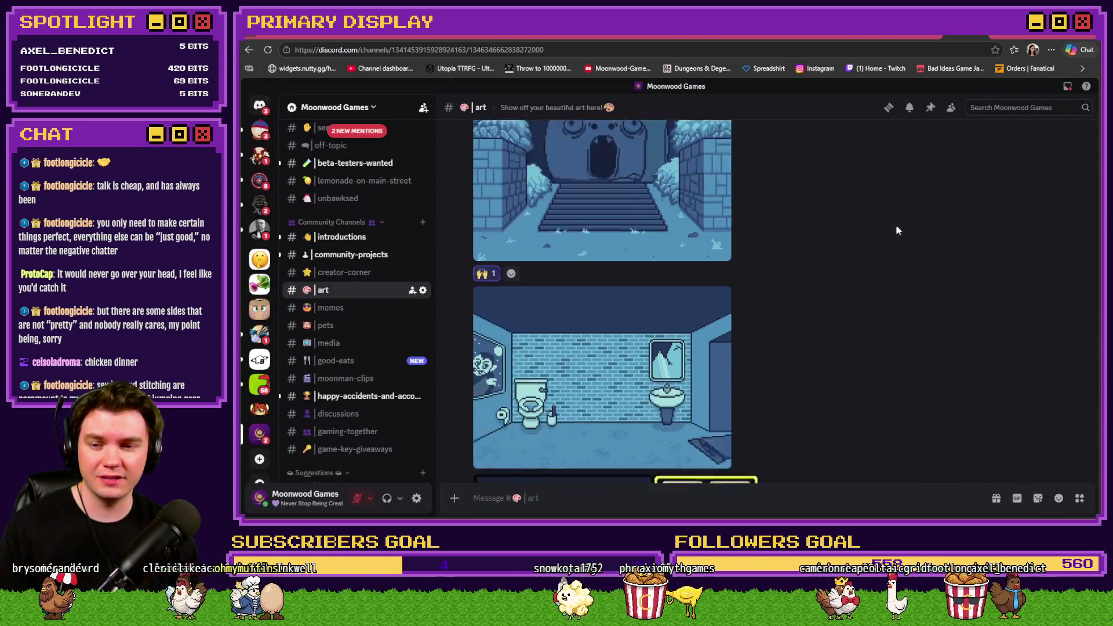
{"action": "left_click", "coordinate": [670, 302]}
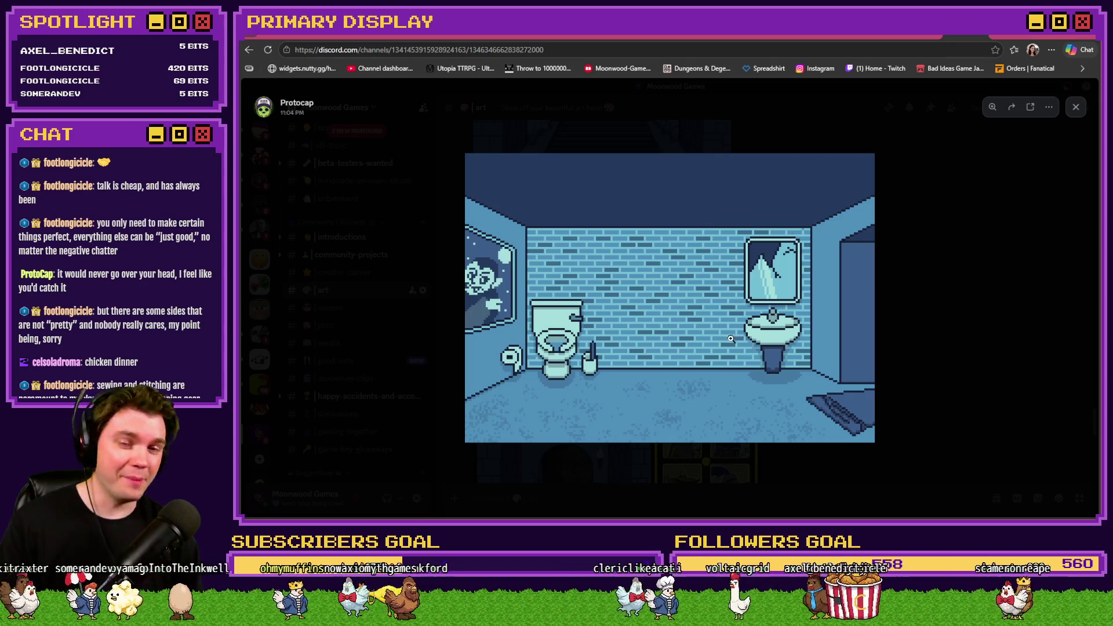
{"action": "left_click", "coordinate": [891, 336]}
{"action": "scroll", "coordinate": [927, 255], "scroll_direction": "down", "scroll_amount": 3}
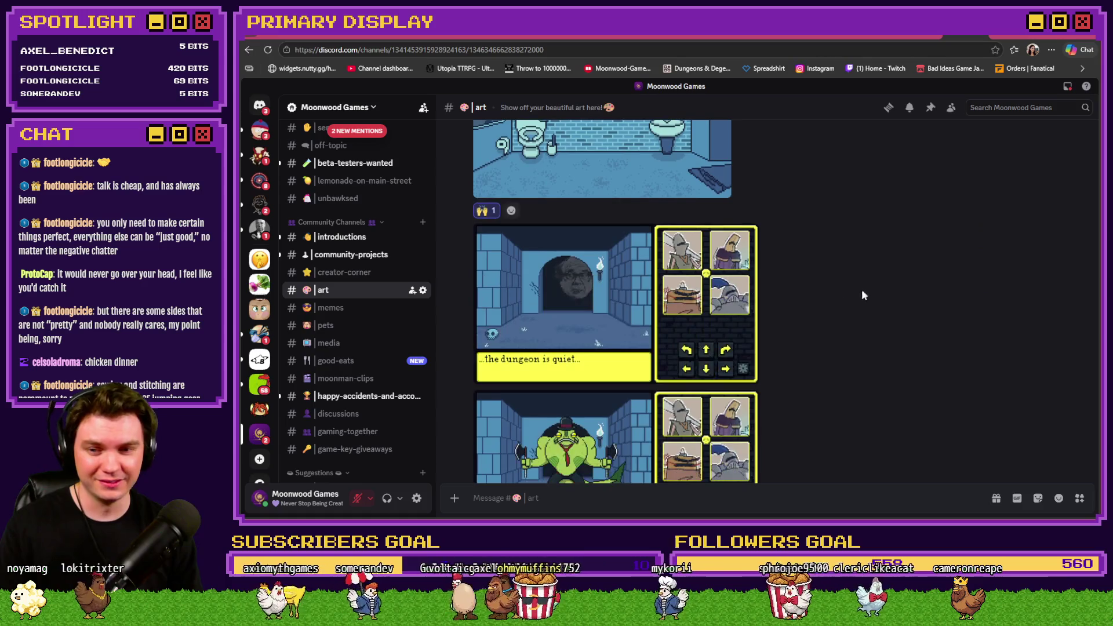
{"action": "left_click", "coordinate": [604, 297]}
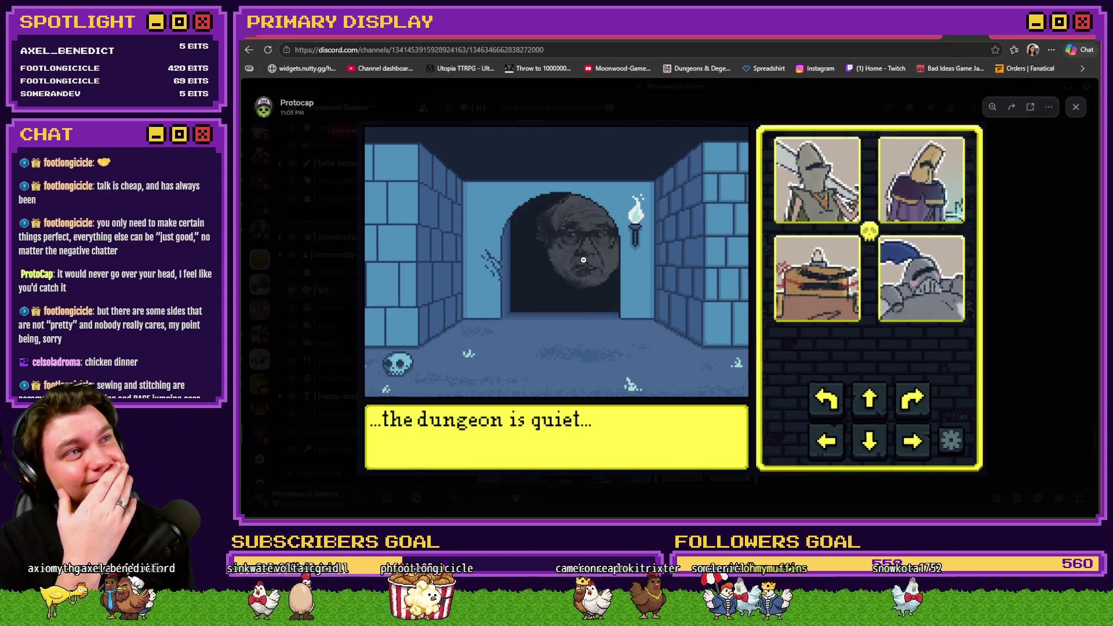
- Zoom into the face in the dungeon doorway, then react 😂 to the quiet-dungeon post
{"action": "left_click", "coordinate": [583, 260]}
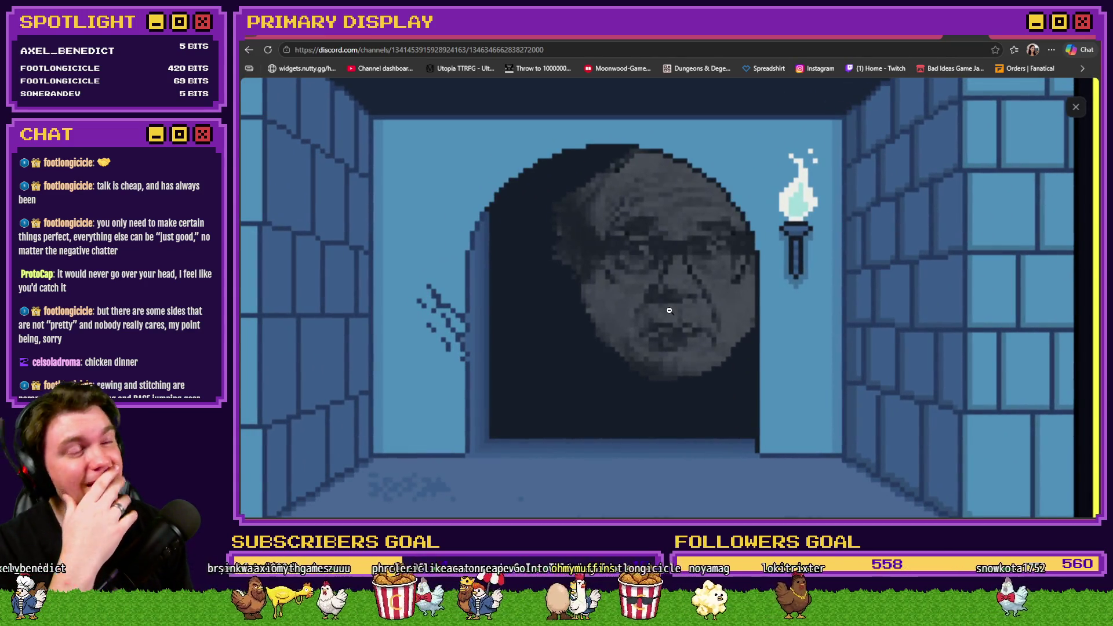
{"action": "left_click", "coordinate": [670, 322]}
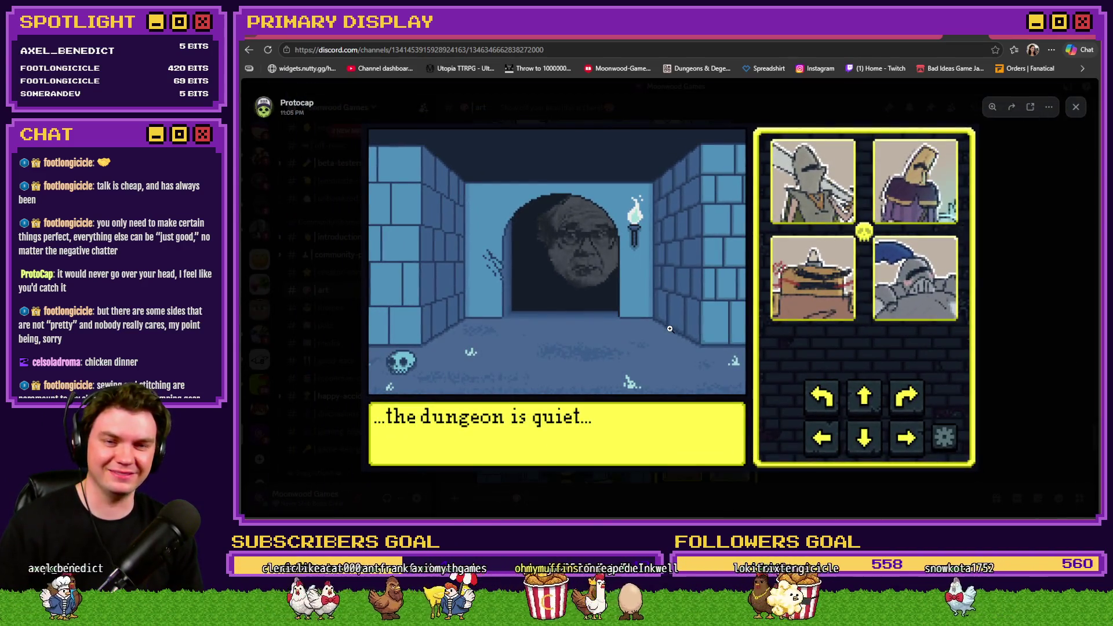
{"action": "key", "text": "Escape"}
{"action": "scroll", "coordinate": [914, 275], "scroll_direction": "down", "scroll_amount": 3}
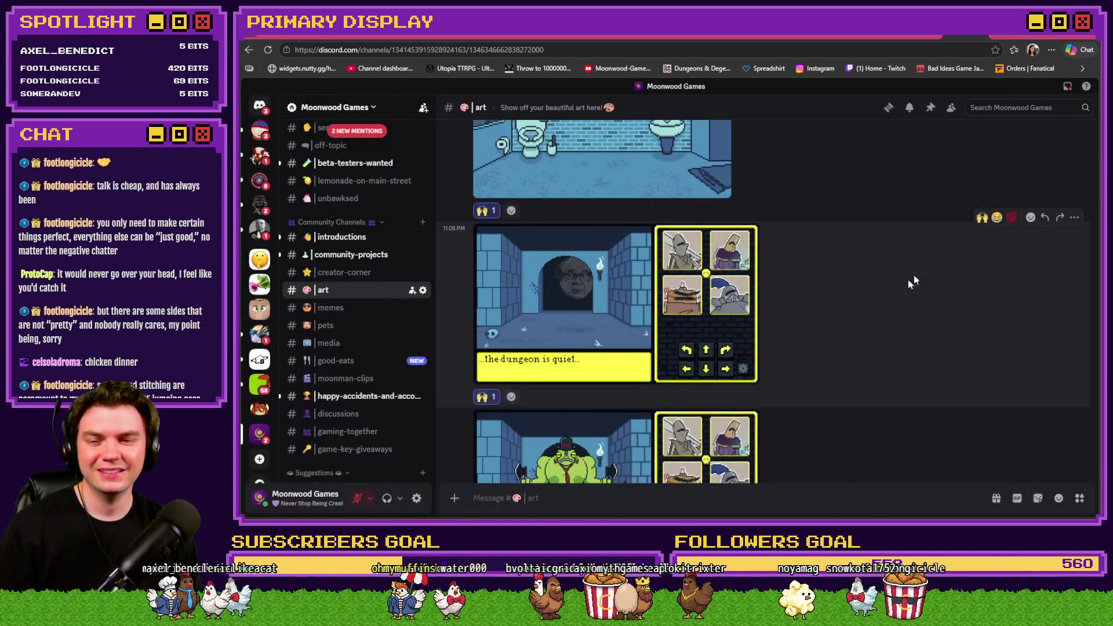
{"action": "scroll", "coordinate": [895, 293], "scroll_direction": "up", "scroll_amount": 3}
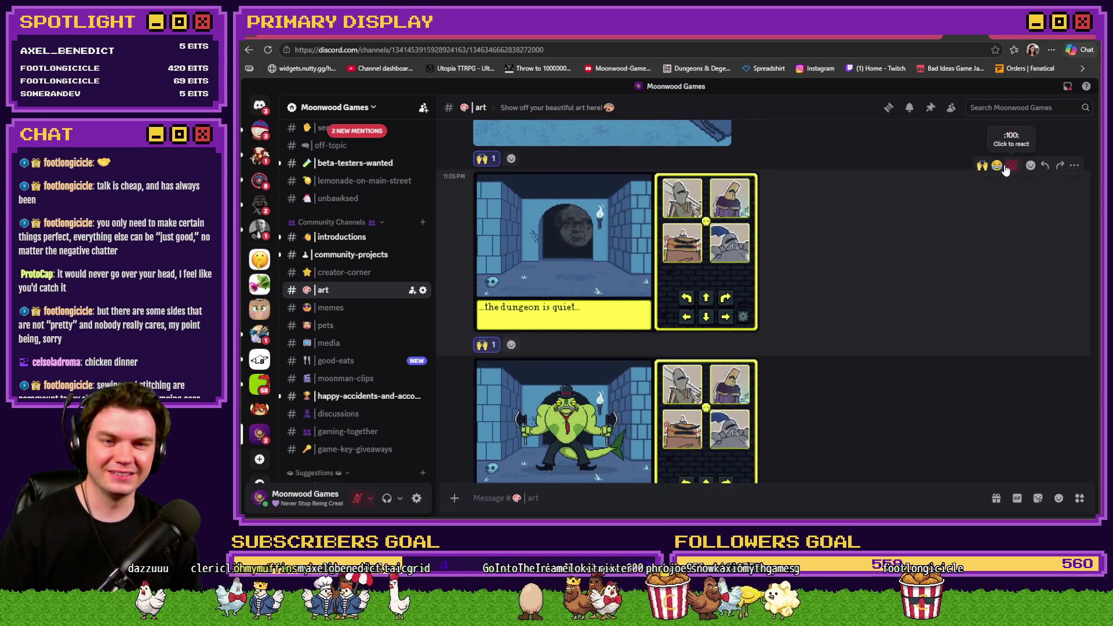
{"action": "left_click", "coordinate": [997, 165]}
- Preview the Merfolk Hustler Attacks image and react to its post with 🙌 and 😂
{"action": "scroll", "coordinate": [962, 215], "scroll_direction": "down", "scroll_amount": 3}
{"action": "left_click", "coordinate": [642, 290]}
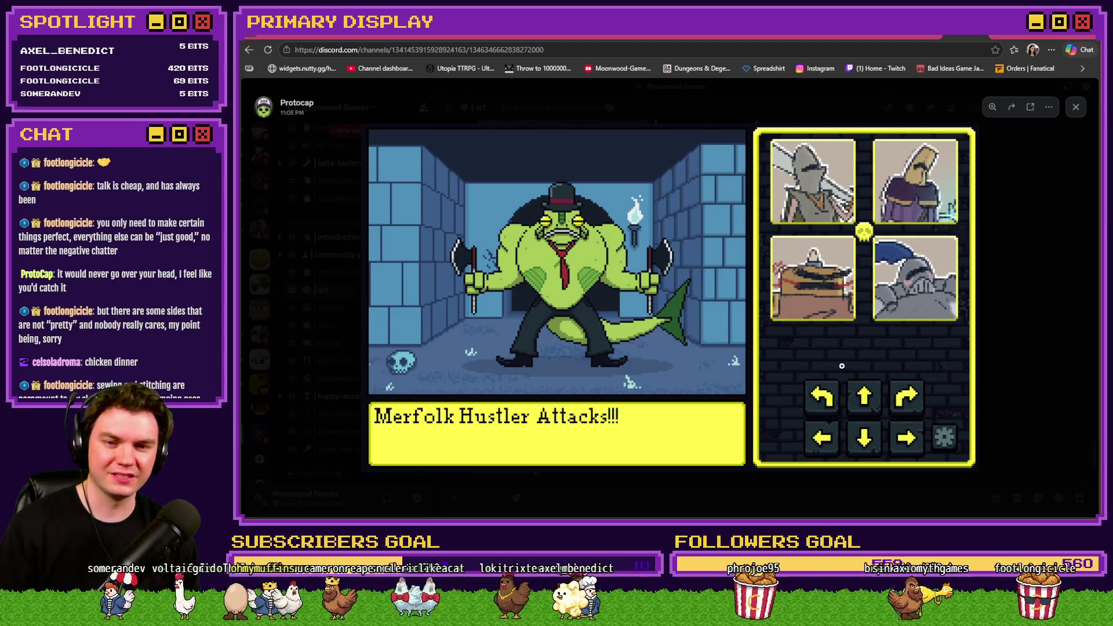
{"action": "left_click", "coordinate": [1018, 355]}
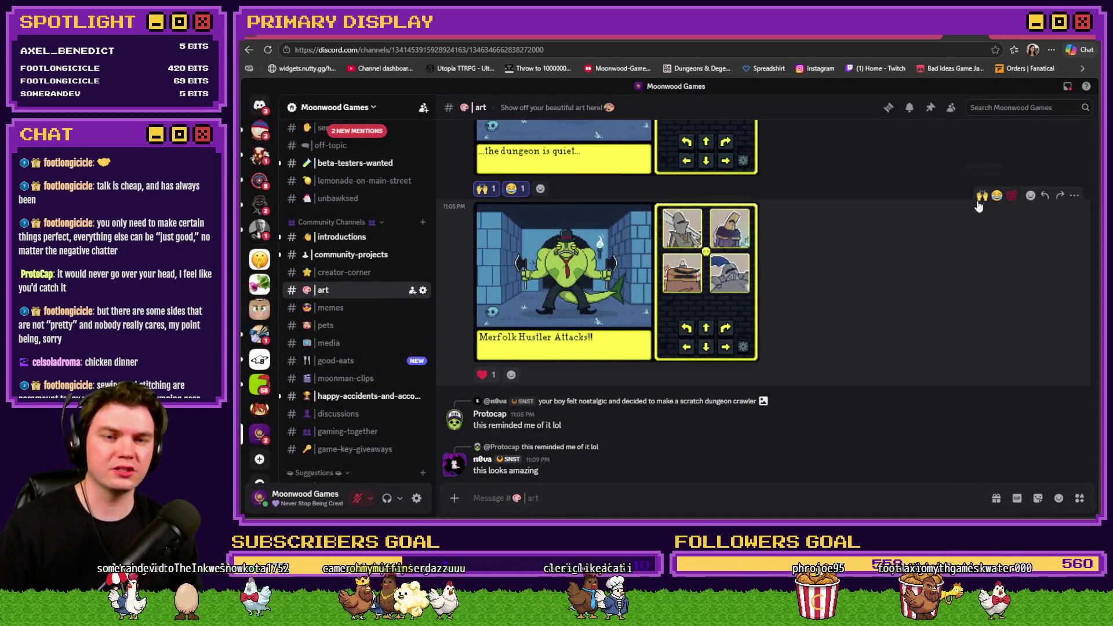
{"action": "left_click", "coordinate": [981, 197]}
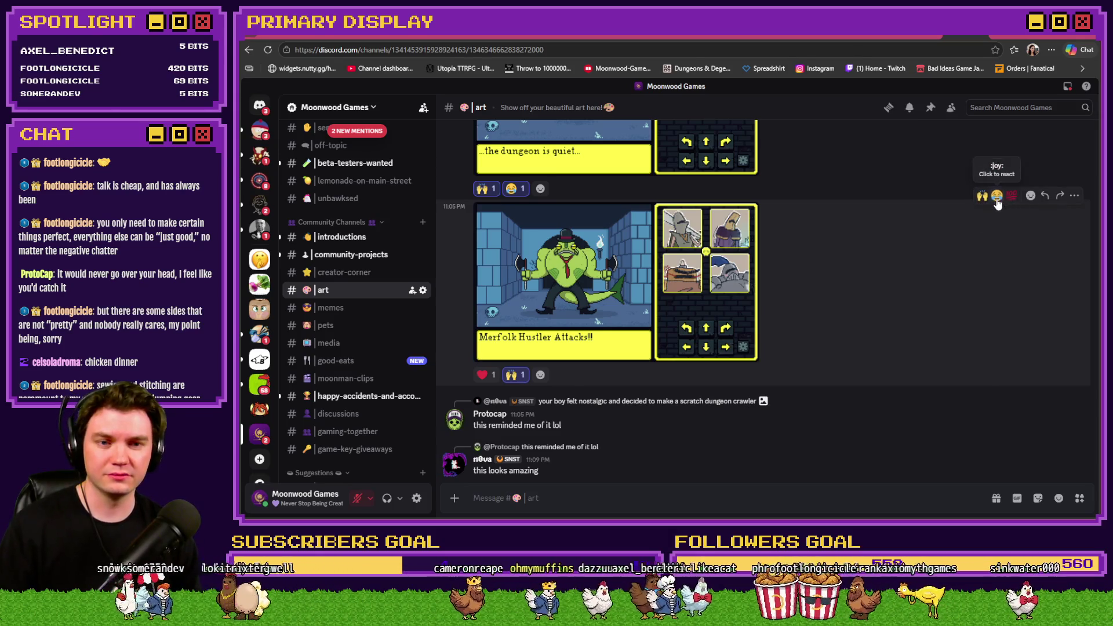
{"action": "left_click", "coordinate": [996, 196]}
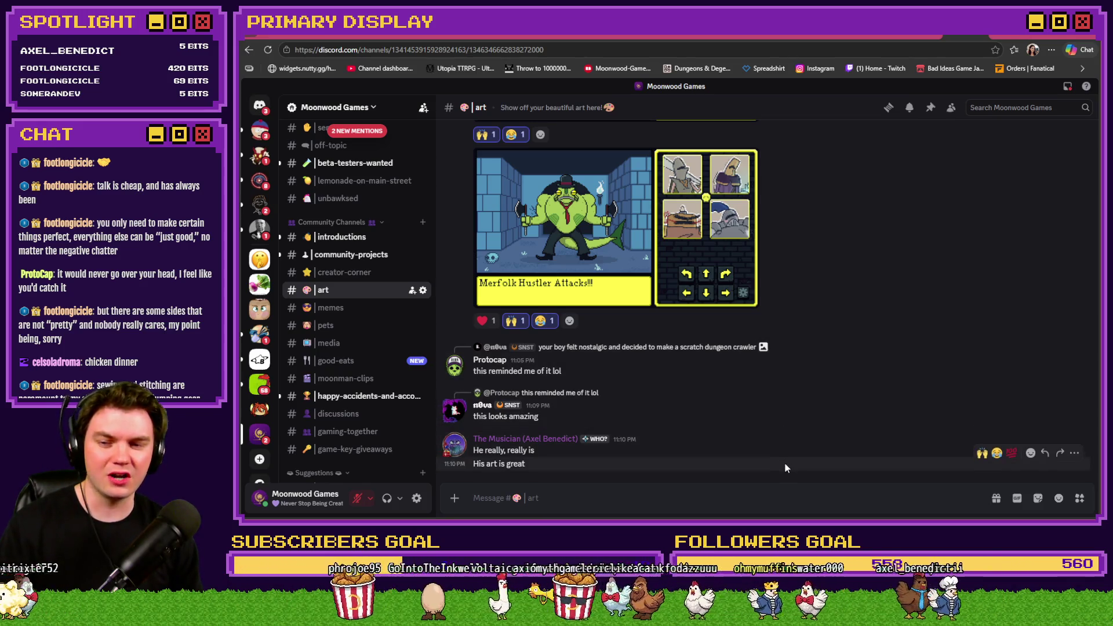
{"action": "scroll", "coordinate": [794, 454], "scroll_direction": "up", "scroll_amount": 10}
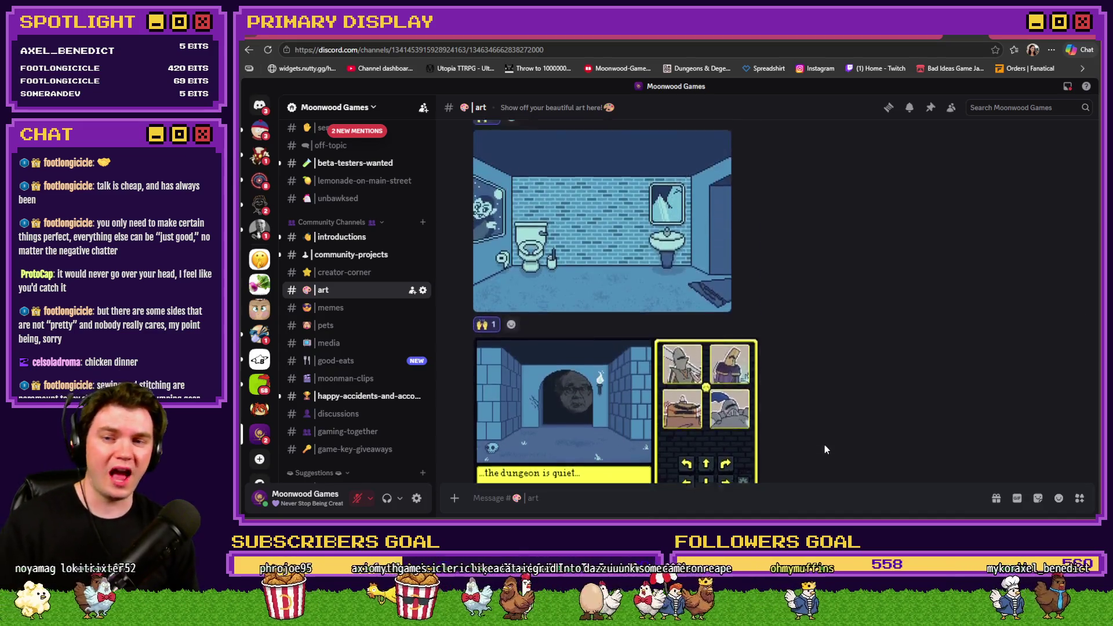
{"action": "scroll", "coordinate": [826, 449], "scroll_direction": "up", "scroll_amount": 10}
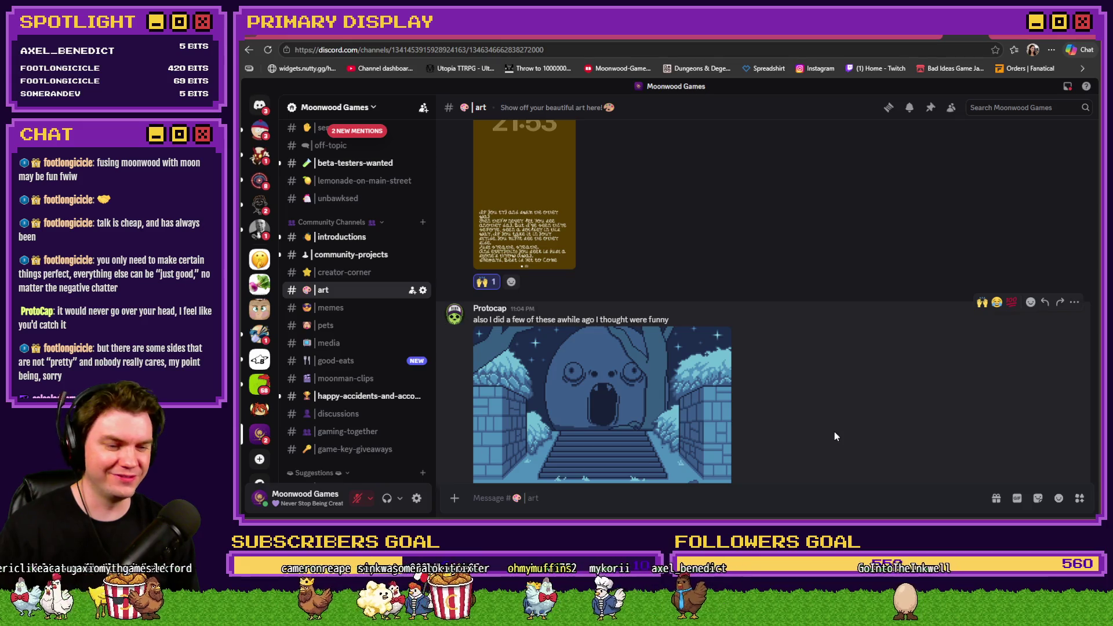
{"action": "scroll", "coordinate": [835, 431], "scroll_direction": "down", "scroll_amount": 5}
{"action": "scroll", "coordinate": [835, 432], "scroll_direction": "down", "scroll_amount": 5}
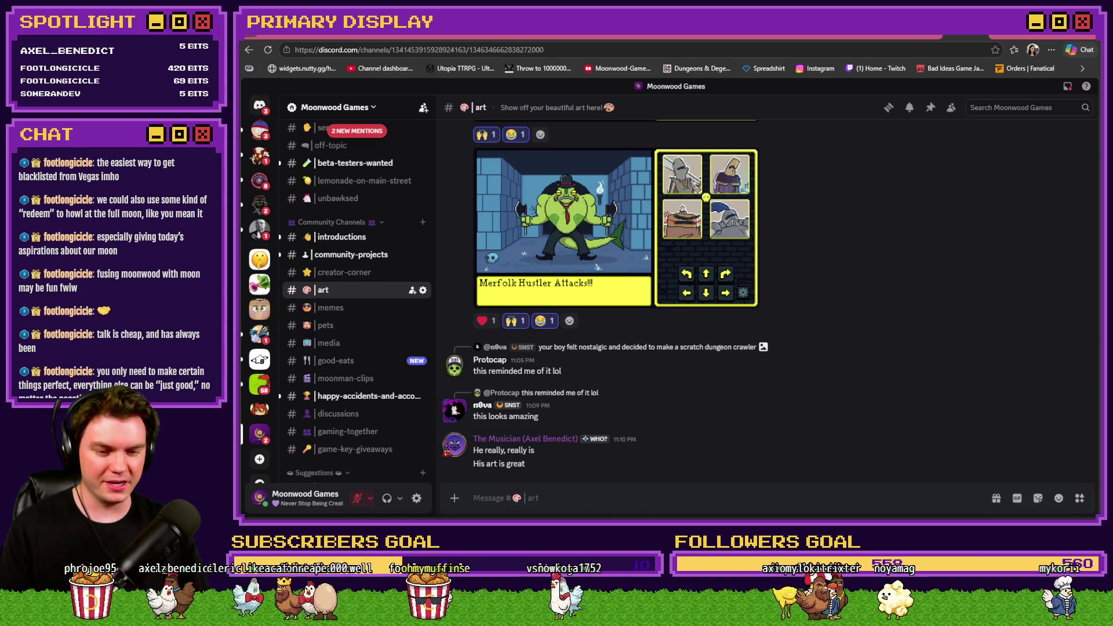
- Check page 3 of TheTomb's Int/Movement event, then launch a fresh playtest
{"action": "key", "text": "alt+Tab"}
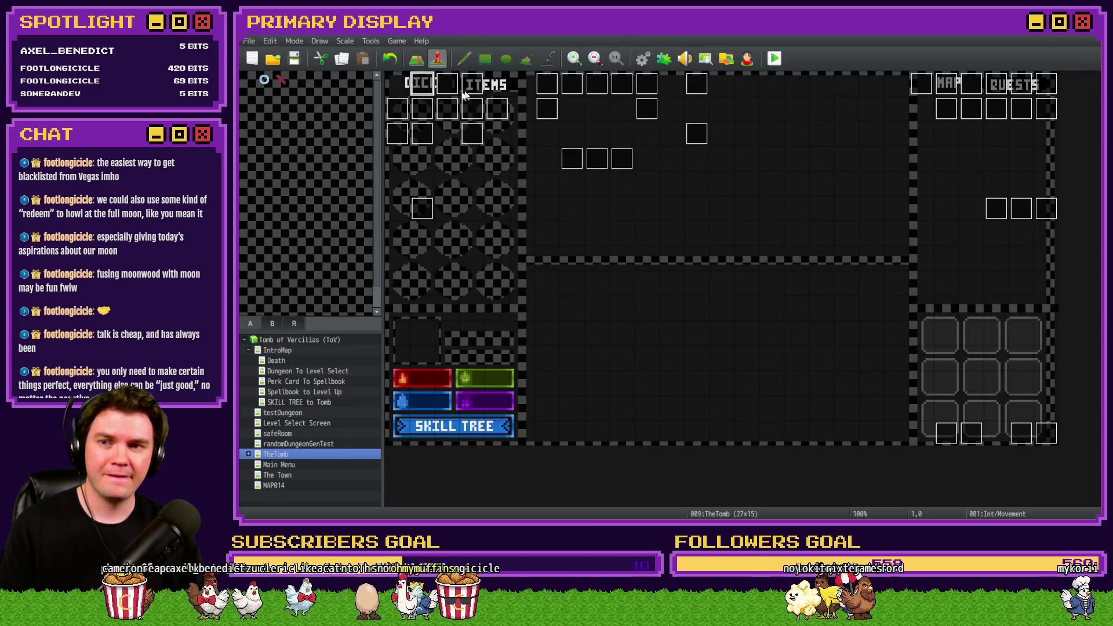
{"action": "double_click", "coordinate": [422, 83]}
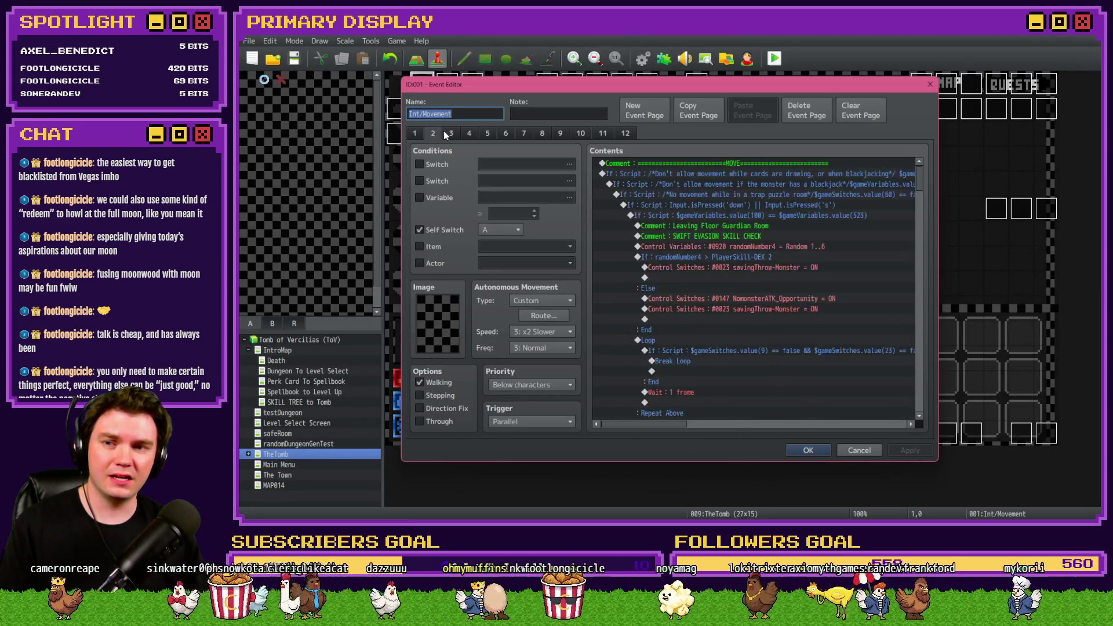
{"action": "left_click", "coordinate": [451, 133]}
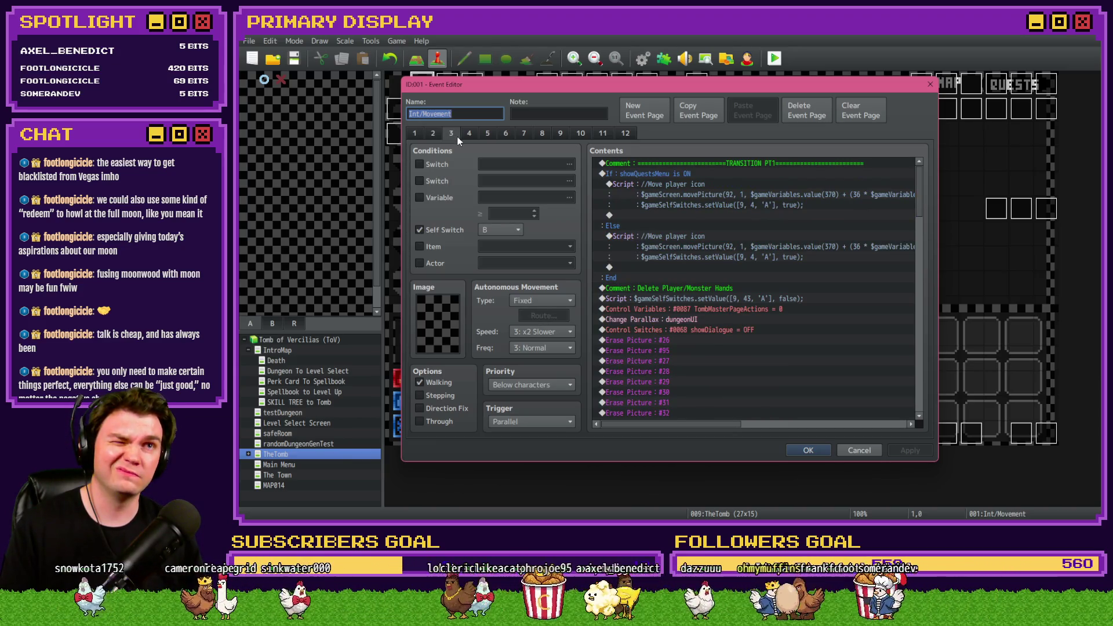
{"action": "key", "text": "Escape"}
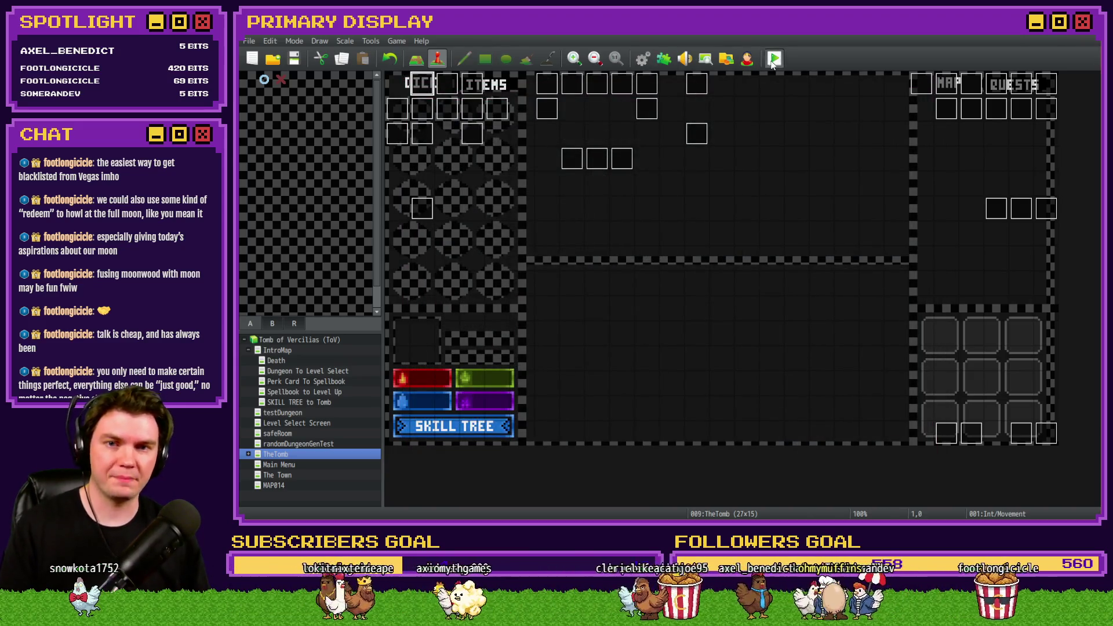
{"action": "key", "text": "ctrl+r"}
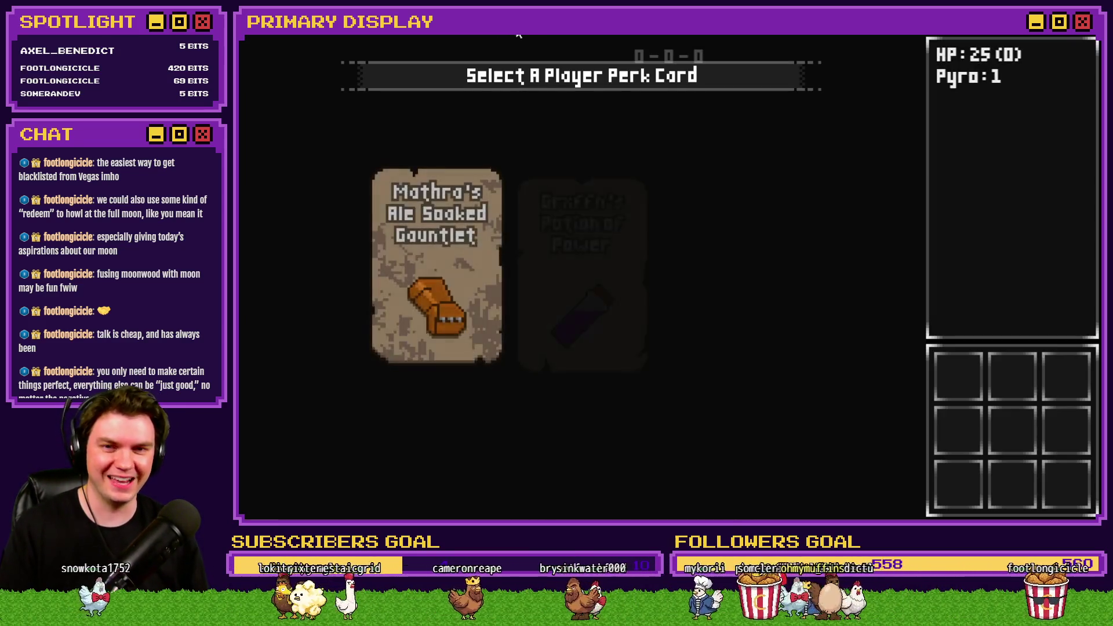
- Take the Mathra's Ale Soaked Gauntlet perk and confirm it appears in the items inventory
{"action": "left_click", "coordinate": [471, 214]}
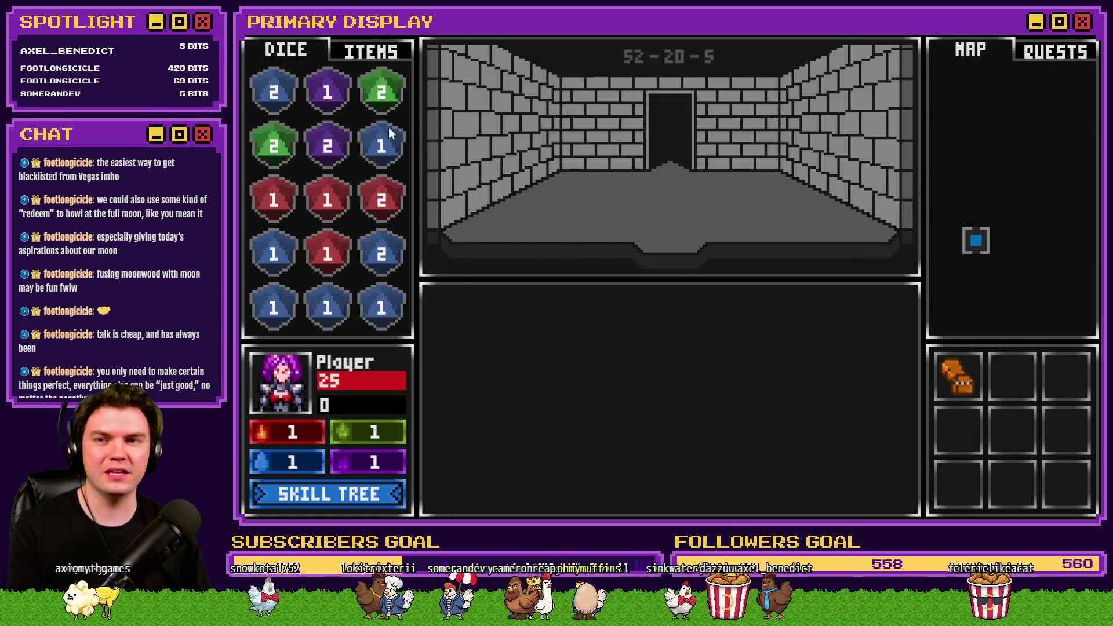
{"action": "left_click", "coordinate": [371, 51]}
{"action": "left_click", "coordinate": [316, 51]}
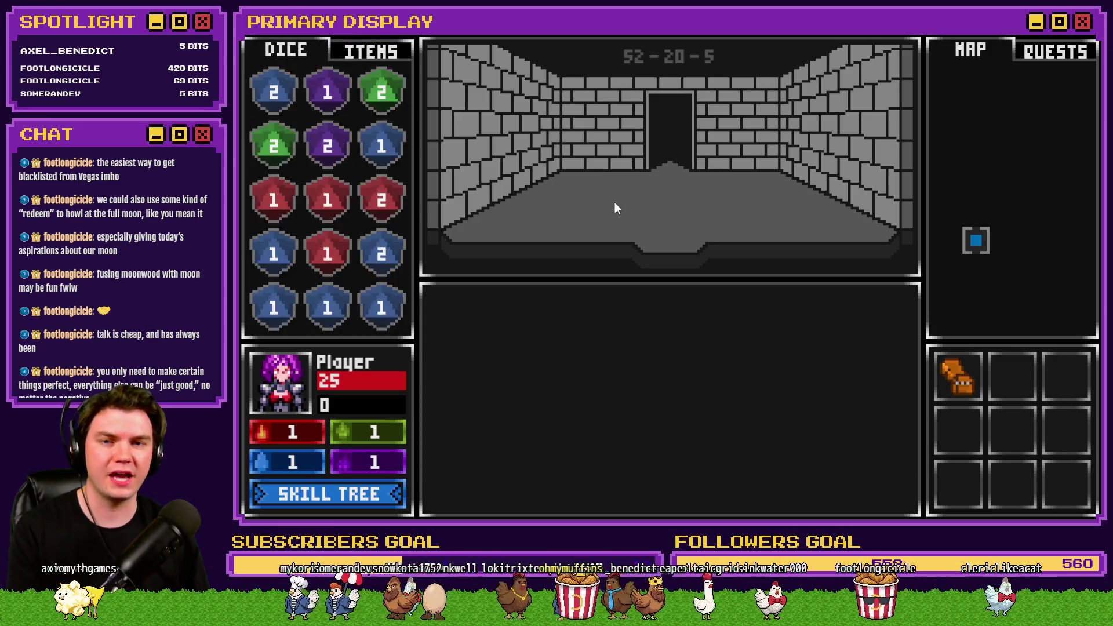
- Walk to the glyph room, attune to the glyphs, then open the door into Danathar's blackjack battle
{"action": "key", "text": "Up"}
{"action": "key", "text": "Up"}
{"action": "key", "text": "Up"}
{"action": "key", "text": "Up"}
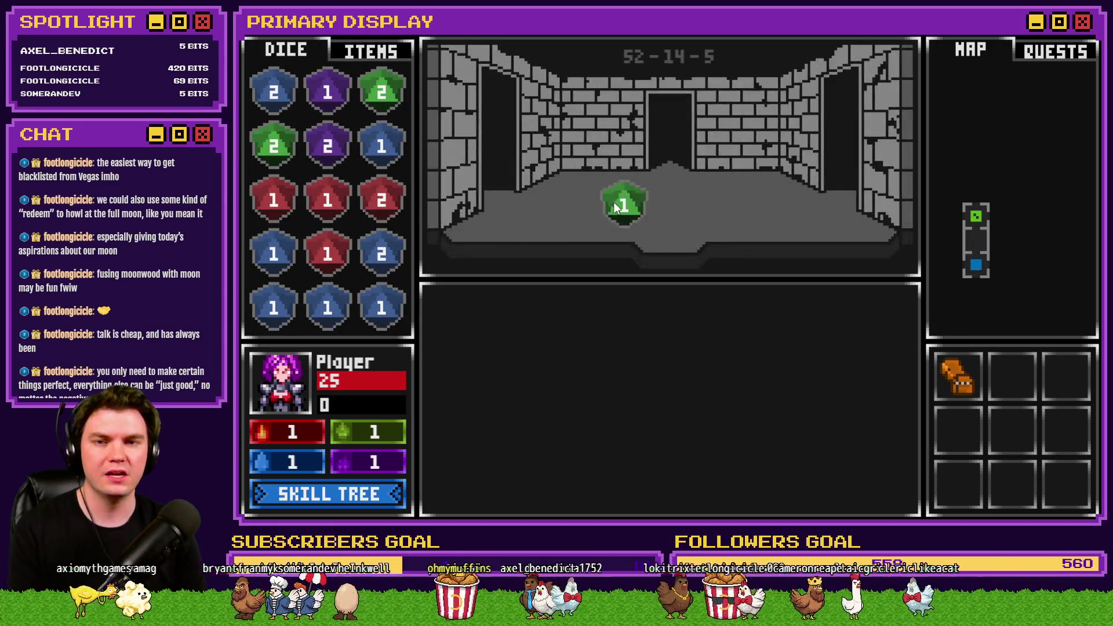
{"action": "key", "text": "Up"}
{"action": "key", "text": "Right"}
{"action": "key", "text": "Right"}
{"action": "key", "text": "Right"}
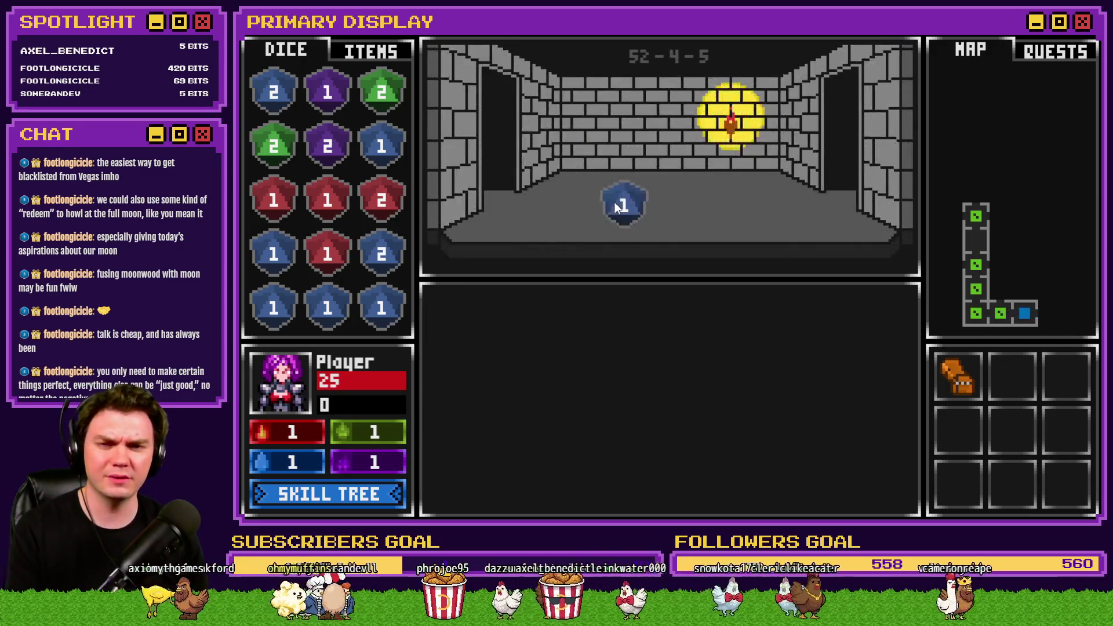
{"action": "left_click", "coordinate": [672, 419]}
{"action": "left_click", "coordinate": [679, 411]}
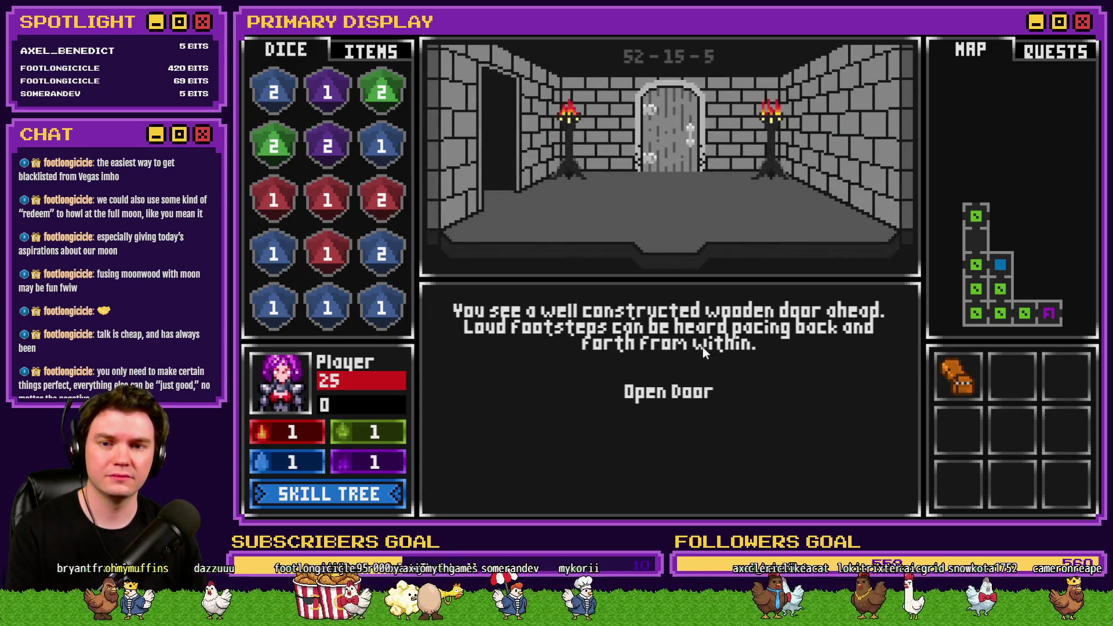
{"action": "left_click", "coordinate": [680, 391]}
{"action": "key", "text": "Up"}
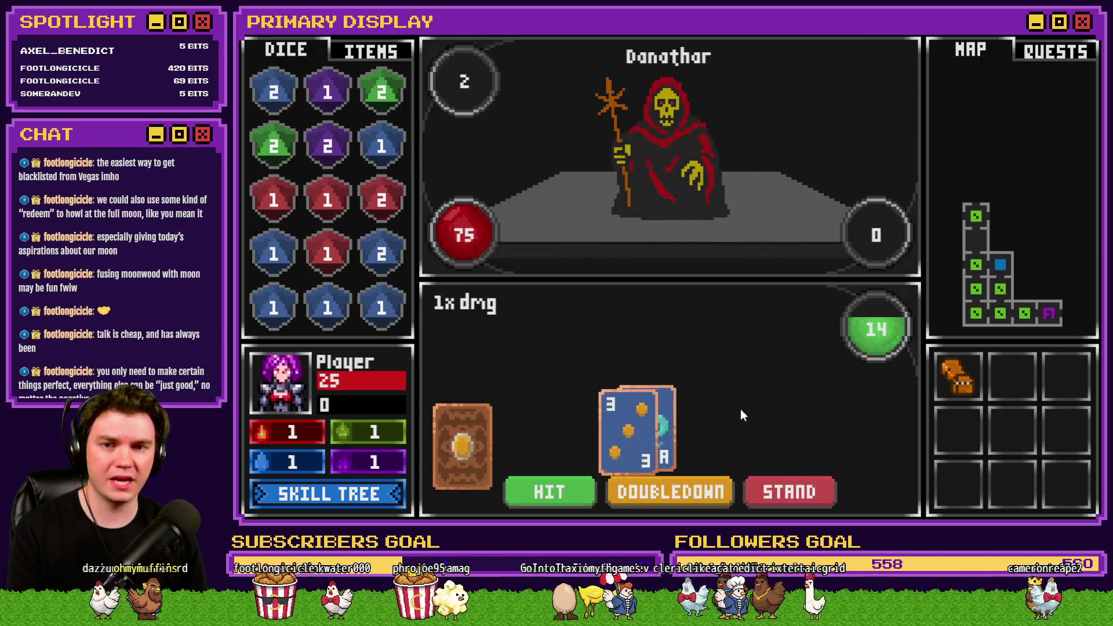
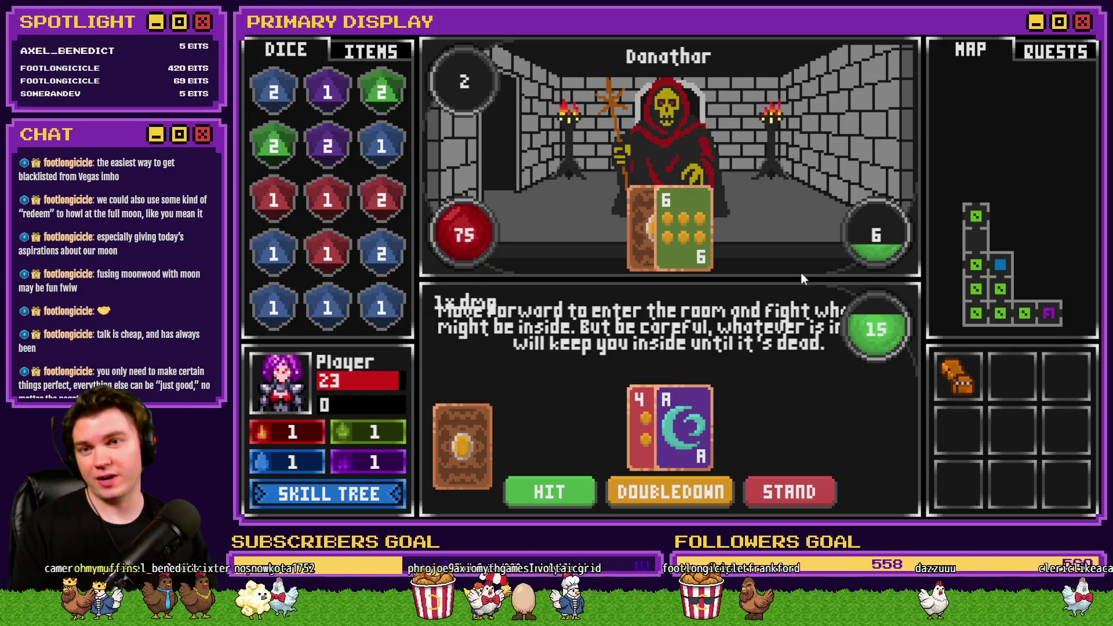
- Close the playtest and select the five-line self-switch script on Int/Movement's page 4
{"action": "key", "text": "F4"}
{"action": "left_click", "coordinate": [1037, 58]}
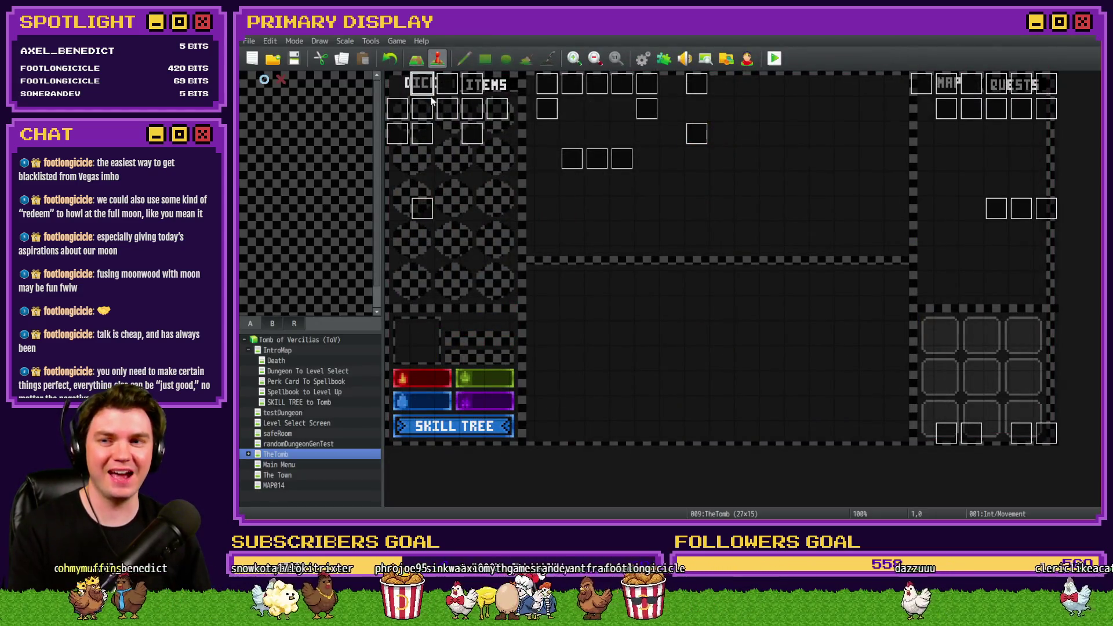
{"action": "key", "text": "Return"}
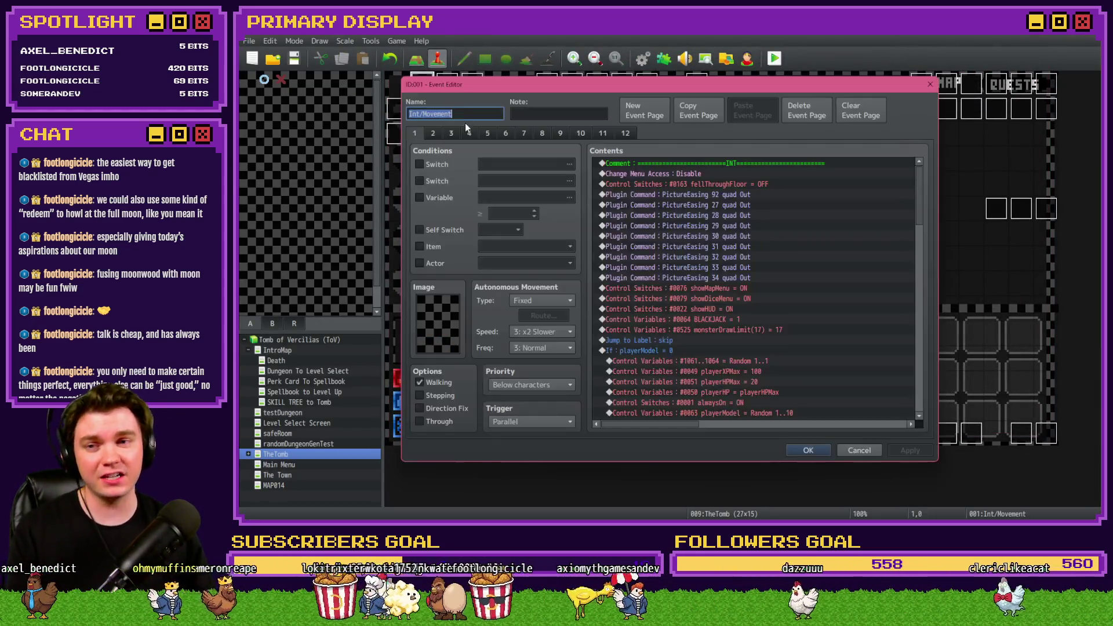
{"action": "left_click", "coordinate": [467, 133]}
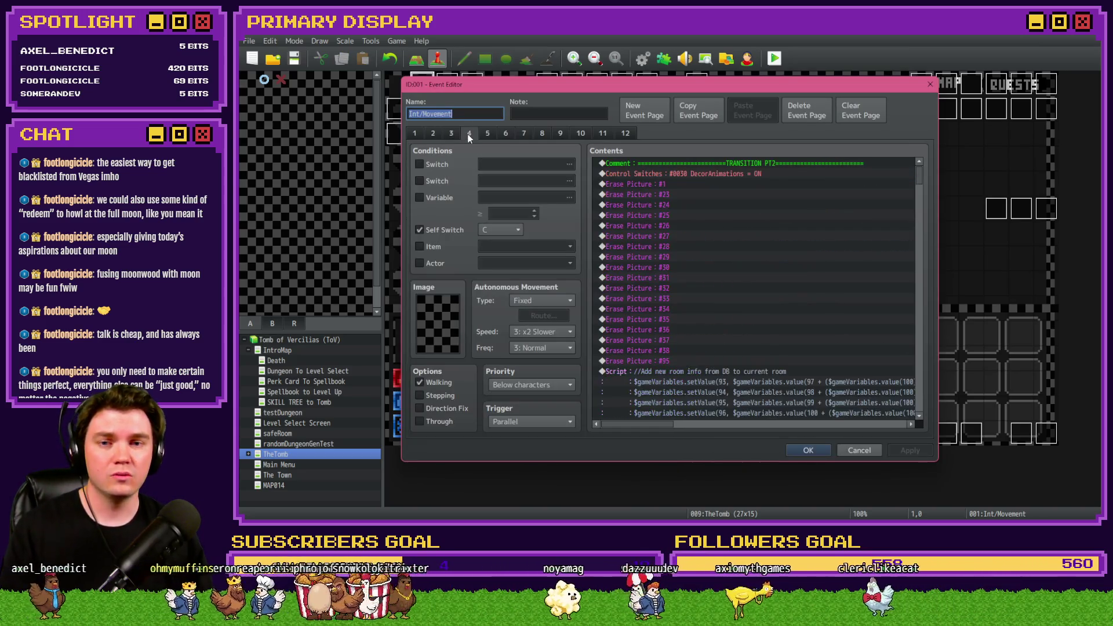
{"action": "left_click_drag", "start_coordinate": [920, 176], "coordinate": [911, 347]}
{"action": "left_click", "coordinate": [798, 259]}
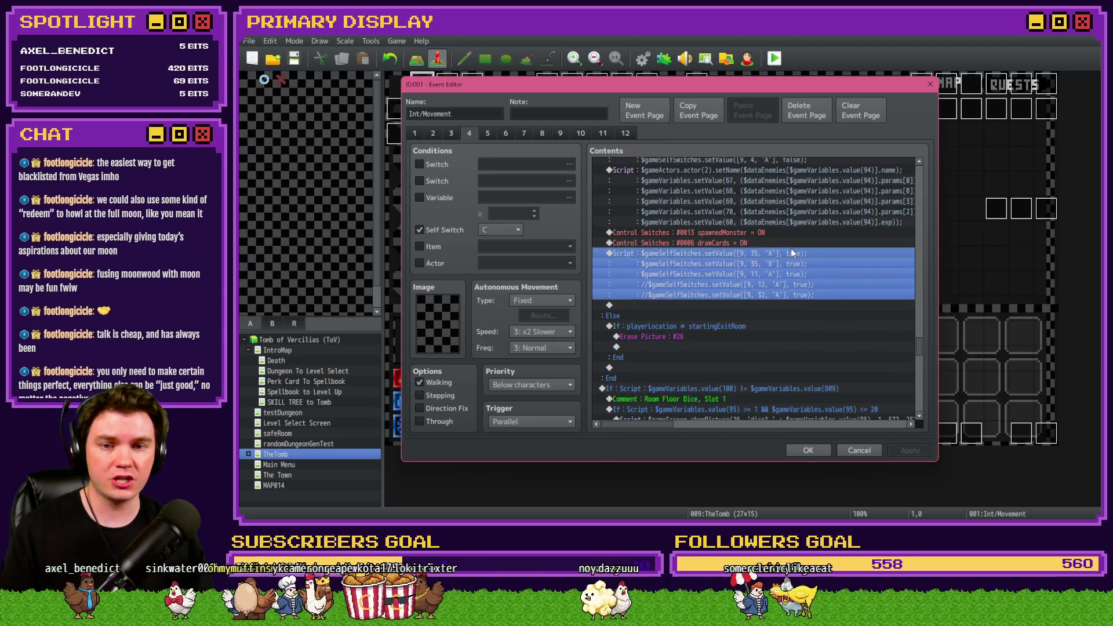
{"action": "left_click", "coordinate": [790, 248]}
{"action": "left_click", "coordinate": [802, 264]}
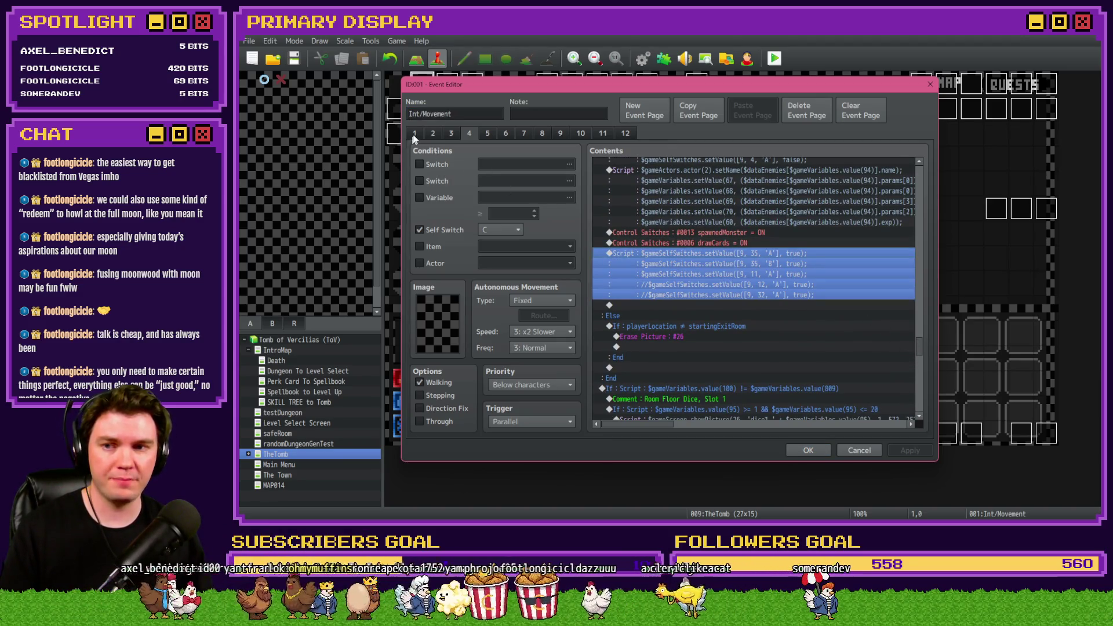
- Paste the self-switch script below fightingMiniboss = OFF on page 2
{"action": "left_click", "coordinate": [415, 133]}
{"action": "left_click", "coordinate": [432, 132]}
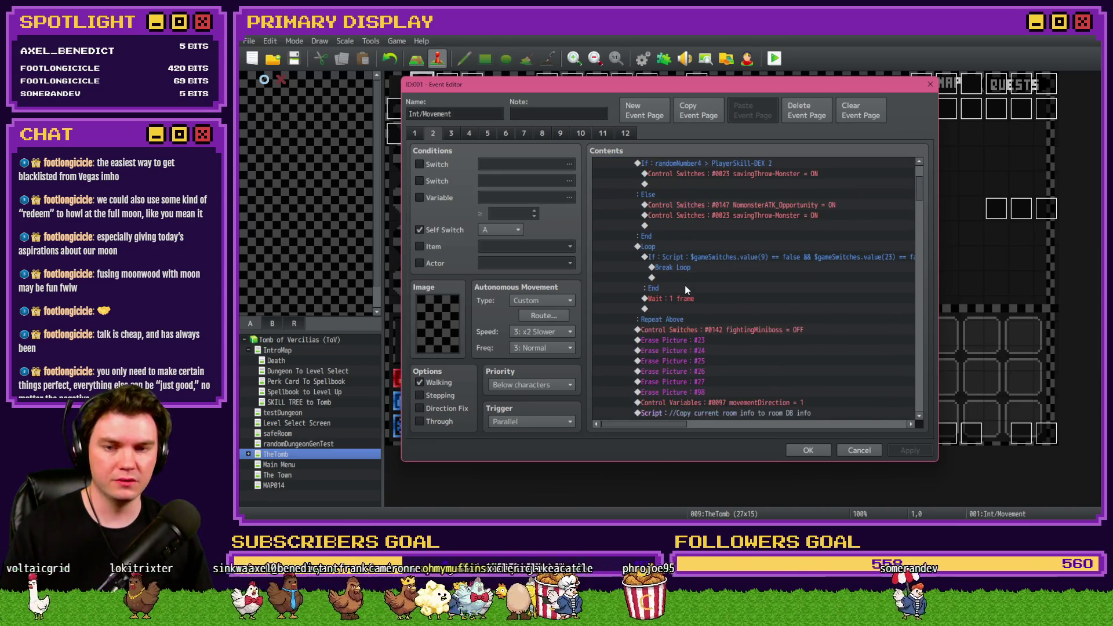
{"action": "scroll", "coordinate": [684, 285], "scroll_direction": "down", "scroll_amount": 2}
{"action": "left_click", "coordinate": [683, 256]}
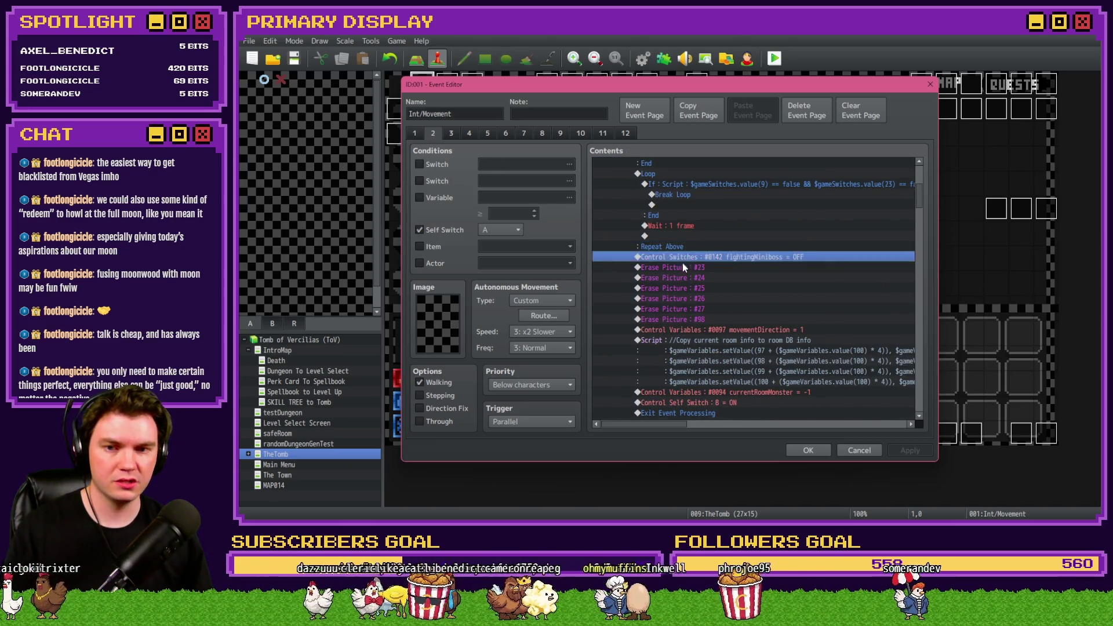
{"action": "left_click", "coordinate": [683, 263]}
{"action": "key", "text": "ctrl+v"}
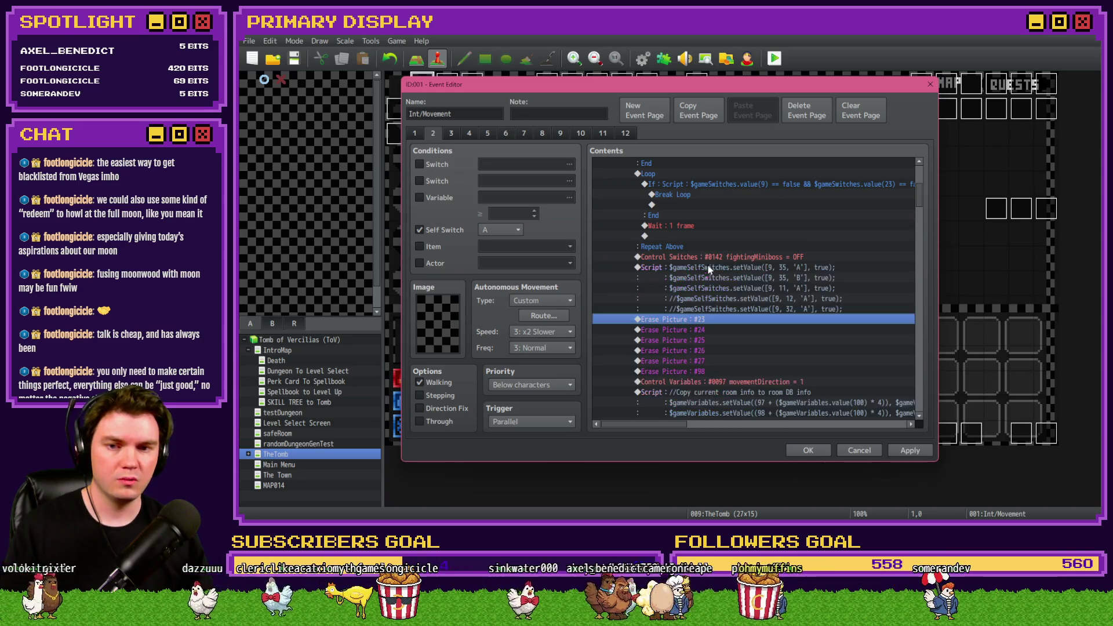
- Change the pasted script's true values to false and delete its commented-out lines
{"action": "left_click", "coordinate": [712, 267]}
{"action": "left_click", "coordinate": [718, 259]}
{"action": "left_click", "coordinate": [717, 266]}
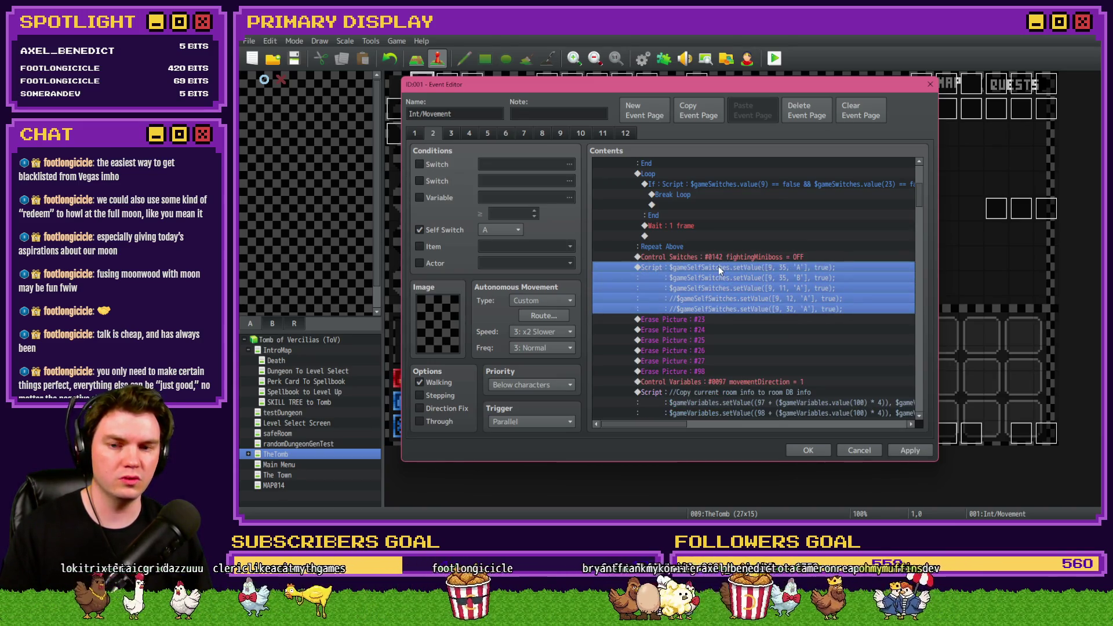
{"action": "double_click", "coordinate": [718, 266]}
{"action": "double_click", "coordinate": [809, 223]}
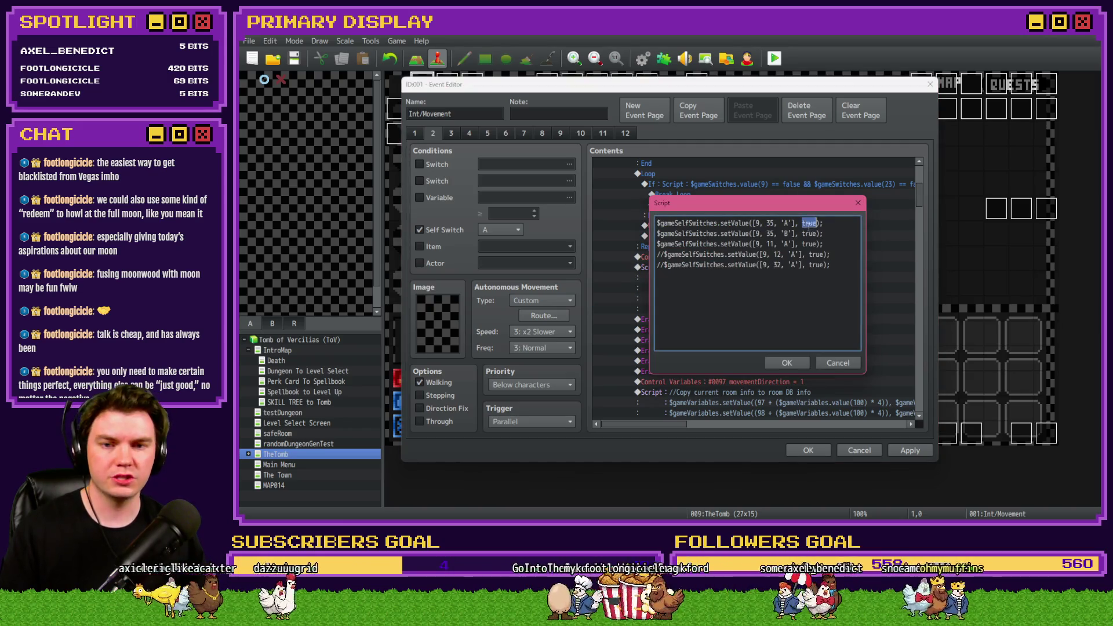
{"action": "type", "text": "e"}
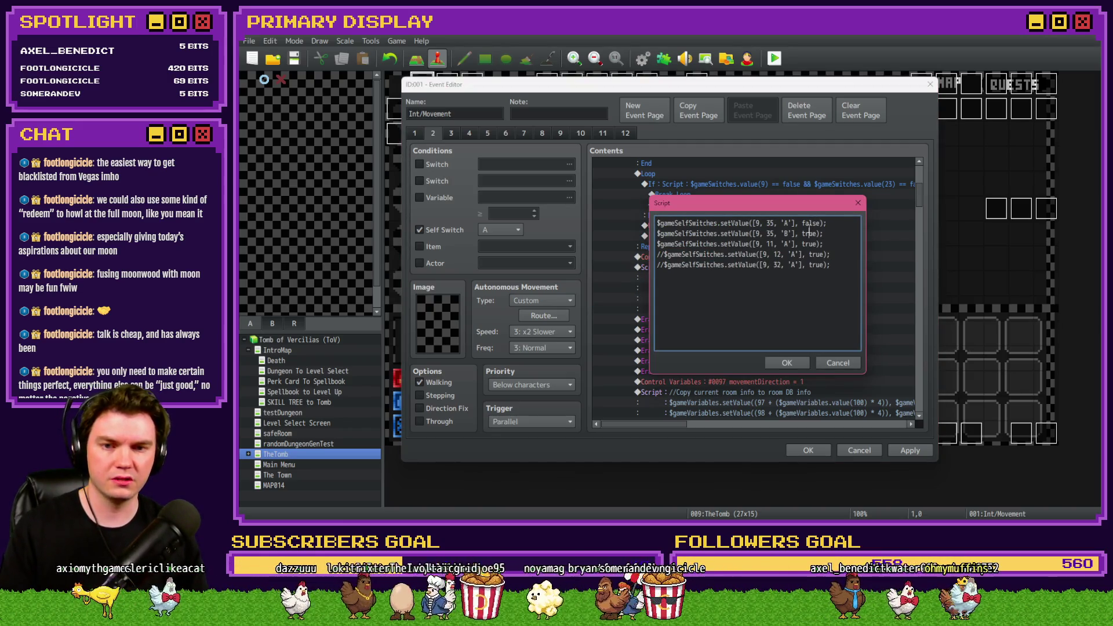
{"action": "type", "text": "alse"}
{"action": "double_click", "coordinate": [810, 243]}
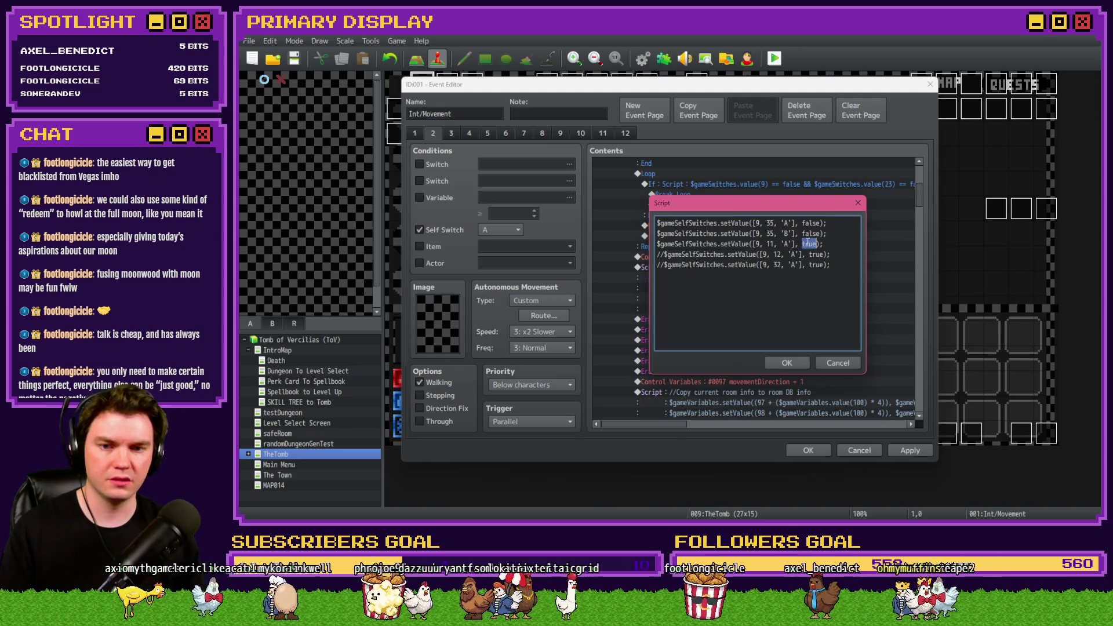
{"action": "type", "text": "false"}
{"action": "left_click_drag", "start_coordinate": [830, 264], "coordinate": [657, 255]}
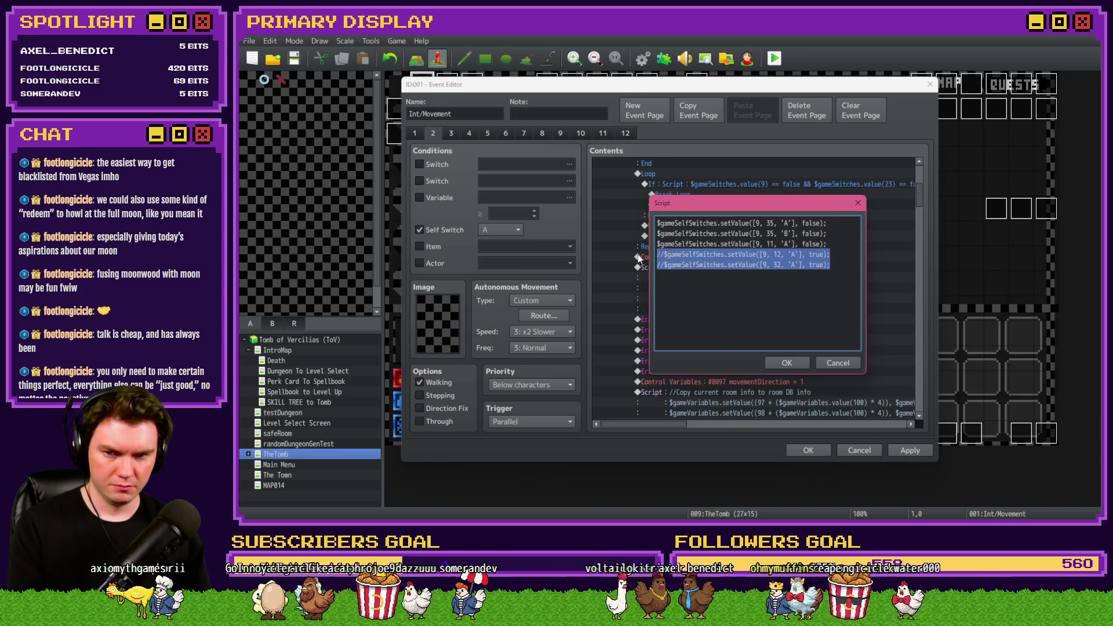
{"action": "key", "text": "BackSpace"}
- Confirm the edited script, apply the changes, and close the event editor
{"action": "left_click", "coordinate": [787, 362]}
{"action": "scroll", "coordinate": [801, 362], "scroll_direction": "down", "scroll_amount": 3}
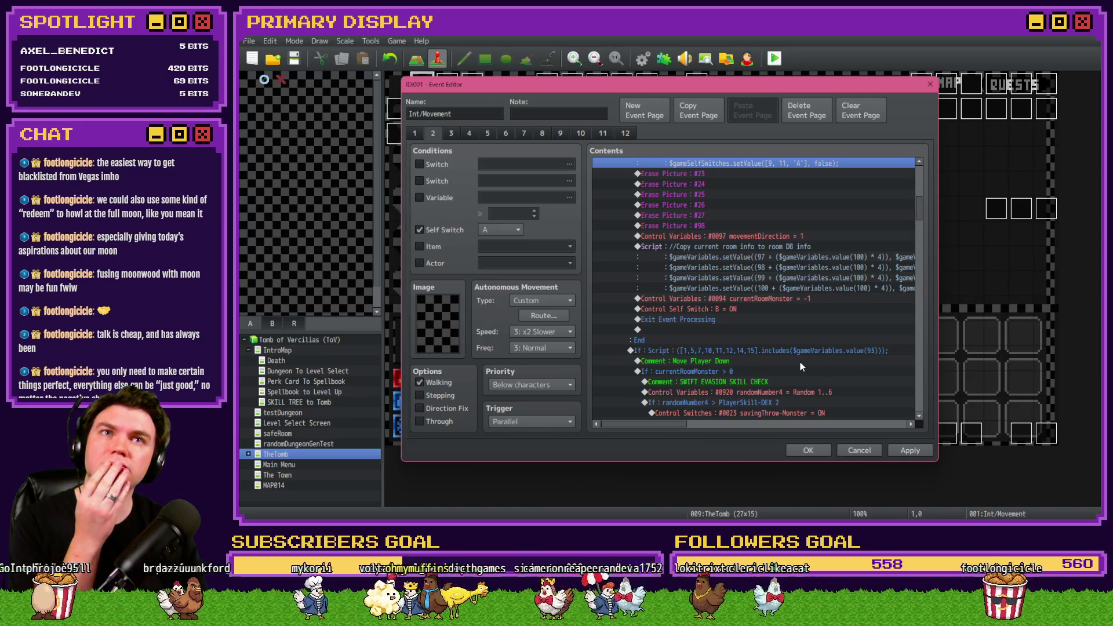
{"action": "left_click", "coordinate": [910, 450]}
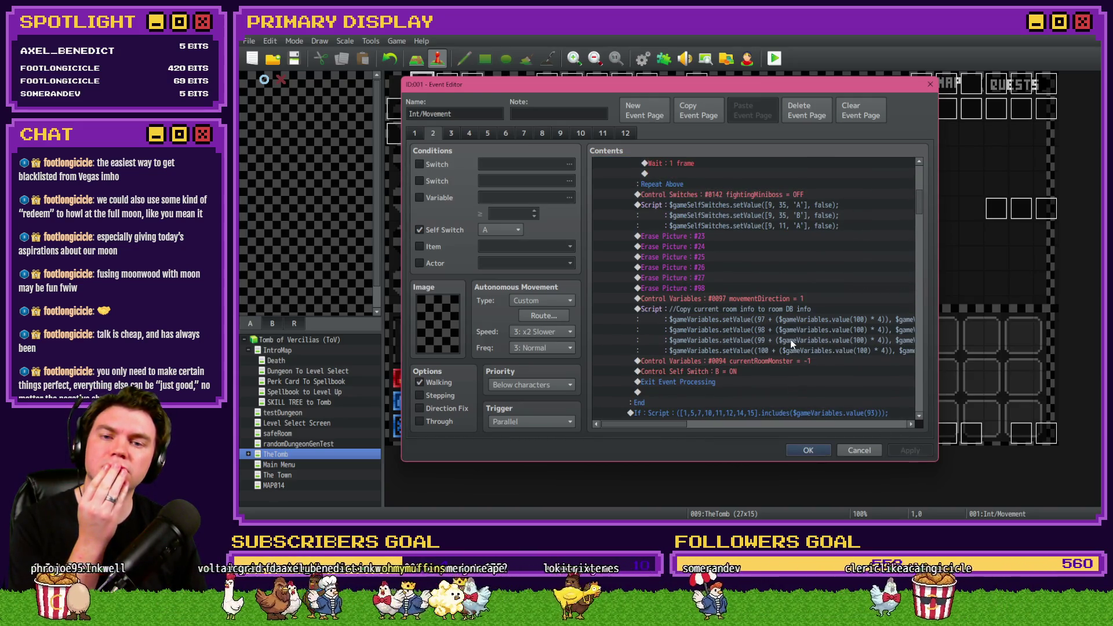
{"action": "left_click", "coordinate": [807, 450]}
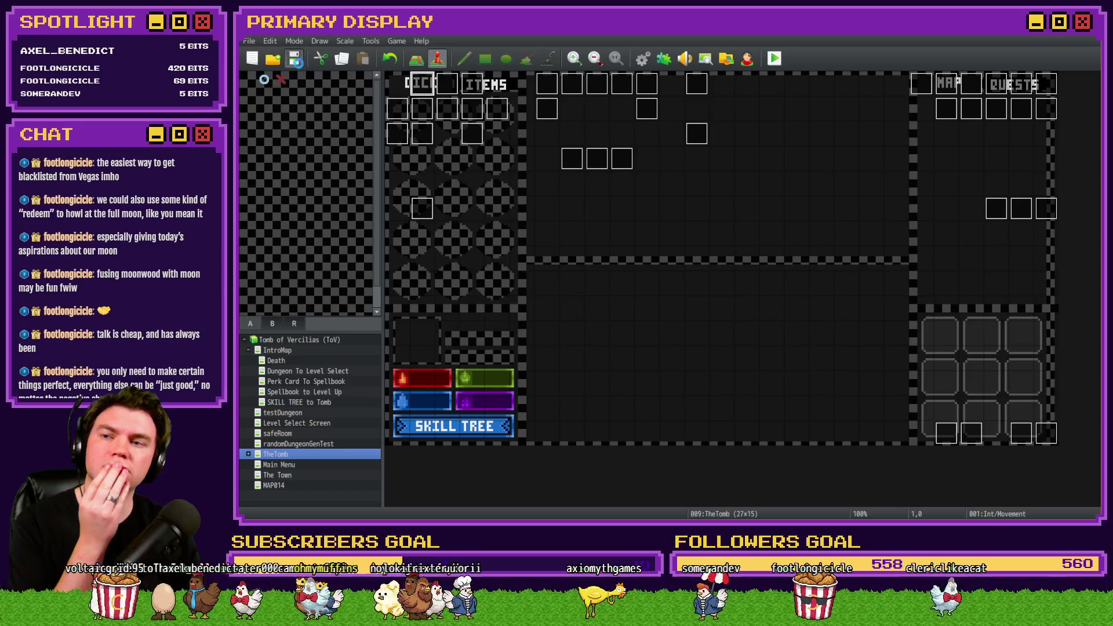
- Playtest the game, walking forward and into the next dungeon room
{"action": "left_click", "coordinate": [775, 58]}
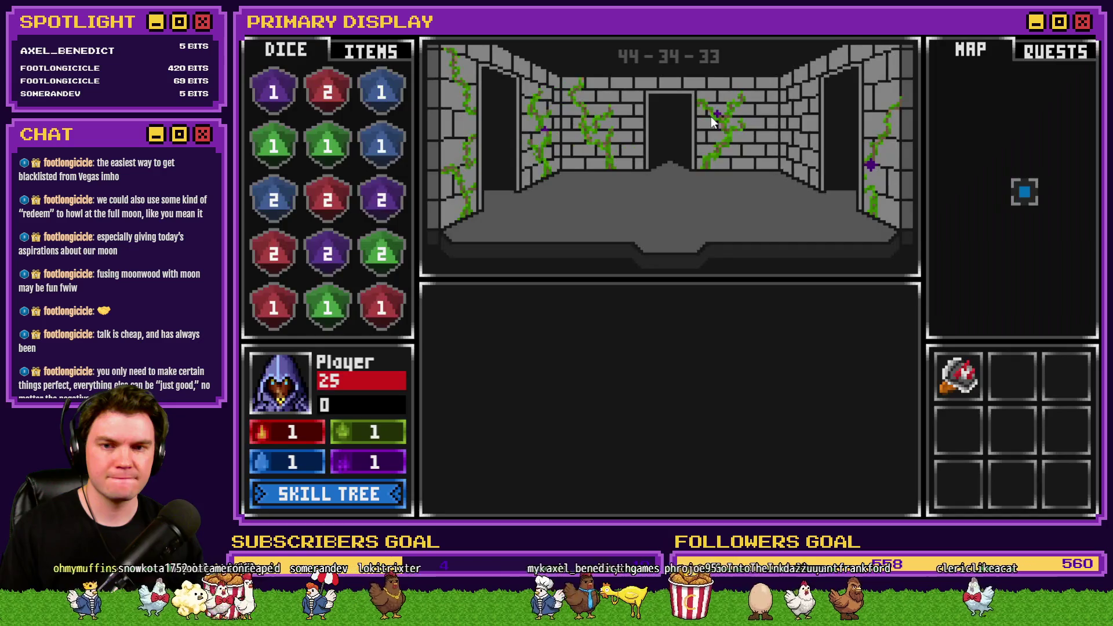
{"action": "key", "text": "w"}
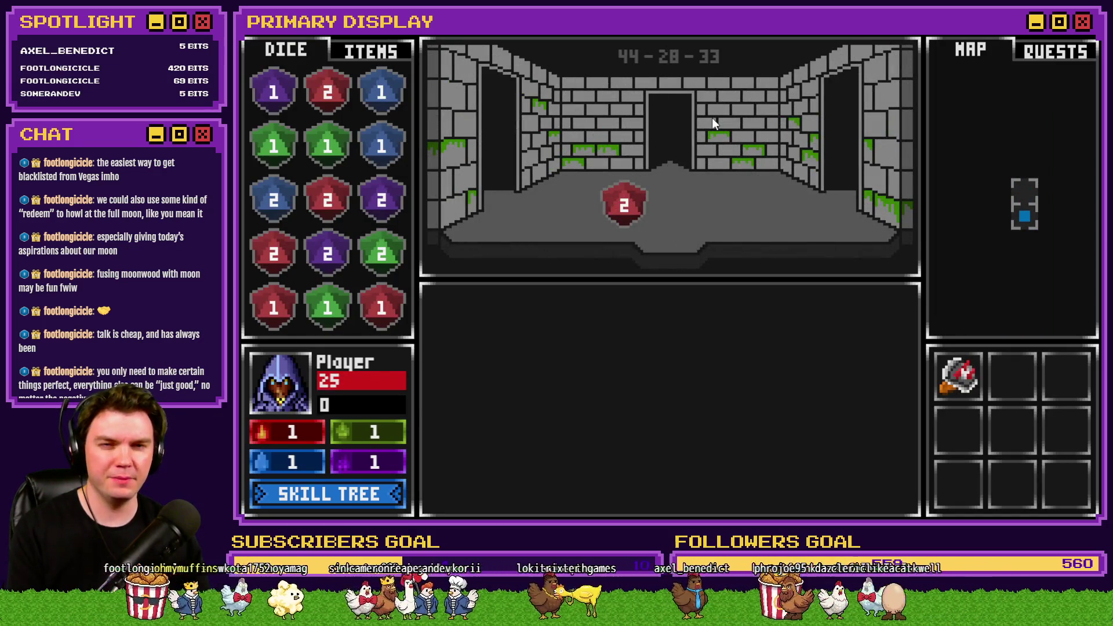
{"action": "key", "text": "d"}
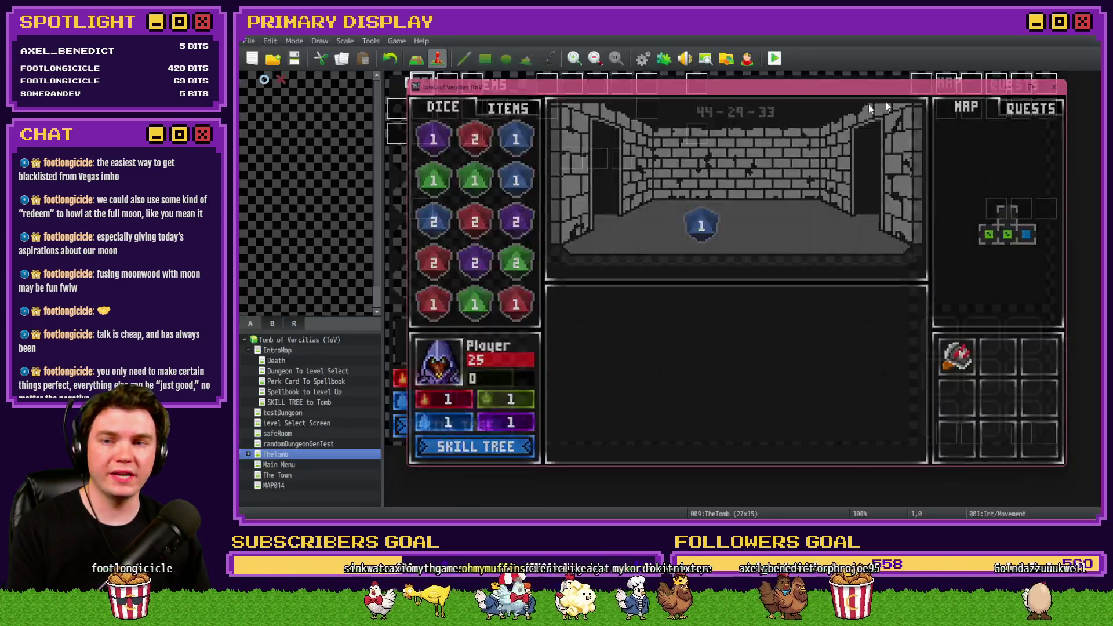
- Look through the monsterAnim event's pages, then reopen Int/Movement on page 2
{"action": "double_click", "coordinate": [471, 87]}
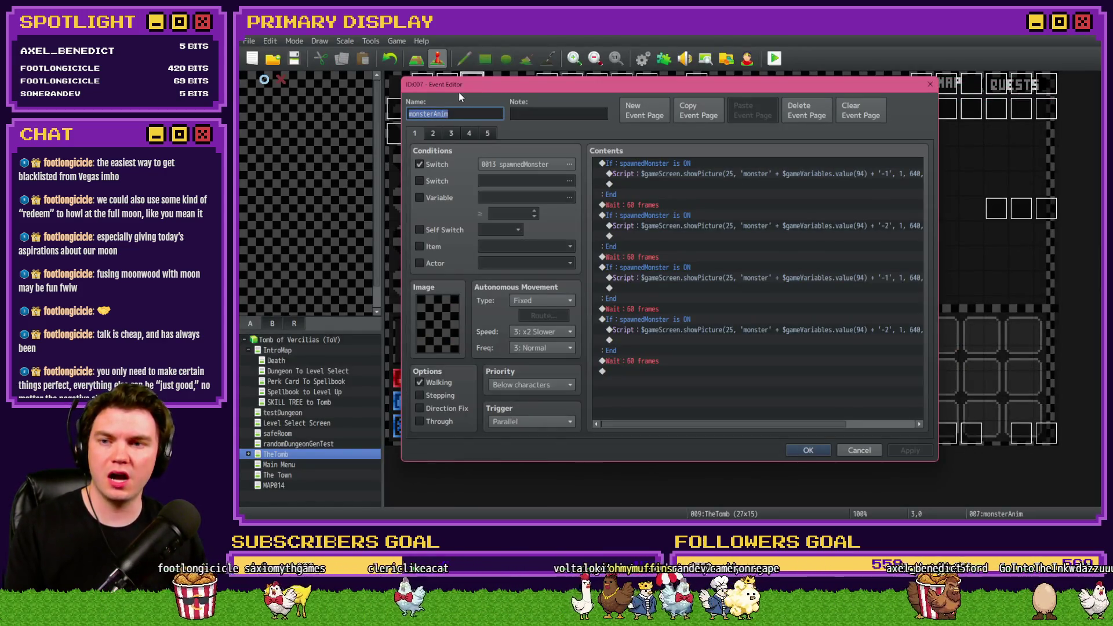
{"action": "left_click", "coordinate": [443, 134]}
{"action": "left_click", "coordinate": [431, 131]}
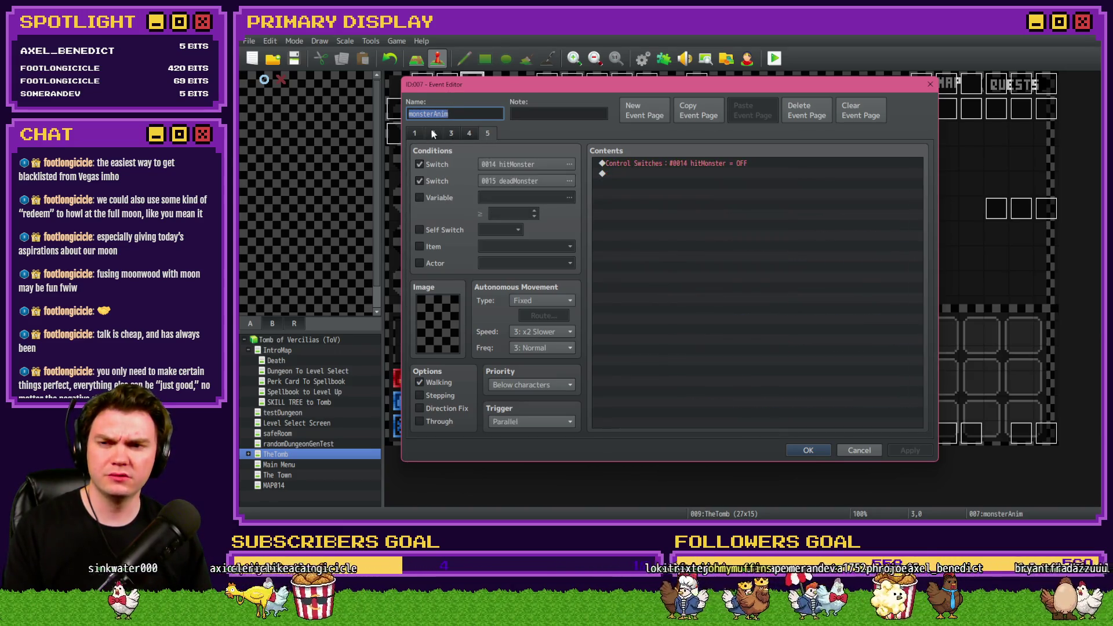
{"action": "left_click", "coordinate": [422, 134]}
{"action": "key", "text": "Escape"}
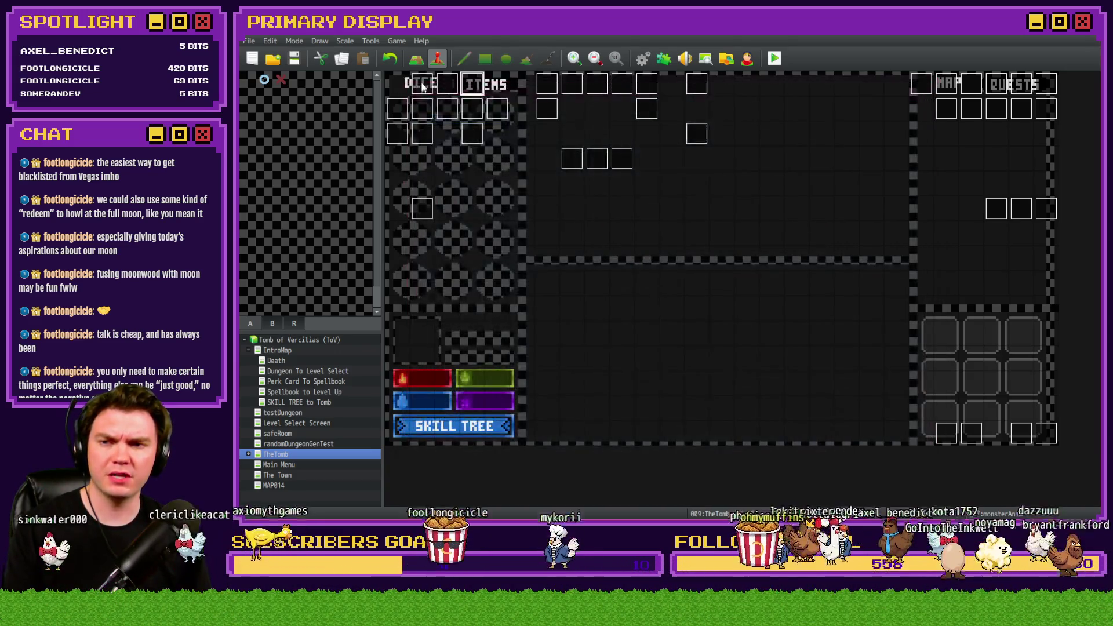
{"action": "double_click", "coordinate": [432, 87]}
{"action": "left_click", "coordinate": [433, 132]}
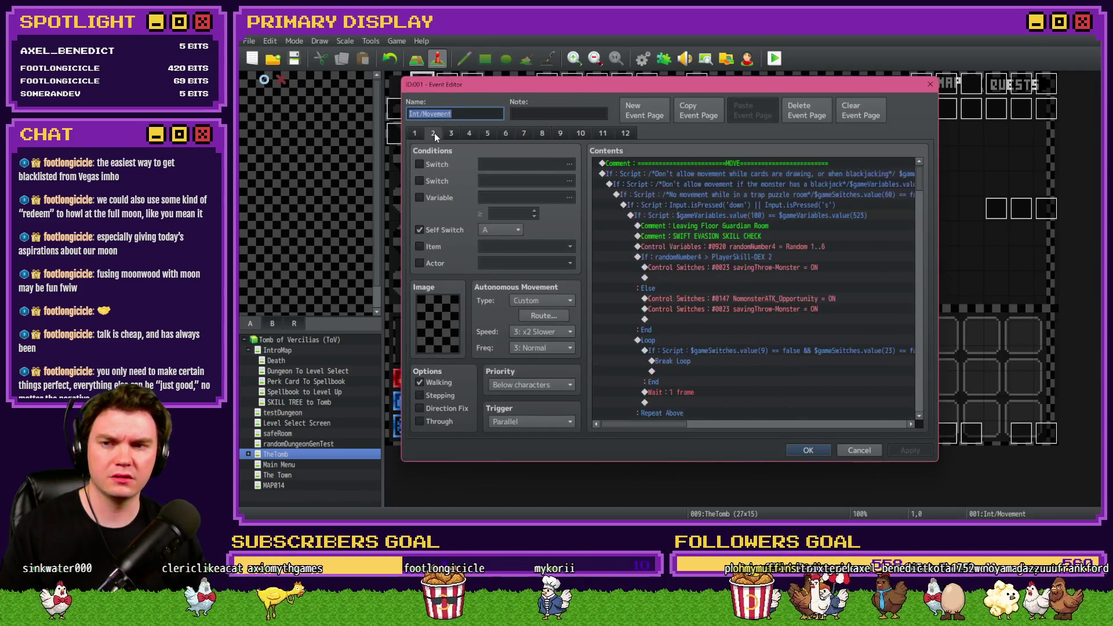
- Duplicate the fightingMiniboss OFF Control Switches command on page 2
{"action": "scroll", "coordinate": [753, 266], "scroll_direction": "down", "scroll_amount": 5}
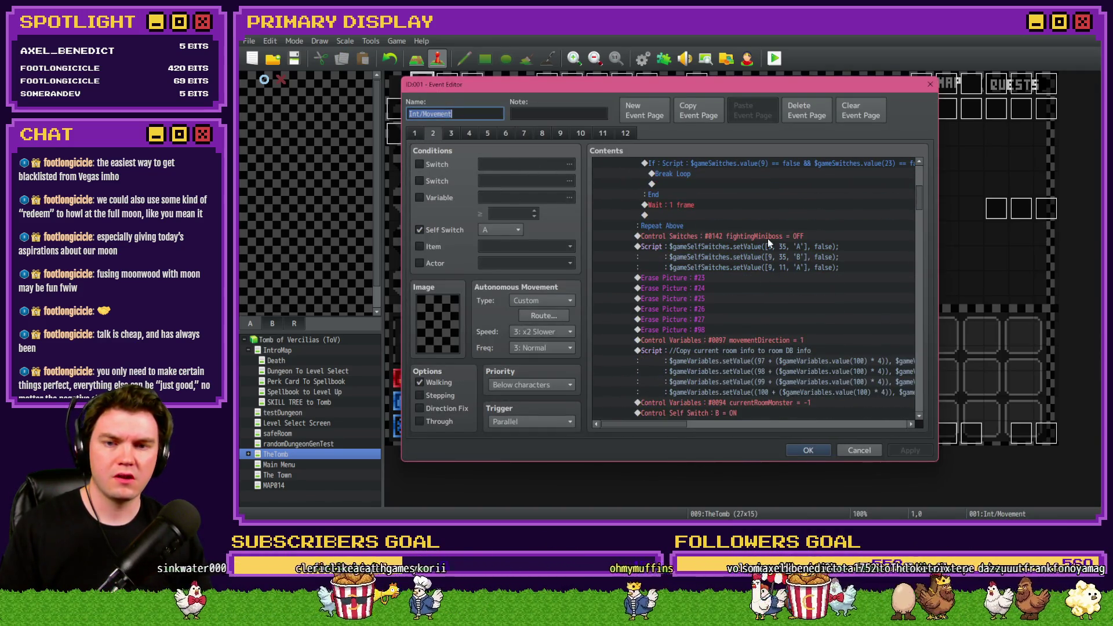
{"action": "left_click", "coordinate": [768, 237]}
{"action": "scroll", "coordinate": [763, 280], "scroll_direction": "down", "scroll_amount": 3}
{"action": "scroll", "coordinate": [762, 280], "scroll_direction": "up", "scroll_amount": 2}
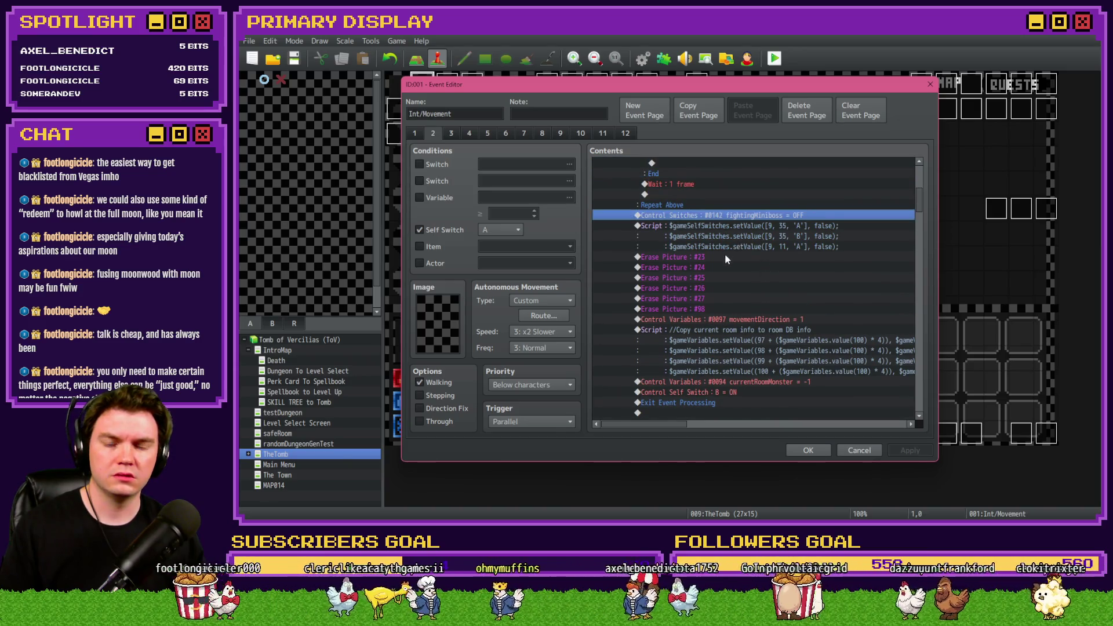
{"action": "key", "text": "ctrl+c"}
{"action": "key", "text": "ctrl+v"}
- Change the duplicate to turn switch 0013 spawnedMonster OFF and save the event
{"action": "double_click", "coordinate": [739, 226]}
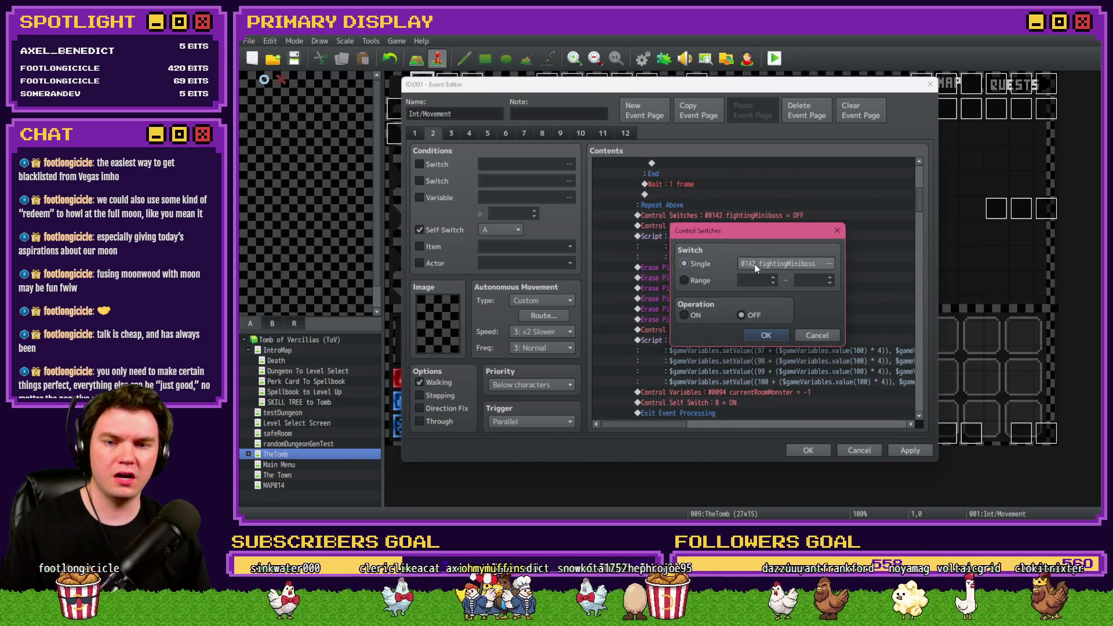
{"action": "left_click", "coordinate": [755, 265]}
{"action": "left_click", "coordinate": [697, 193]}
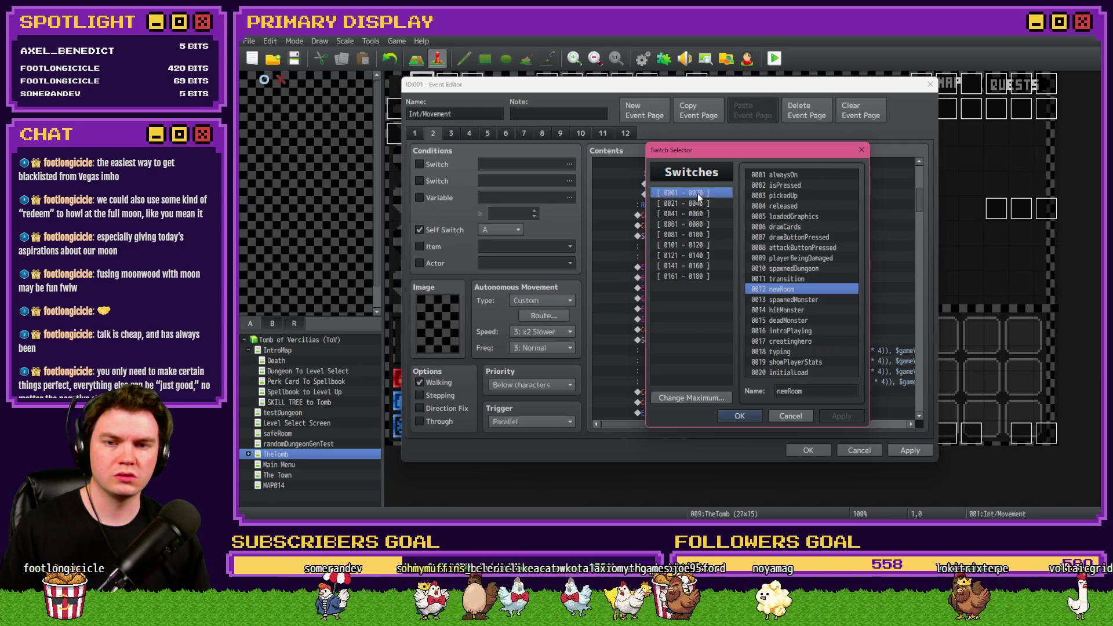
{"action": "left_click", "coordinate": [791, 175]}
{"action": "key", "text": "ctrl+f"}
{"action": "type", "text": "spawne"}
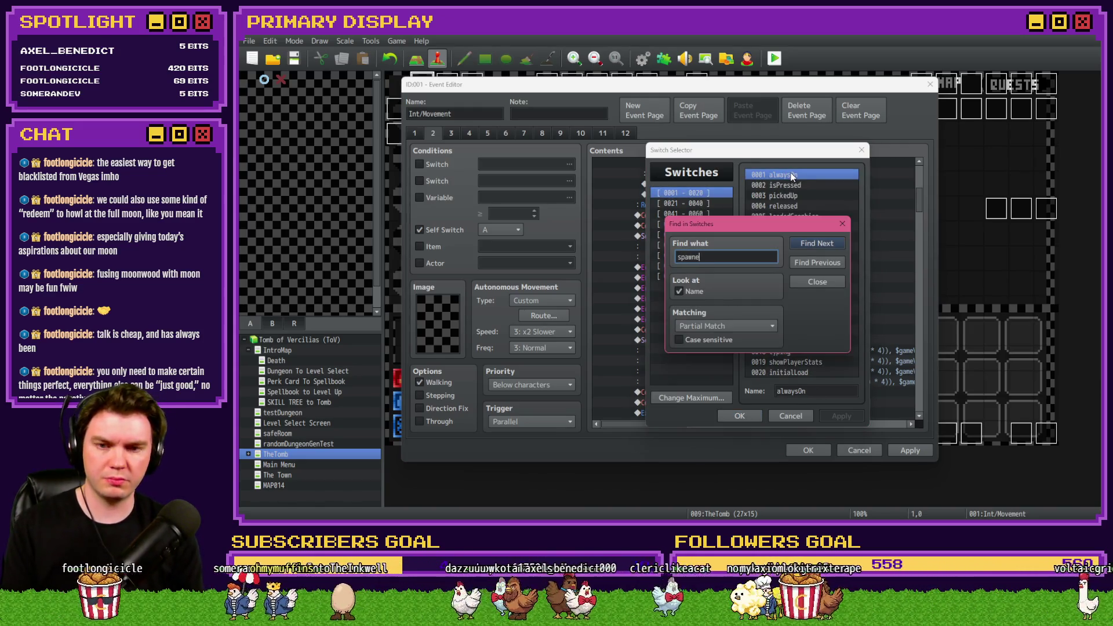
{"action": "key", "text": "Return"}
{"action": "left_click", "coordinate": [801, 284]}
{"action": "double_click", "coordinate": [801, 269]}
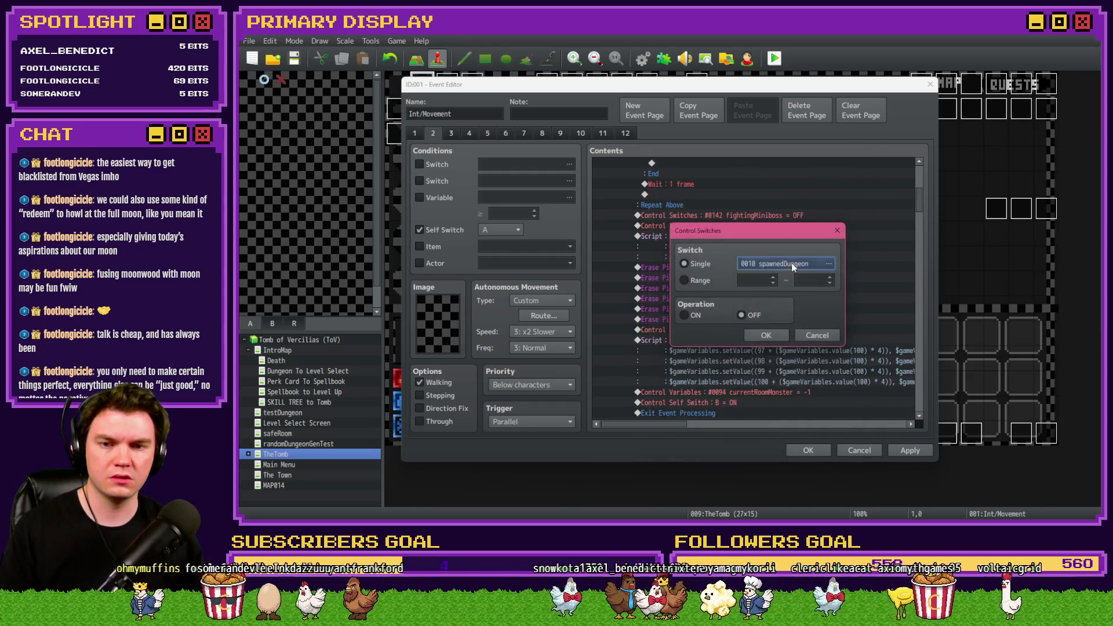
{"action": "left_click", "coordinate": [792, 265]}
{"action": "double_click", "coordinate": [794, 299]}
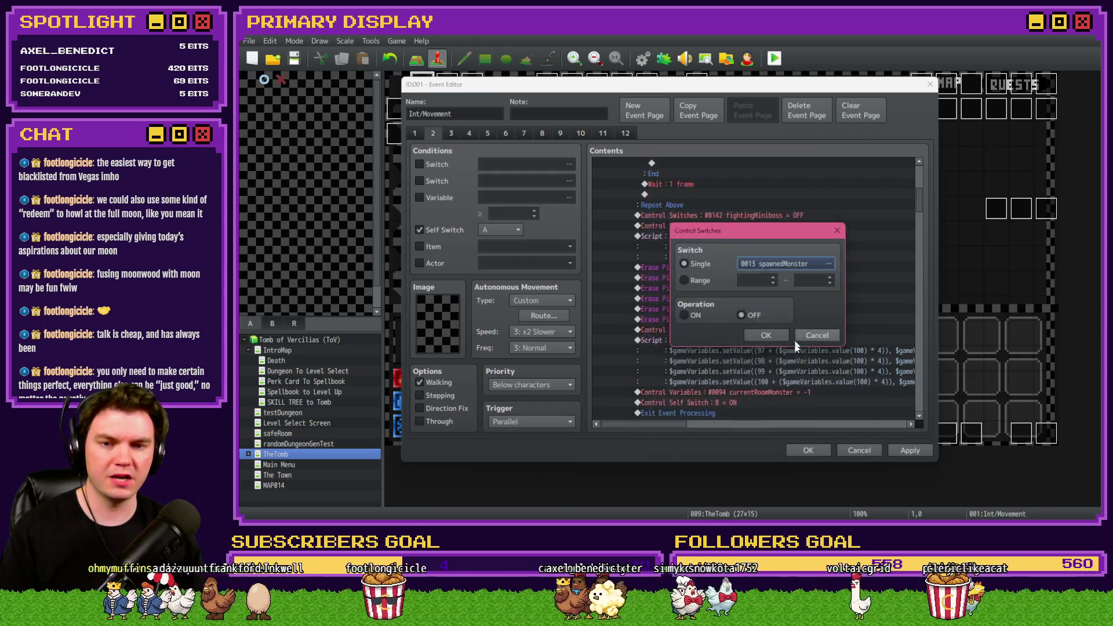
{"action": "left_click", "coordinate": [771, 333]}
{"action": "left_click", "coordinate": [808, 450]}
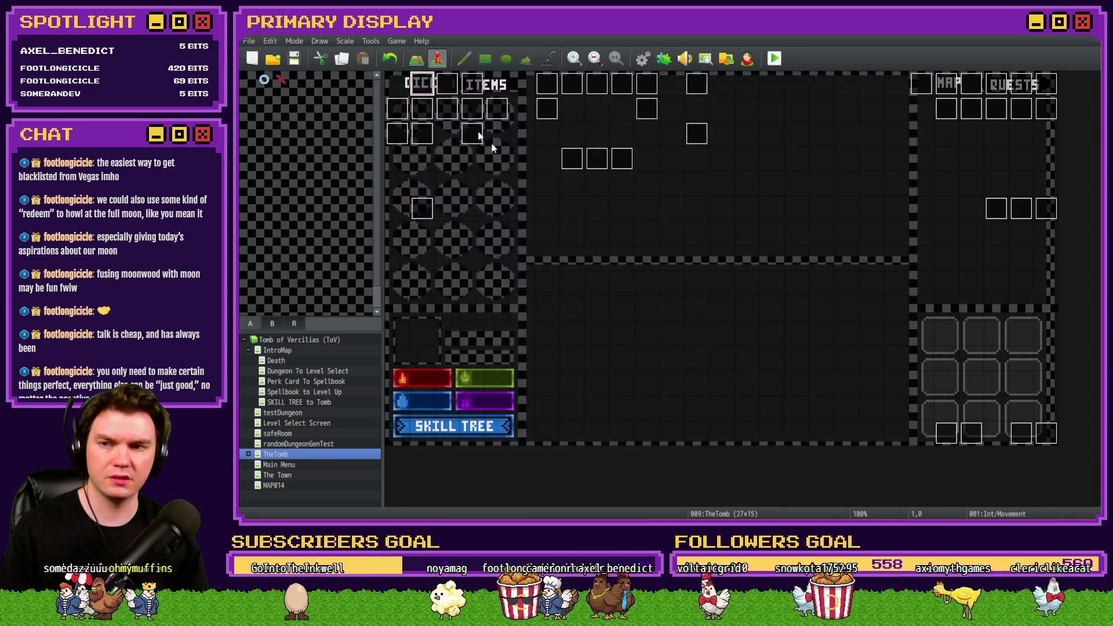
- Open the monsterAnim event and browse its pages, including page 4's deadMonster condition
{"action": "double_click", "coordinate": [470, 83]}
{"action": "left_click", "coordinate": [450, 134]}
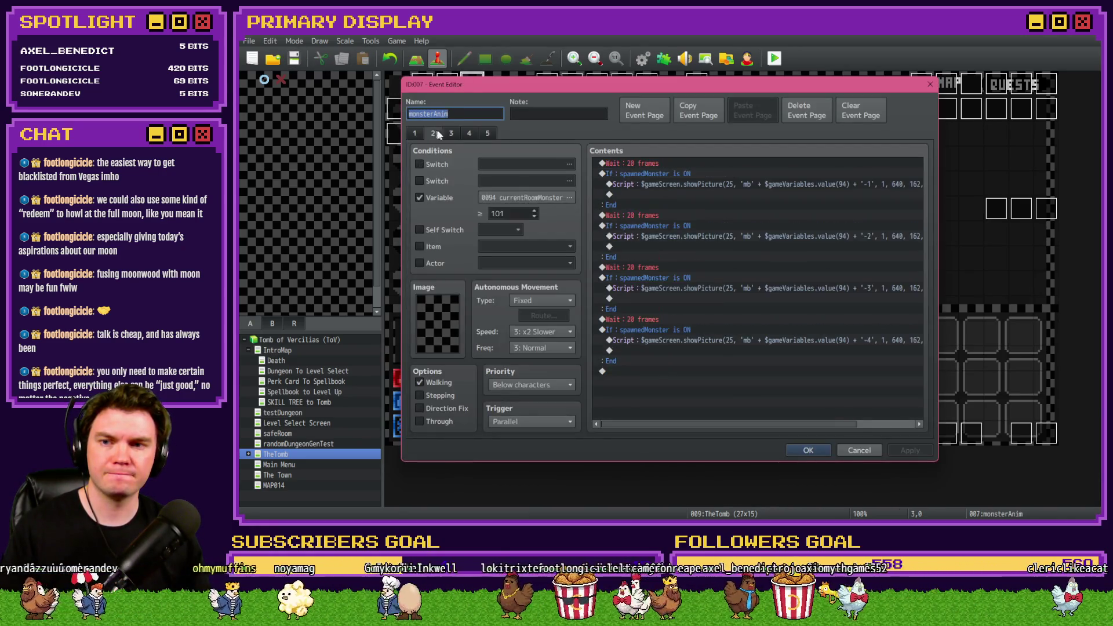
{"action": "left_click", "coordinate": [469, 133]}
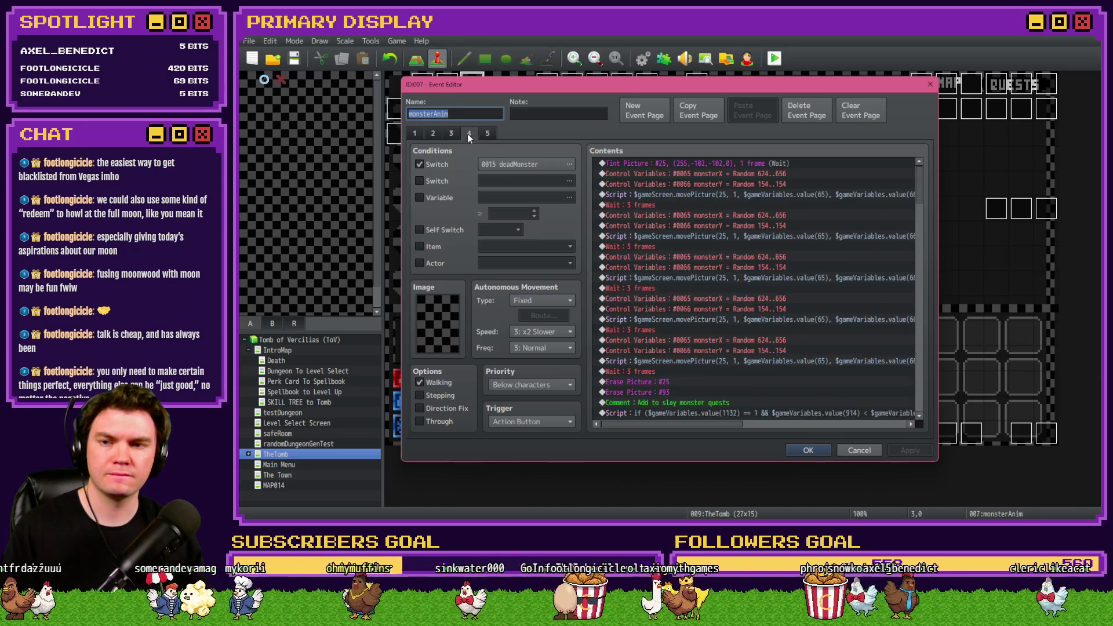
{"action": "left_click", "coordinate": [487, 134]}
{"action": "left_click", "coordinate": [471, 134]}
{"action": "key", "text": "Home"}
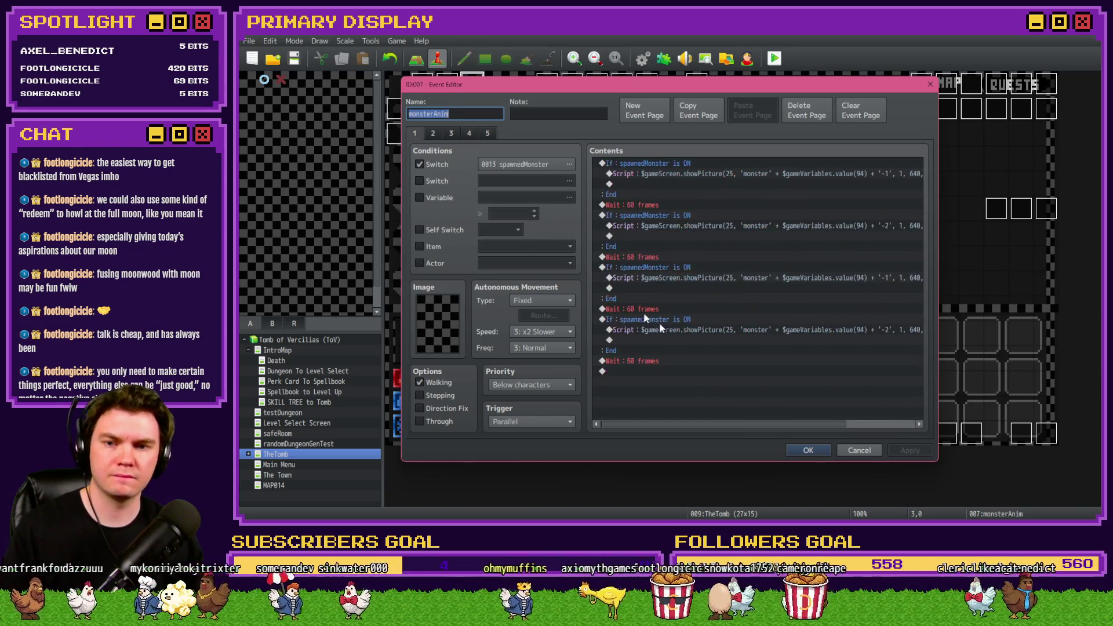
- Close monsterAnim, then save the project and start a playtest
{"action": "left_click", "coordinate": [789, 451]}
{"action": "key", "text": "ctrl+r"}
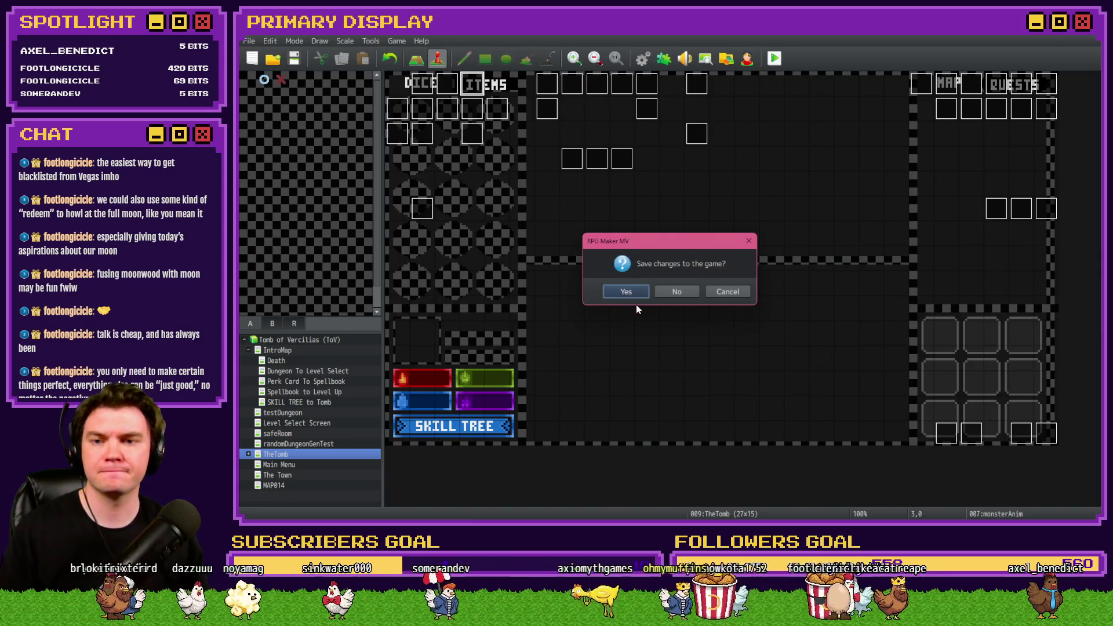
{"action": "left_click", "coordinate": [642, 295]}
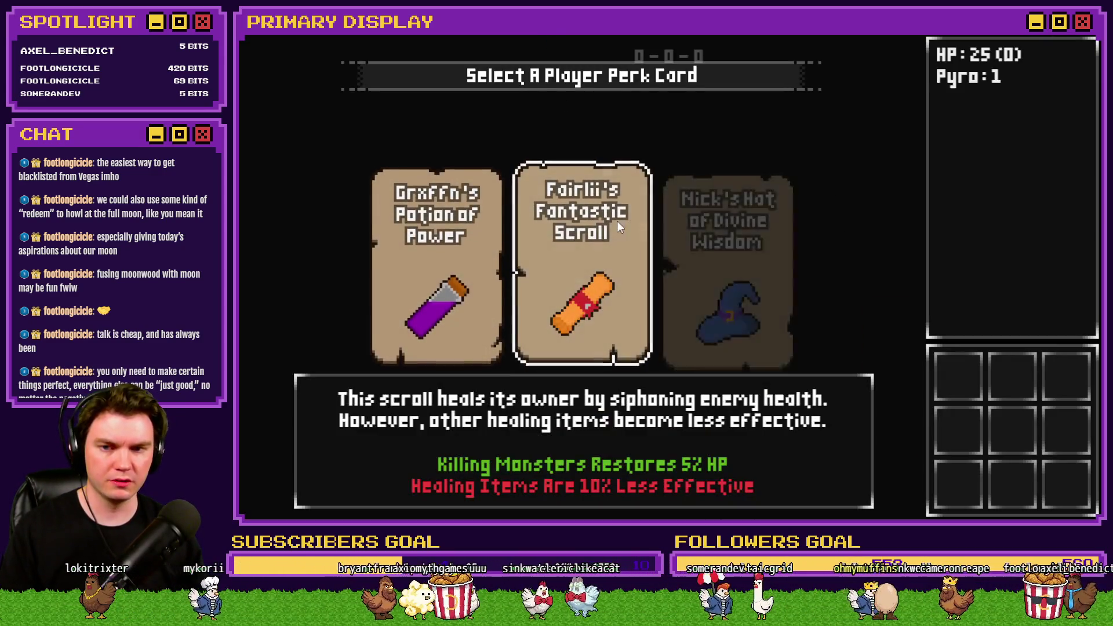
- Take the scroll card, attune to the glyphs, and enter the dark room to fight Danathar
{"action": "left_click", "coordinate": [590, 221]}
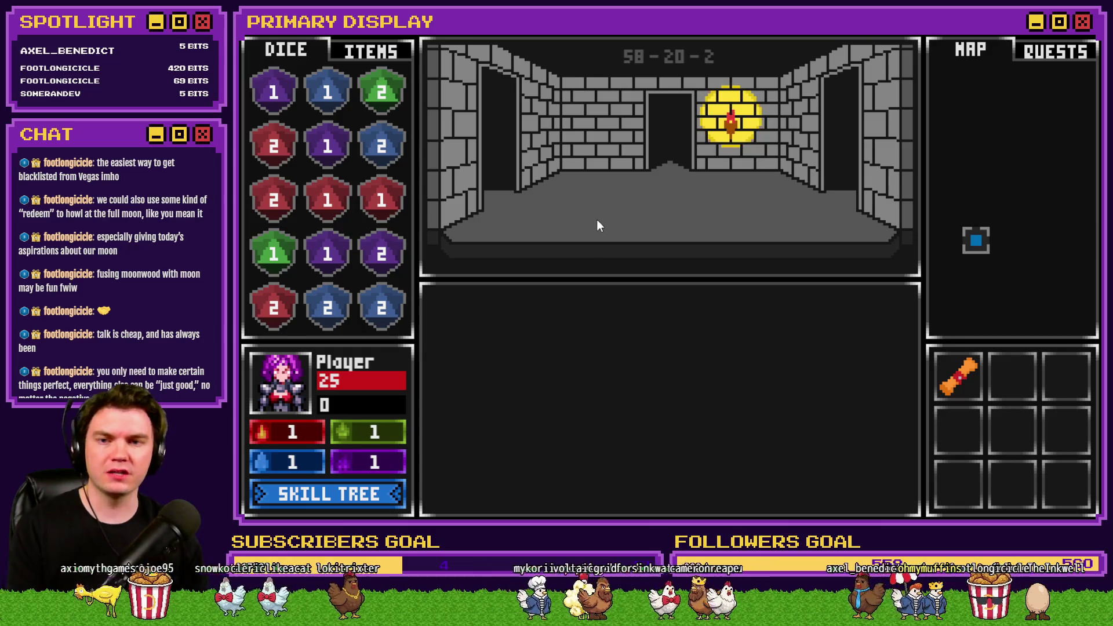
{"action": "key", "text": "w"}
{"action": "key", "text": "w"}
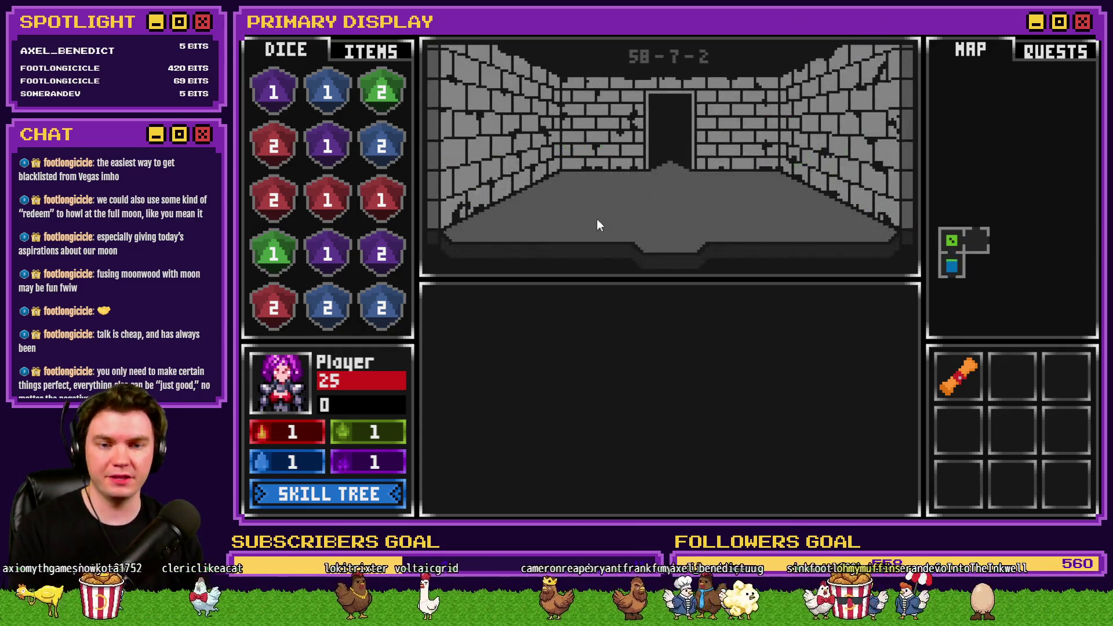
{"action": "key", "text": "w"}
{"action": "key", "text": "d"}
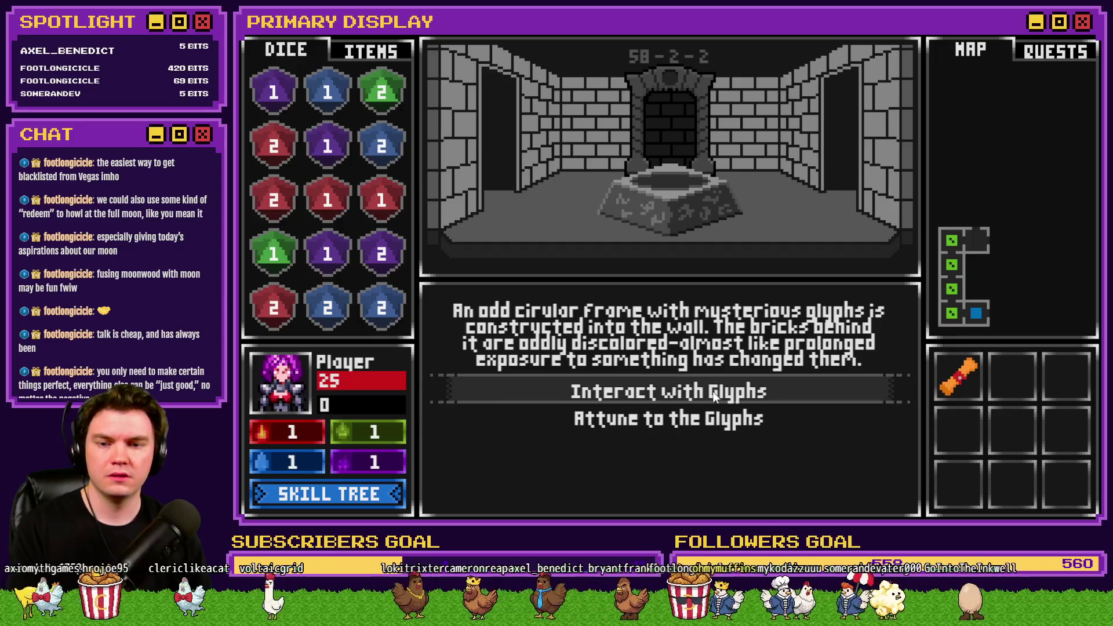
{"action": "left_click", "coordinate": [714, 419]}
{"action": "key", "text": "d"}
{"action": "key", "text": "w"}
{"action": "key", "text": "w"}
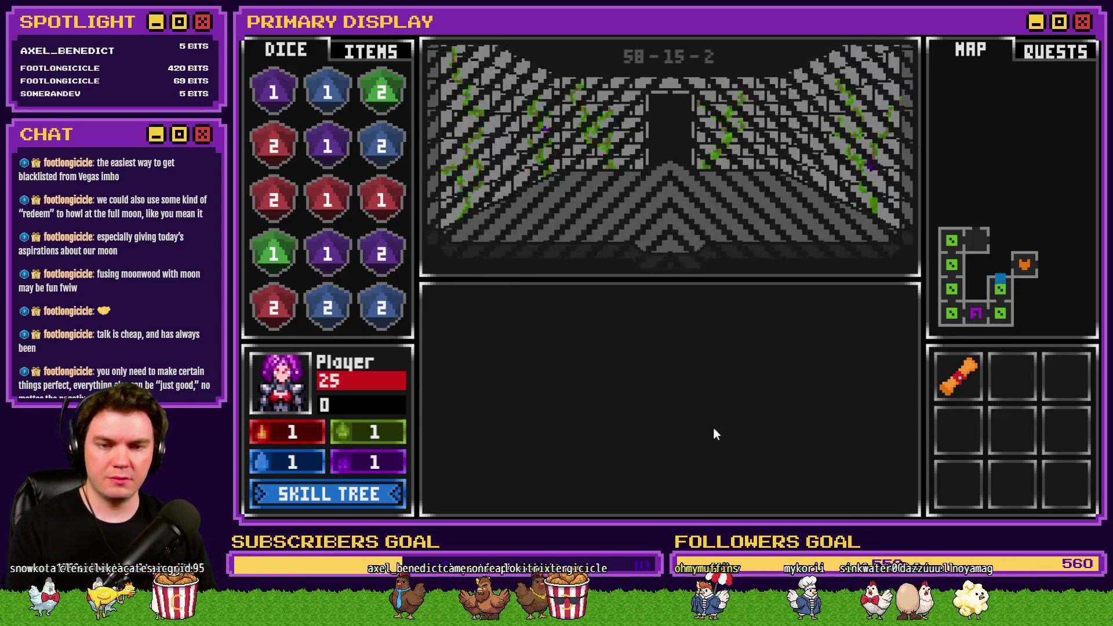
{"action": "key", "text": "w"}
{"action": "left_click", "coordinate": [698, 384]}
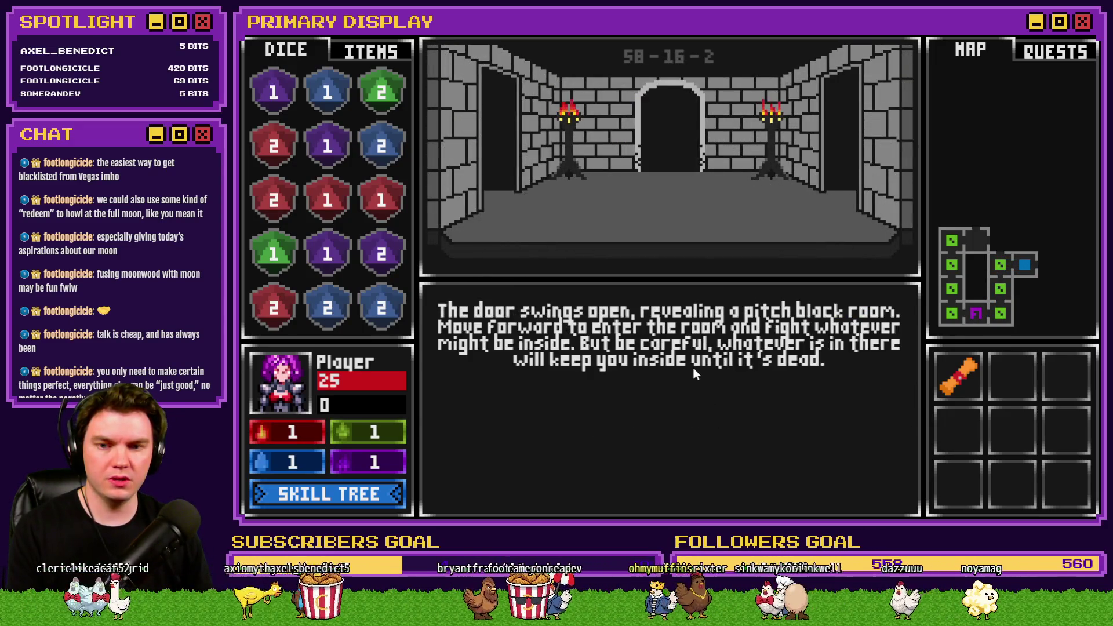
{"action": "key", "text": "w"}
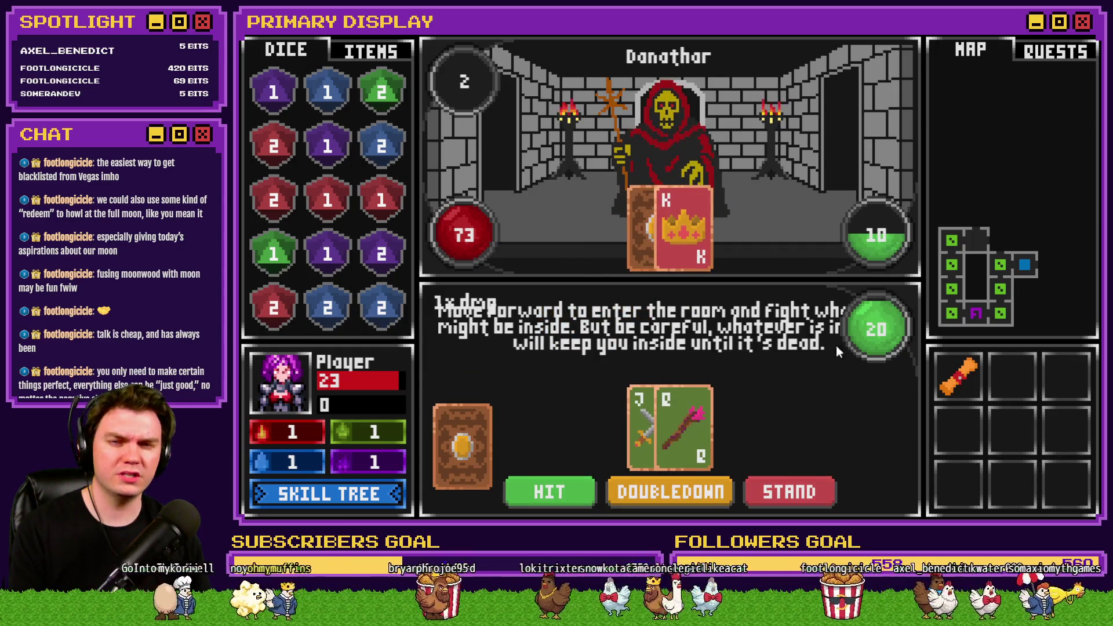
{"action": "left_click", "coordinate": [1090, 47]}
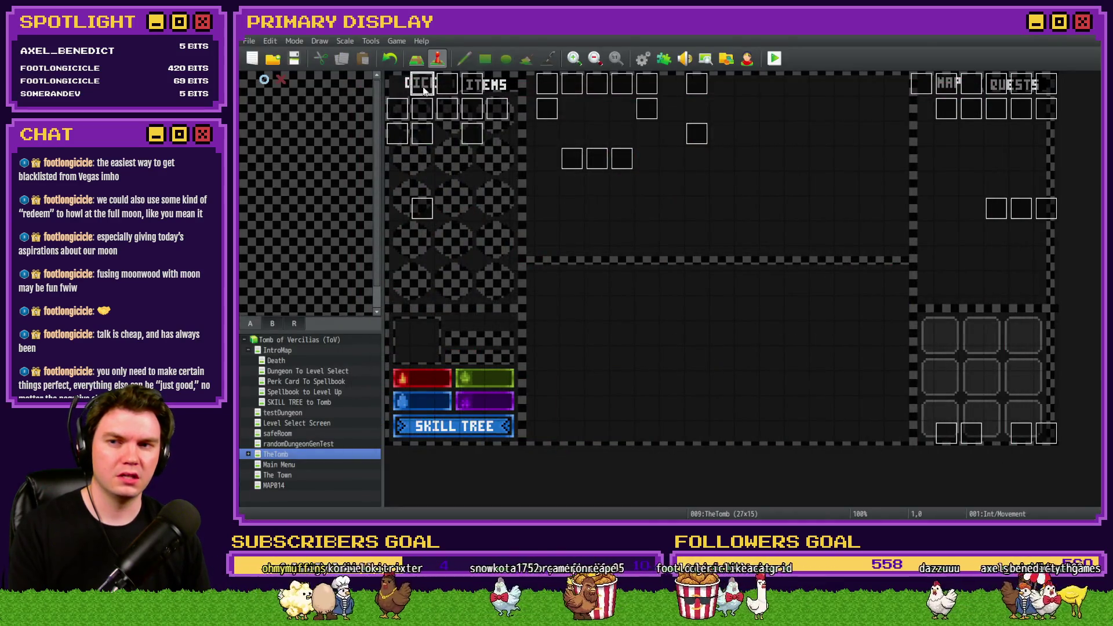
- Reopen Int/Movement and scroll through page 2's contents
{"action": "double_click", "coordinate": [424, 85]}
{"action": "left_click", "coordinate": [433, 133]}
{"action": "scroll", "coordinate": [655, 248], "scroll_direction": "down", "scroll_amount": 1}
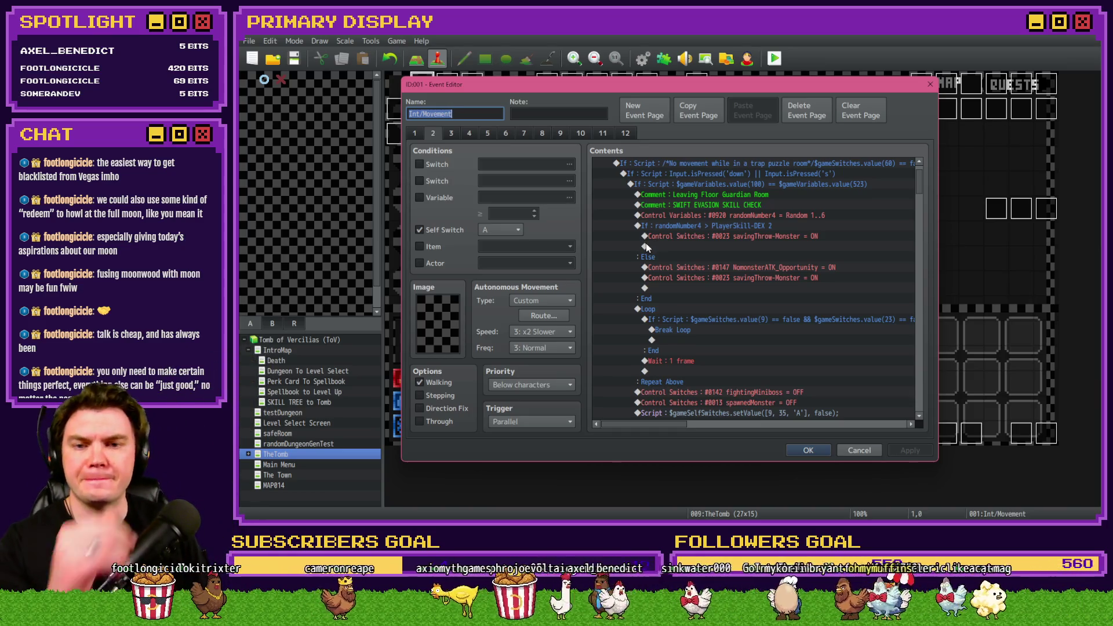
{"action": "scroll", "coordinate": [673, 250], "scroll_direction": "down", "scroll_amount": 7}
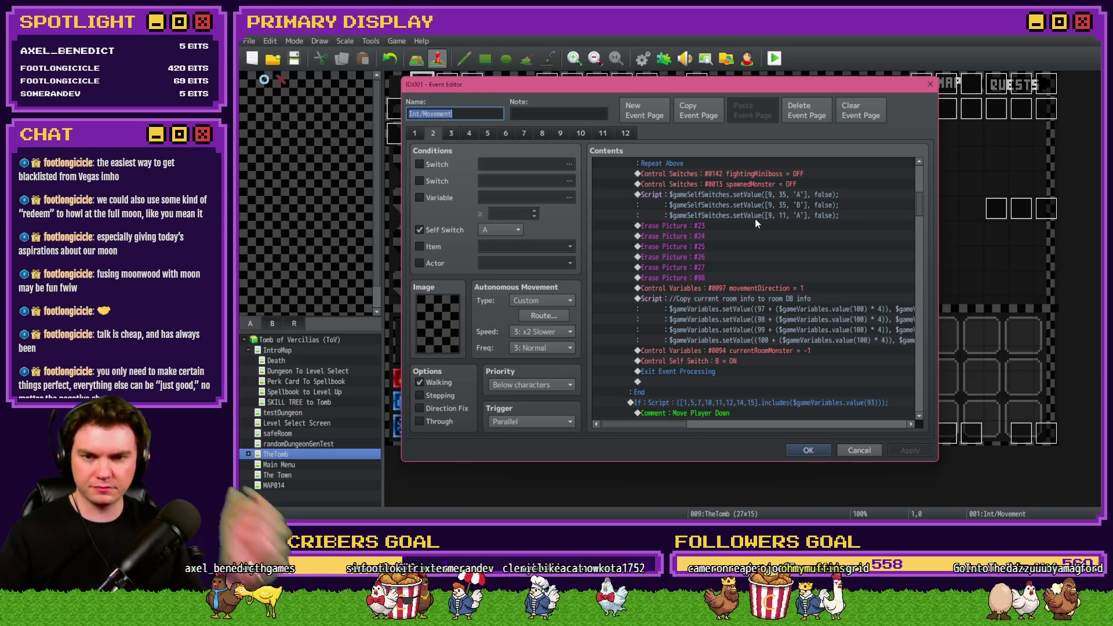
{"action": "scroll", "coordinate": [753, 278], "scroll_direction": "down", "scroll_amount": 5}
{"action": "scroll", "coordinate": [742, 281], "scroll_direction": "down", "scroll_amount": 2}
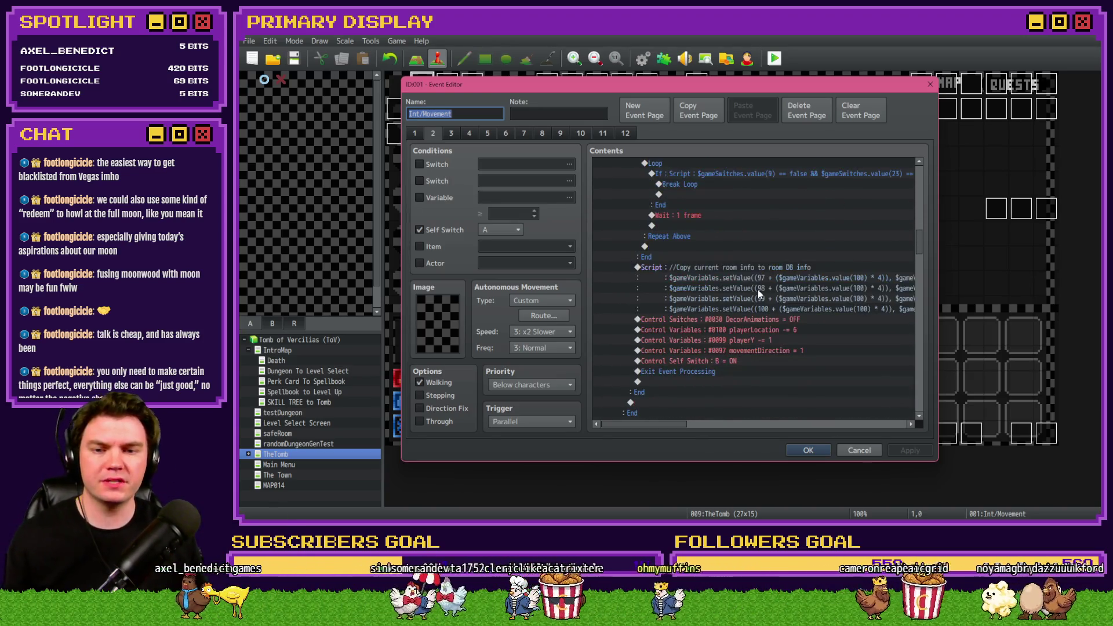
{"action": "scroll", "coordinate": [757, 294], "scroll_direction": "up", "scroll_amount": 6}
{"action": "scroll", "coordinate": [759, 298], "scroll_direction": "down", "scroll_amount": 2}
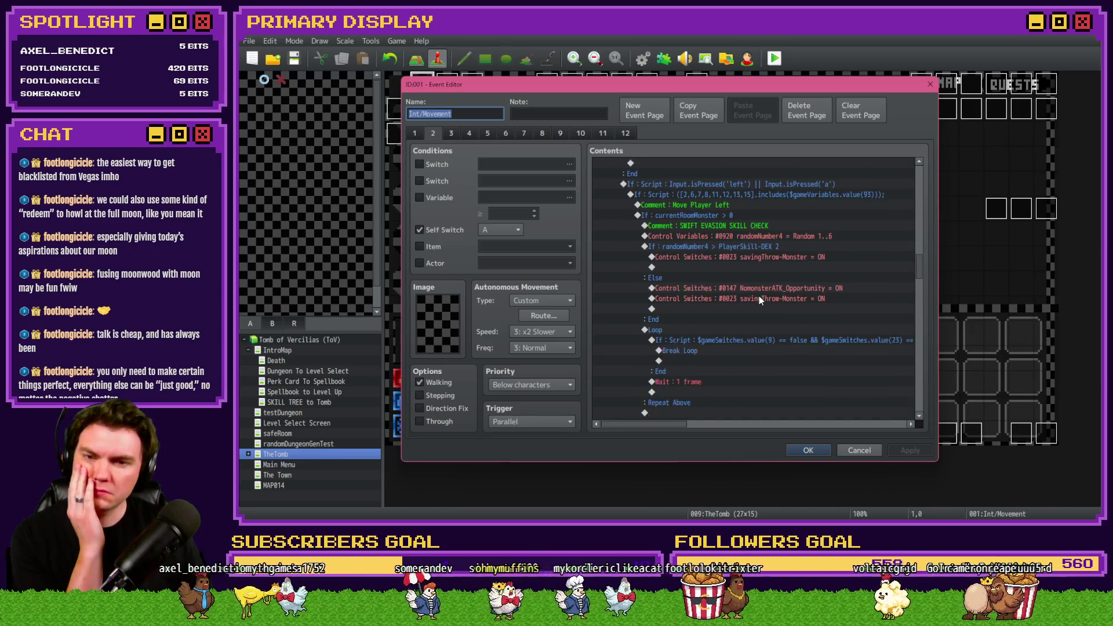
{"action": "scroll", "coordinate": [759, 297], "scroll_direction": "down", "scroll_amount": 15}
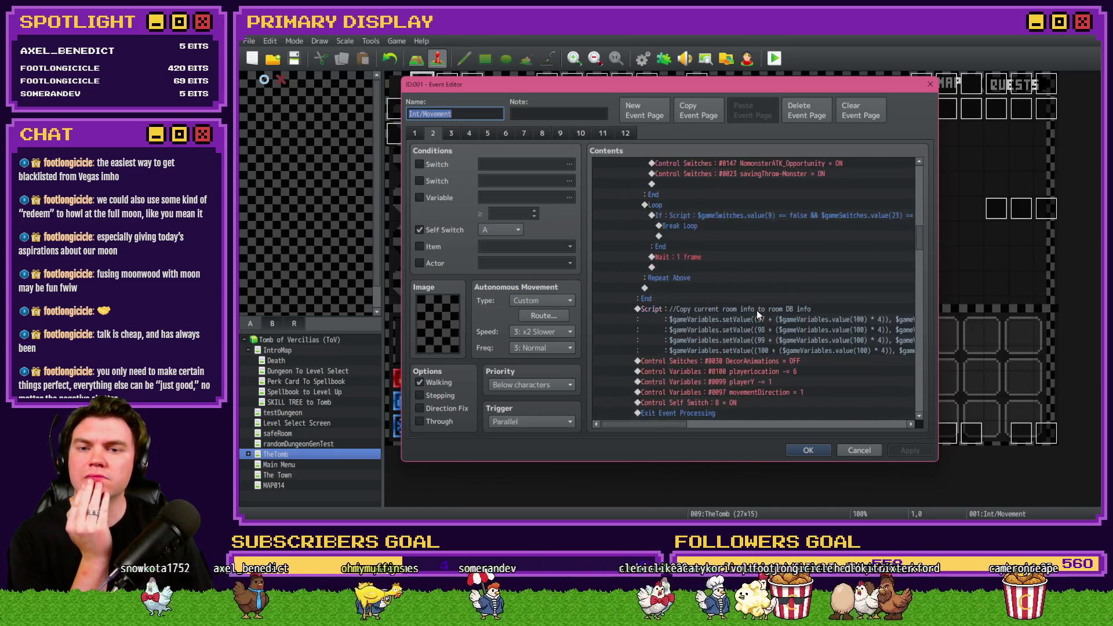
{"action": "scroll", "coordinate": [756, 313], "scroll_direction": "up", "scroll_amount": 2}
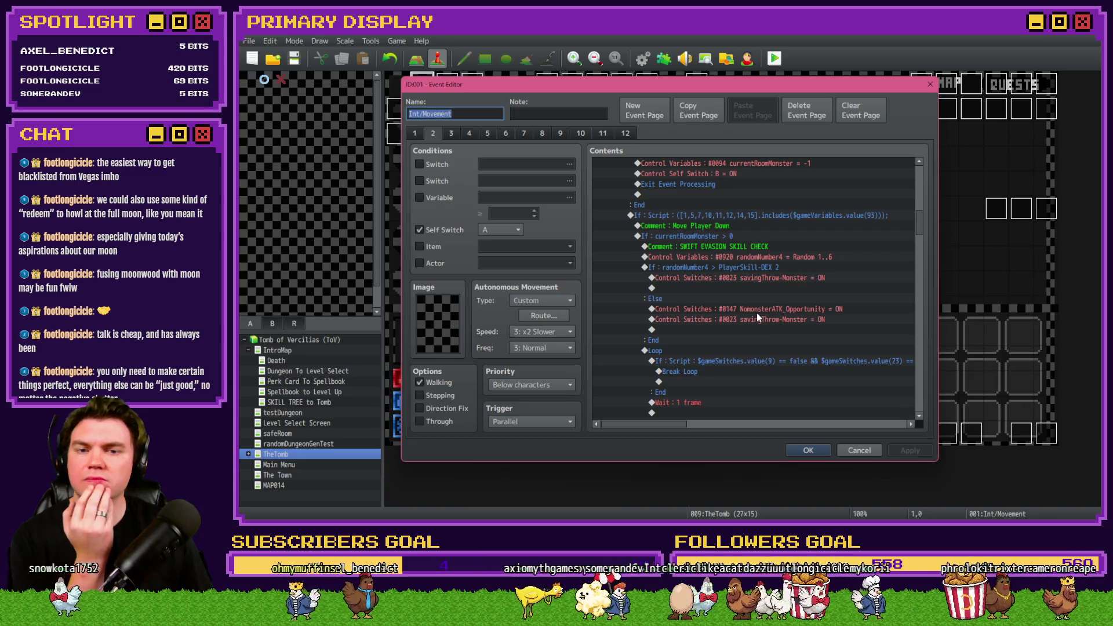
{"action": "left_click_drag", "start_coordinate": [923, 227], "coordinate": [924, 298]}
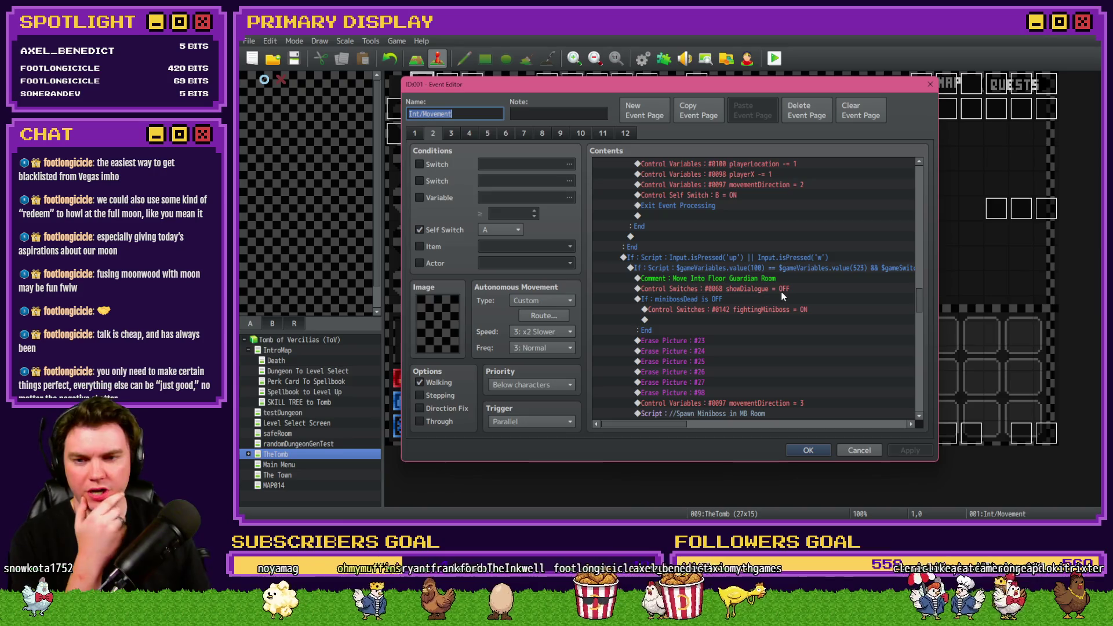
{"action": "scroll", "coordinate": [781, 297], "scroll_direction": "down", "scroll_amount": 2}
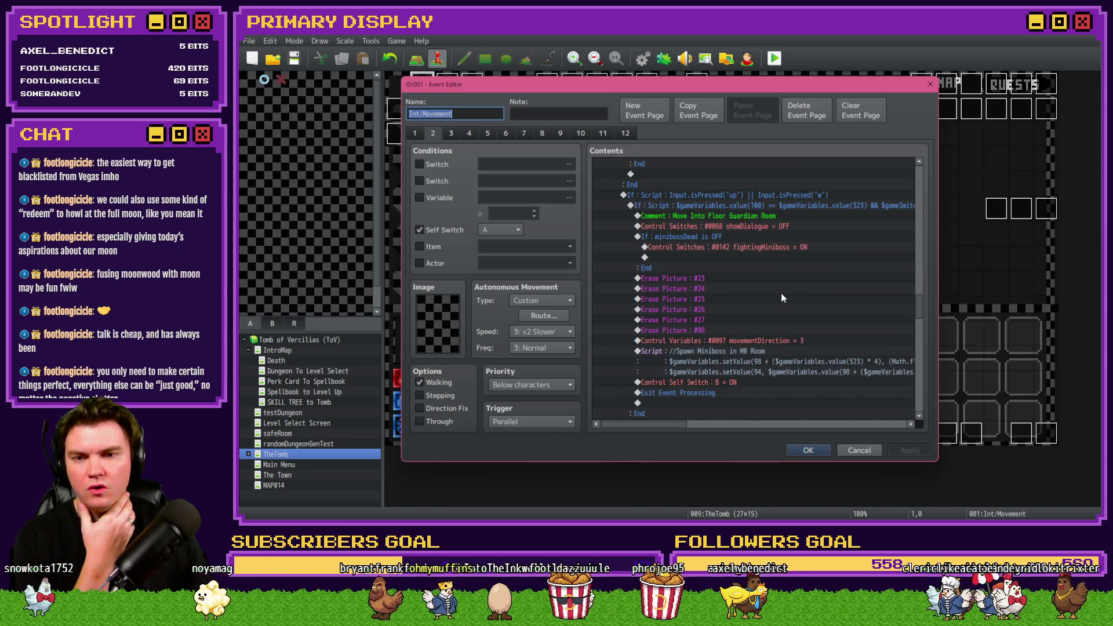
- Select the fightingMiniboss ON command, then show page 3 with TRANSITION PT1
{"action": "left_click", "coordinate": [741, 246]}
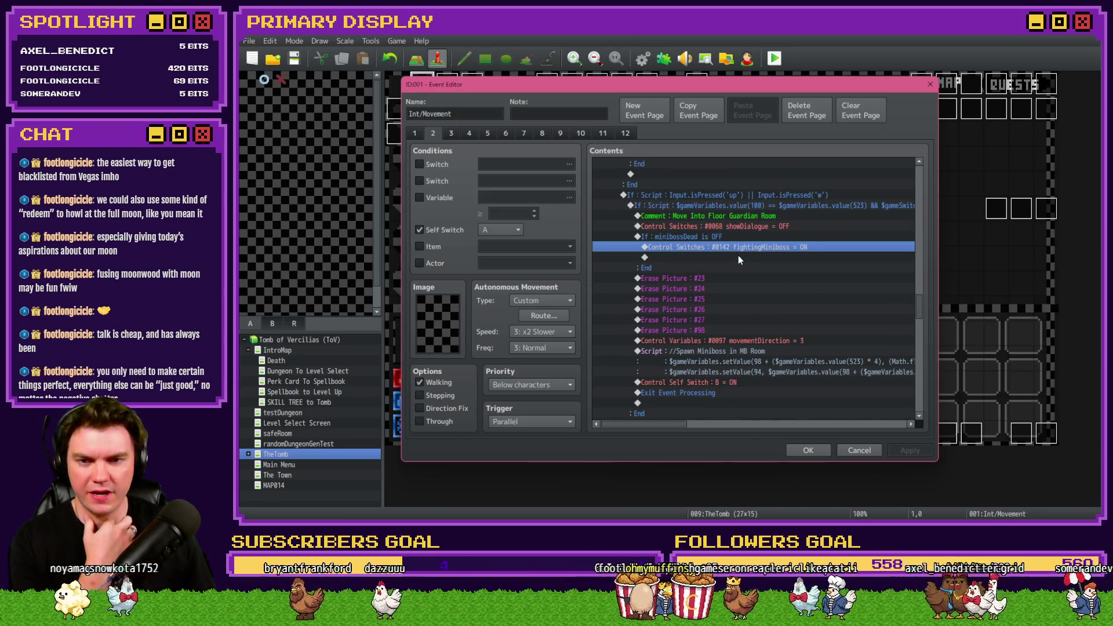
{"action": "mouse_move", "coordinate": [920, 311]}
{"action": "left_mouse_down"}
{"action": "mouse_move", "coordinate": [927, 200]}
{"action": "mouse_move", "coordinate": [930, 299]}
{"action": "mouse_move", "coordinate": [931, 172]}
{"action": "mouse_move", "coordinate": [924, 314]}
{"action": "left_mouse_up"}
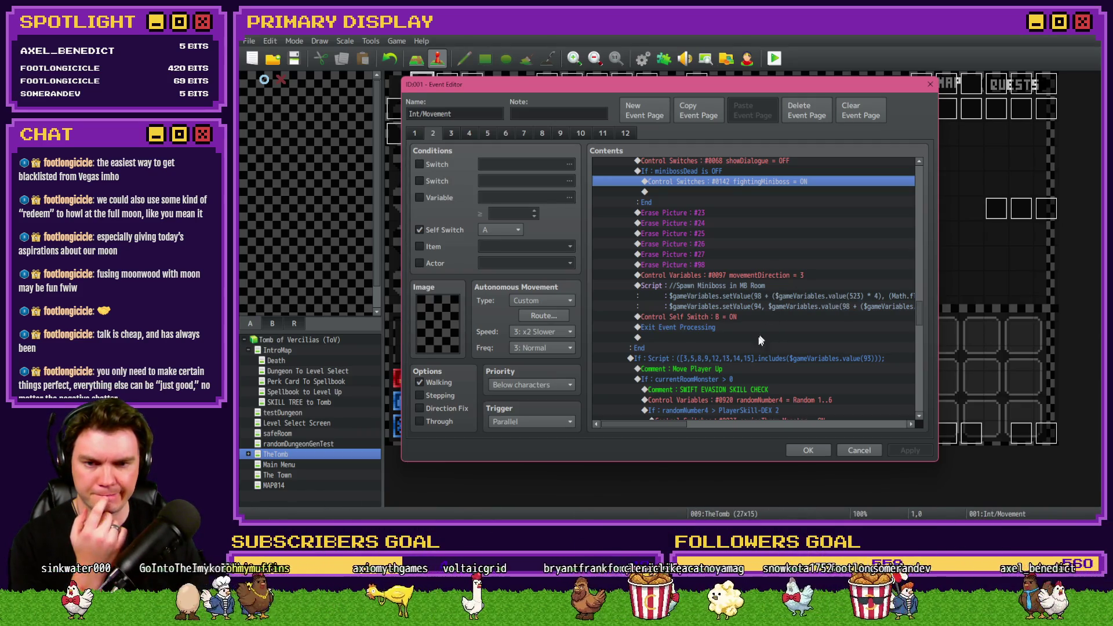
{"action": "mouse_move", "coordinate": [681, 428]}
{"action": "left_mouse_down"}
{"action": "mouse_move", "coordinate": [740, 430]}
{"action": "mouse_move", "coordinate": [680, 432]}
{"action": "left_mouse_up"}
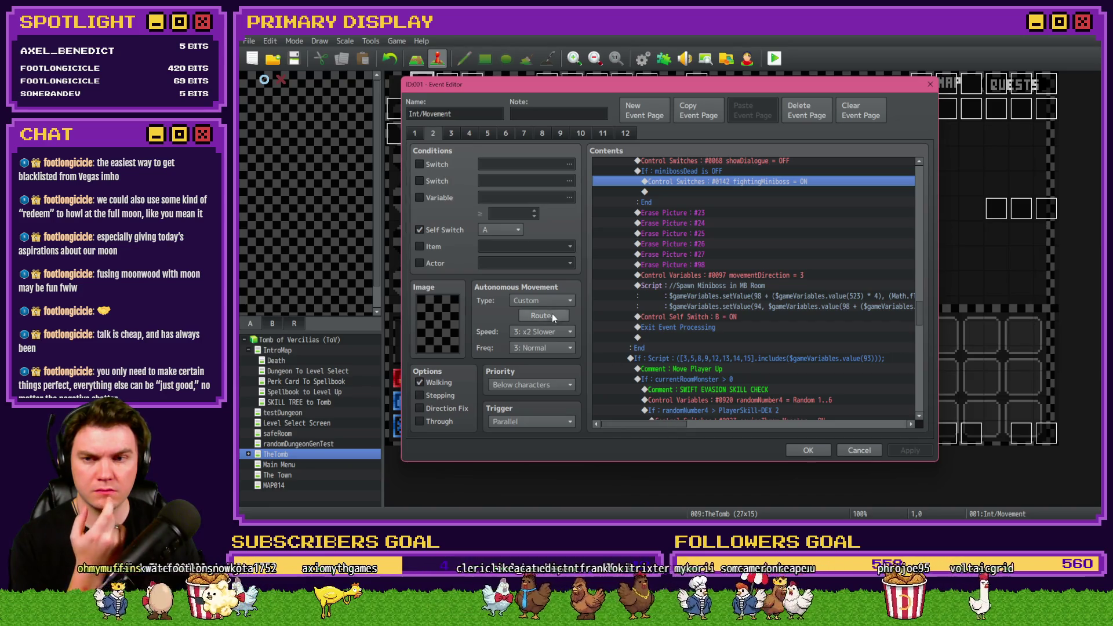
{"action": "left_click", "coordinate": [450, 134]}
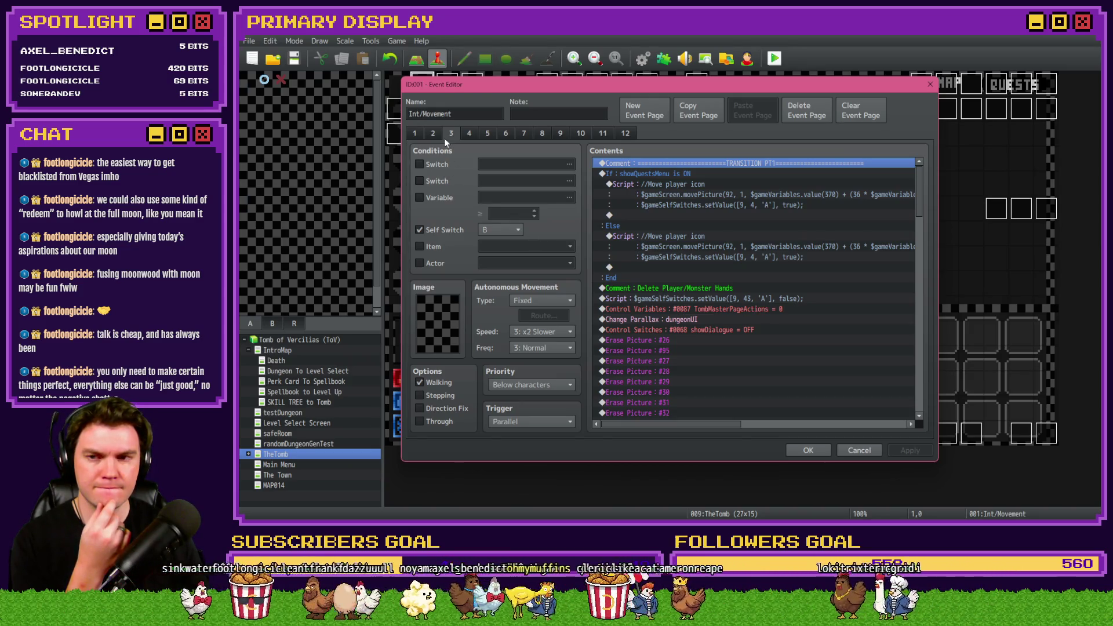
- Show page 4, scroll to the miniboss branch and select the spawnedMonster ON command
{"action": "left_click", "coordinate": [466, 133]}
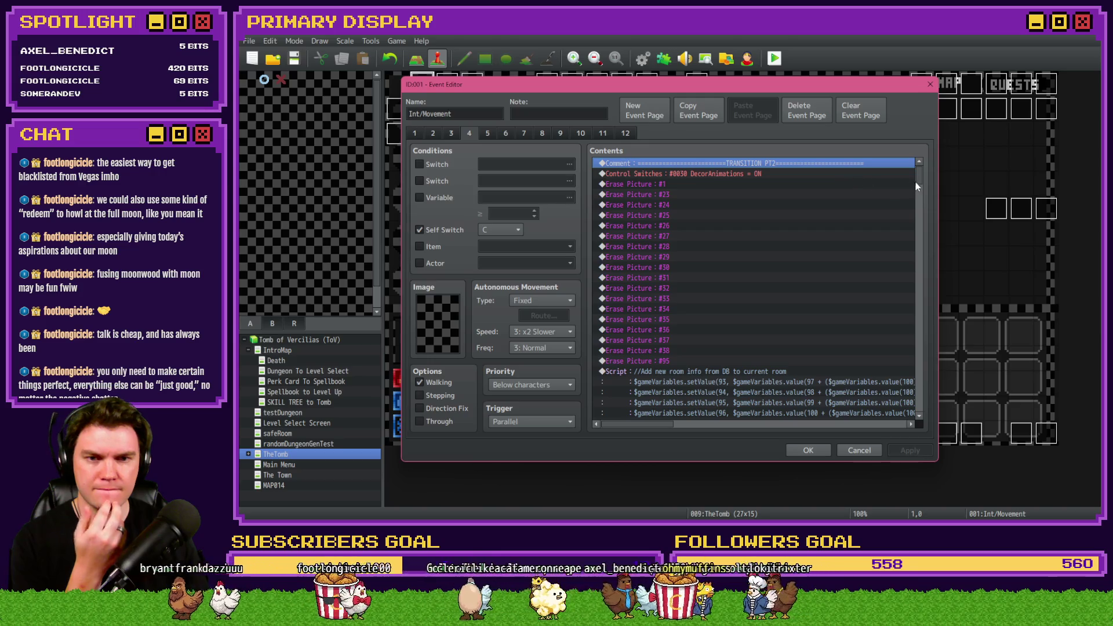
{"action": "left_click_drag", "start_coordinate": [919, 181], "coordinate": [918, 331]}
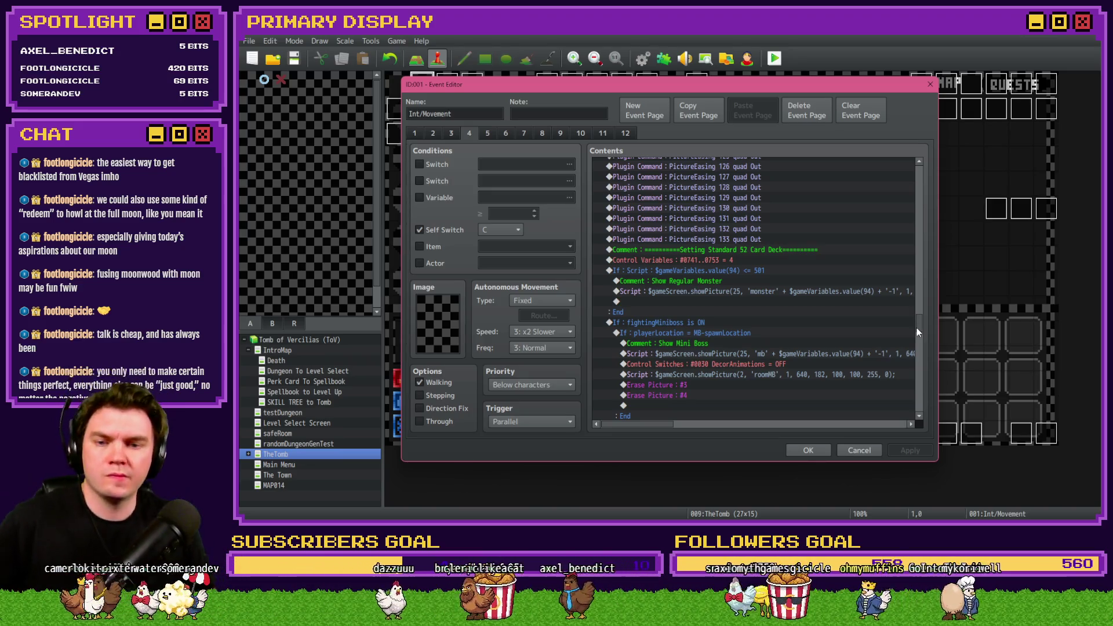
{"action": "scroll", "coordinate": [824, 353], "scroll_direction": "down", "scroll_amount": 2}
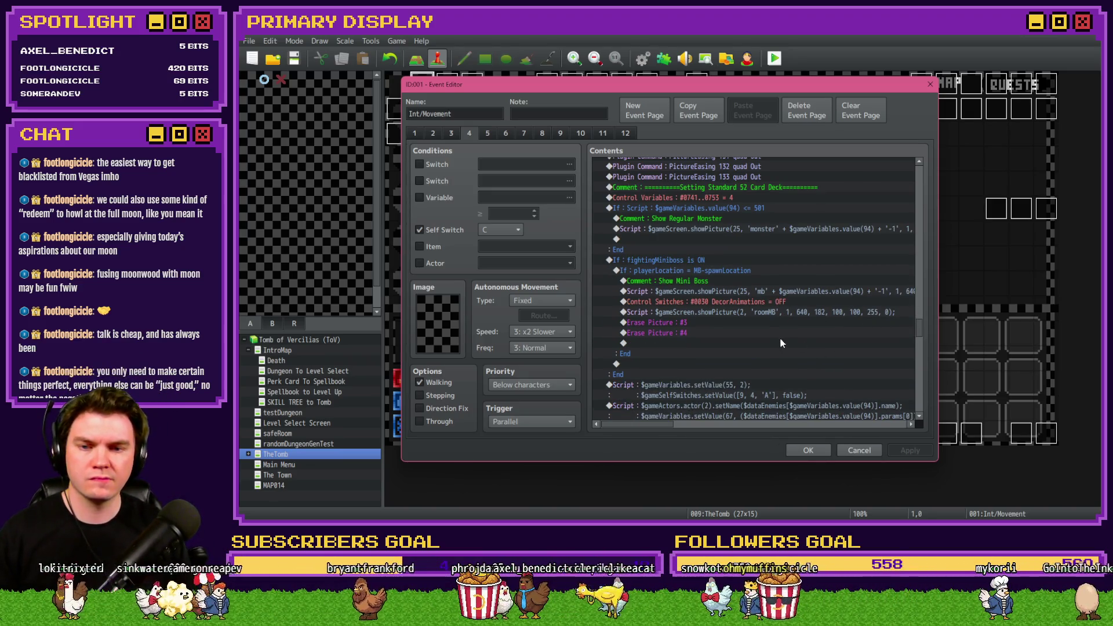
{"action": "scroll", "coordinate": [779, 340], "scroll_direction": "down", "scroll_amount": 1}
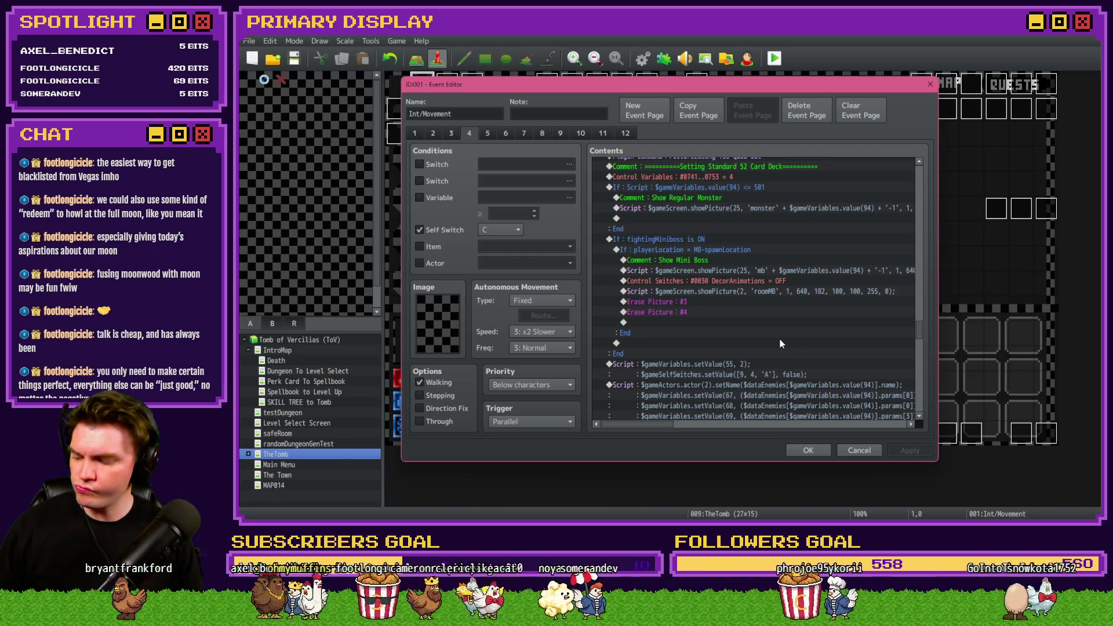
{"action": "scroll", "coordinate": [780, 338], "scroll_direction": "down", "scroll_amount": 3}
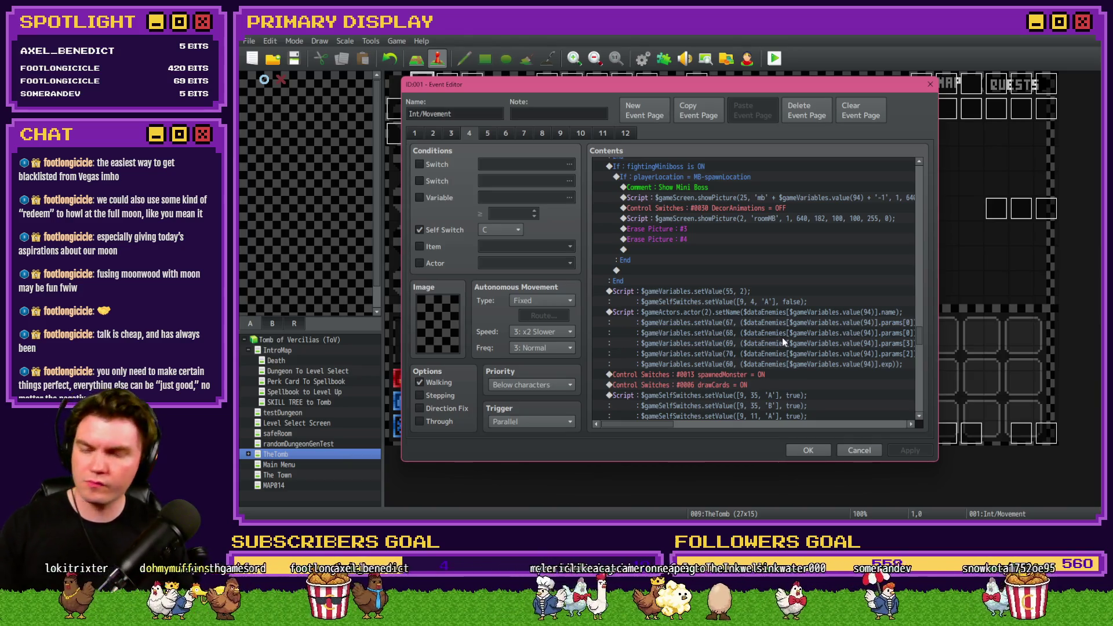
{"action": "scroll", "coordinate": [782, 339], "scroll_direction": "down", "scroll_amount": 3}
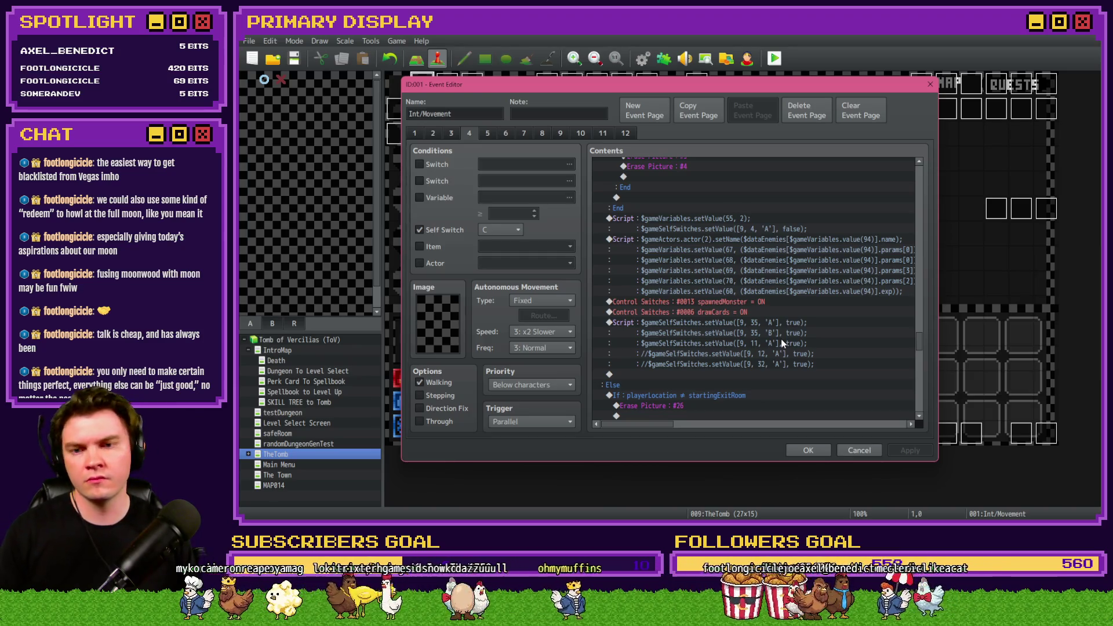
{"action": "left_click", "coordinate": [754, 302]}
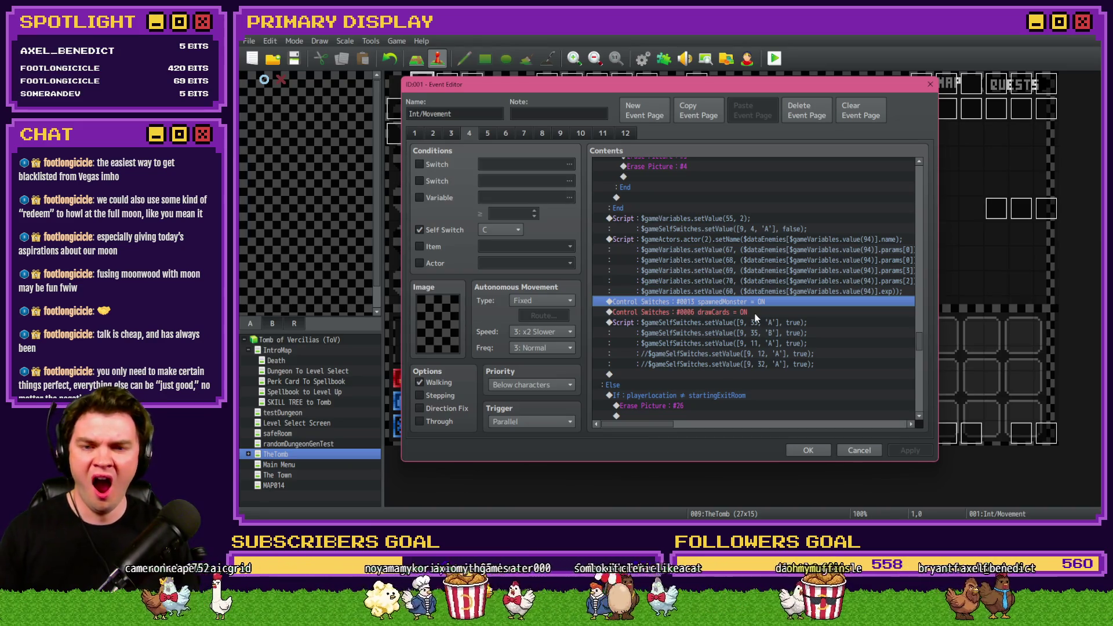
- Paste page 4's spawnedMonster ON and drawCards ON commands into page 2 above Erase Picture #23
{"action": "left_click", "coordinate": [753, 312], "text": "shift"}
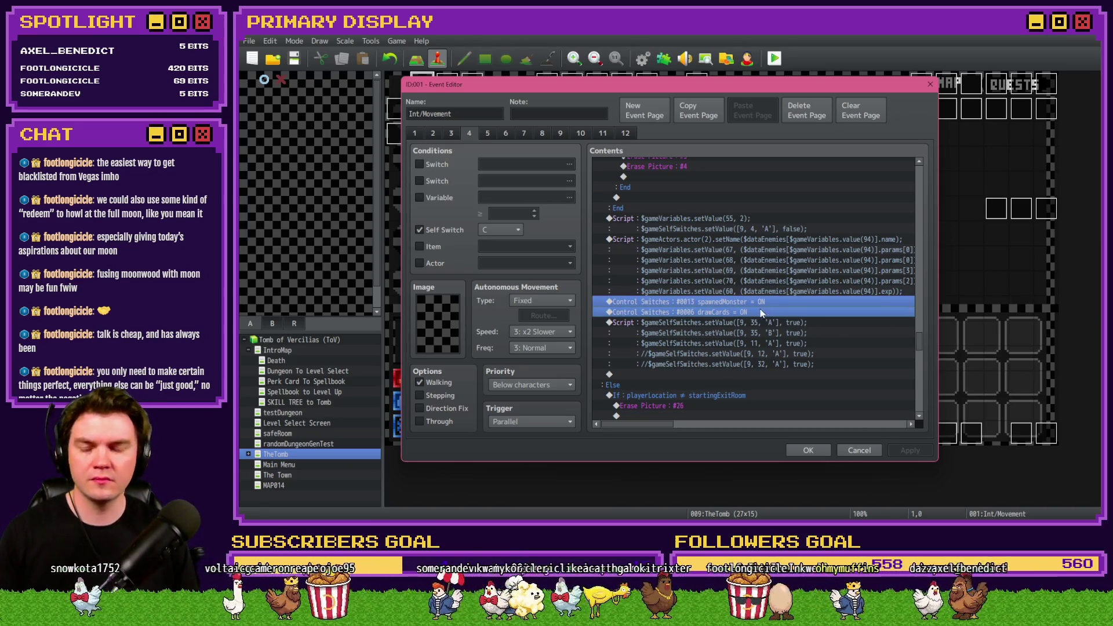
{"action": "scroll", "coordinate": [751, 322], "scroll_direction": "down", "scroll_amount": 3}
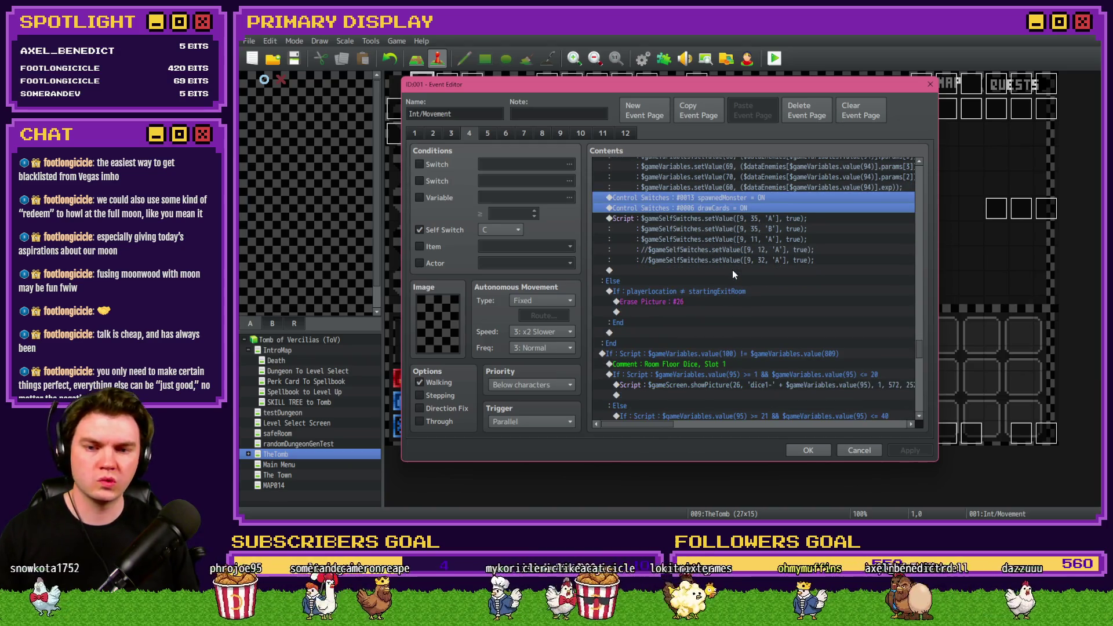
{"action": "left_click", "coordinate": [433, 132]}
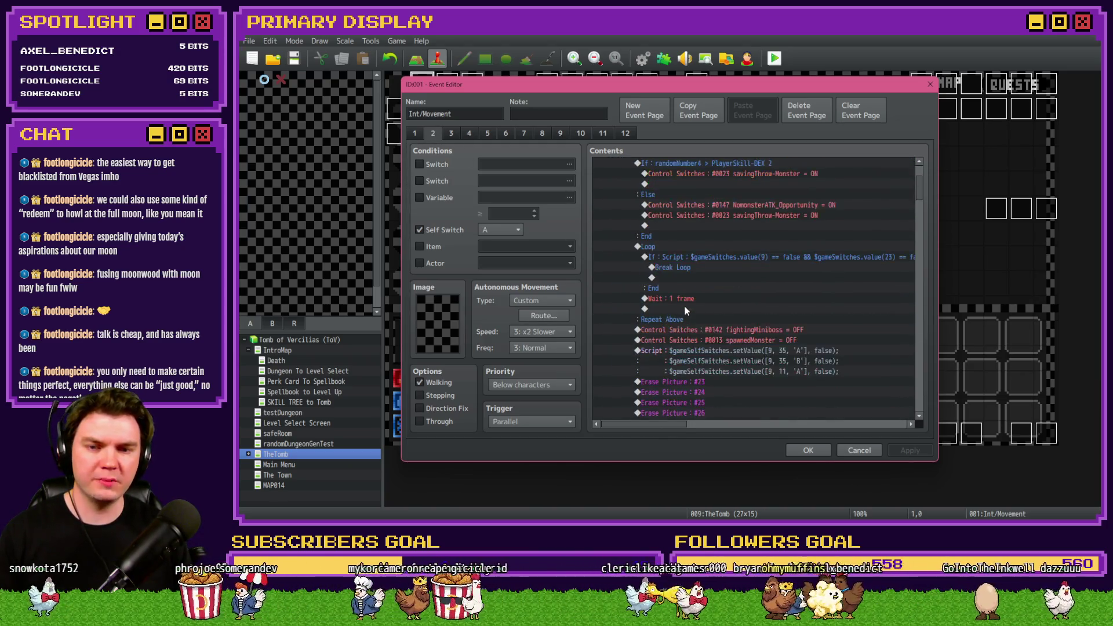
{"action": "scroll", "coordinate": [695, 301], "scroll_direction": "down", "scroll_amount": 2}
{"action": "left_click", "coordinate": [717, 278]}
{"action": "left_click", "coordinate": [719, 308]}
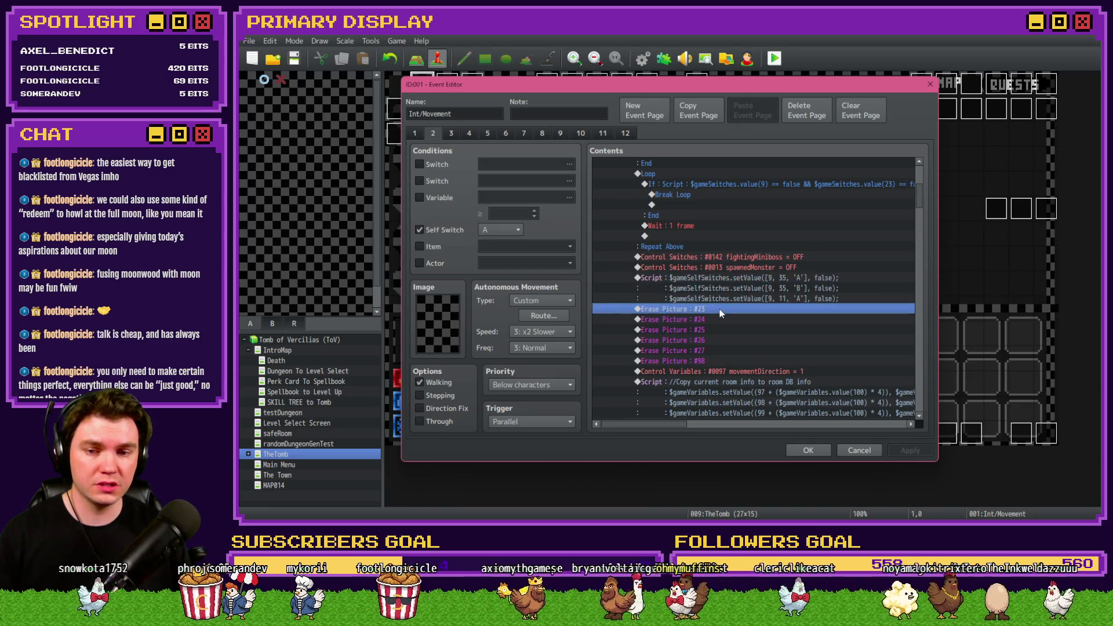
{"action": "key", "text": "ctrl+v"}
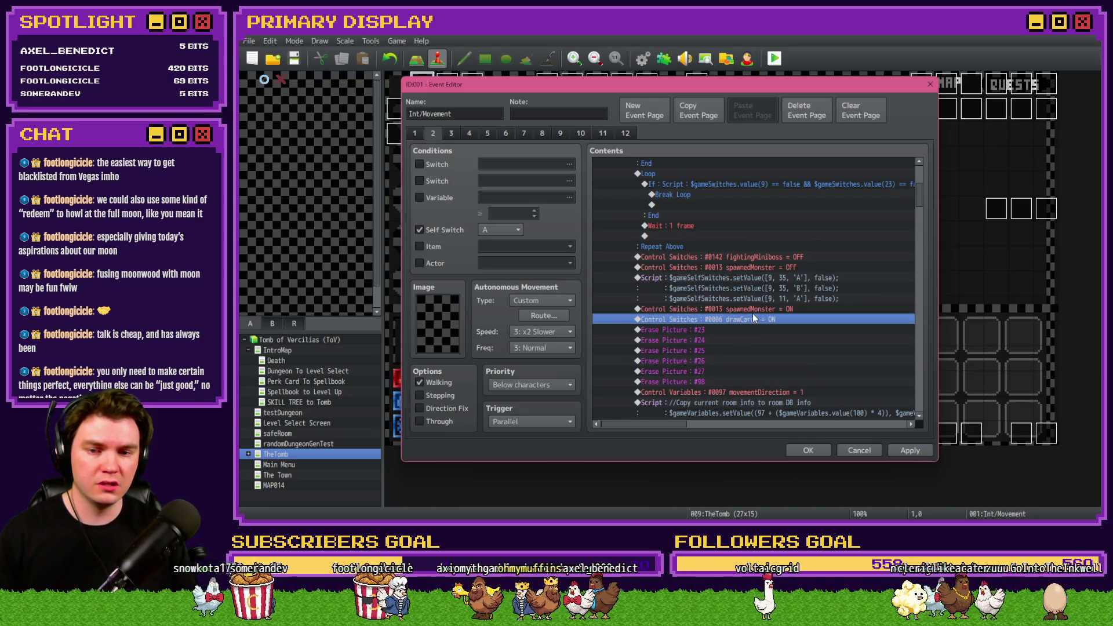
- Move the drawCards ON command to just above the self-switch reset script
{"action": "key", "text": "ctrl+x"}
{"action": "left_click", "coordinate": [770, 277]}
{"action": "key", "text": "ctrl+v"}
{"action": "left_click", "coordinate": [775, 322]}
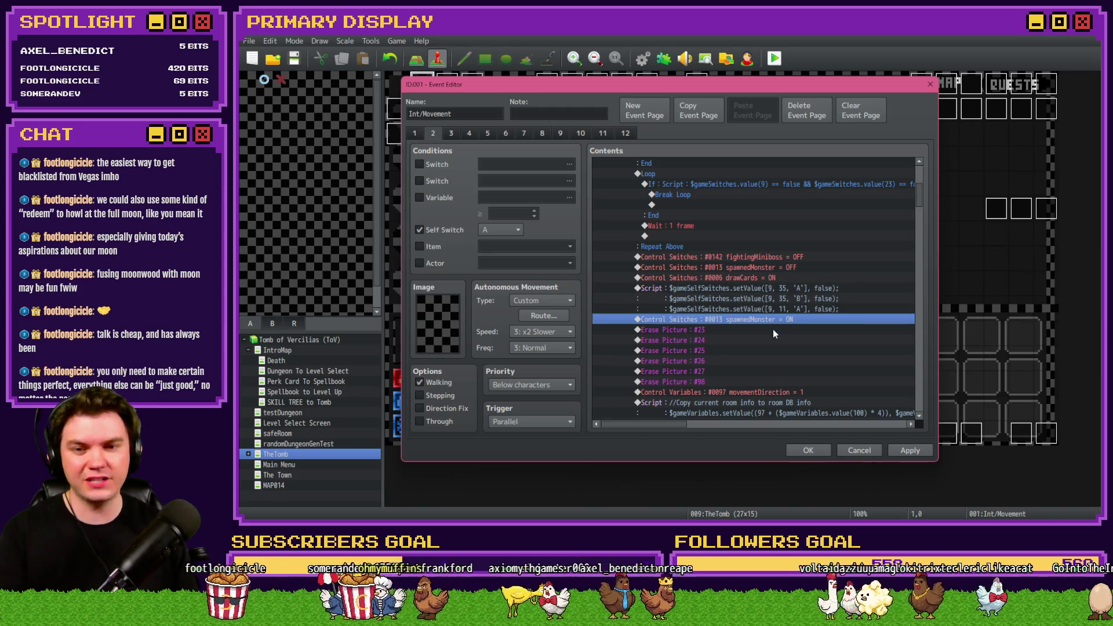
- Delete the extra spawnedMonster ON, set drawCards to OFF, and save Int/Movement
{"action": "key", "text": "Delete"}
{"action": "double_click", "coordinate": [765, 277]}
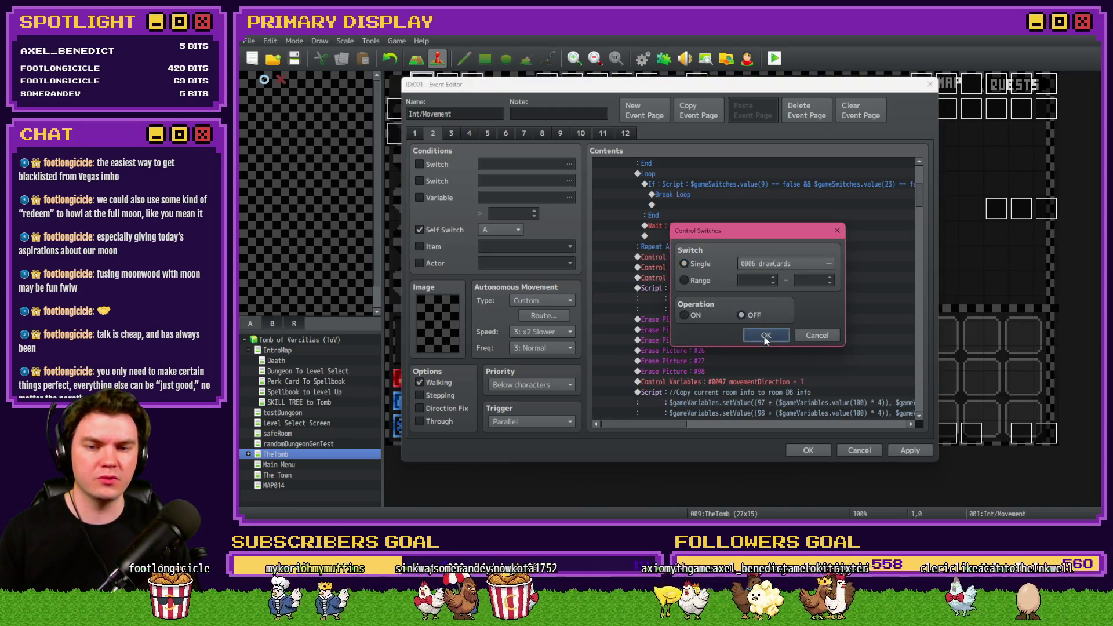
{"action": "left_click", "coordinate": [765, 336]}
{"action": "left_click", "coordinate": [807, 449]}
- Flip through all pages of the Draw And Attack event without changes
{"action": "double_click", "coordinate": [1020, 434]}
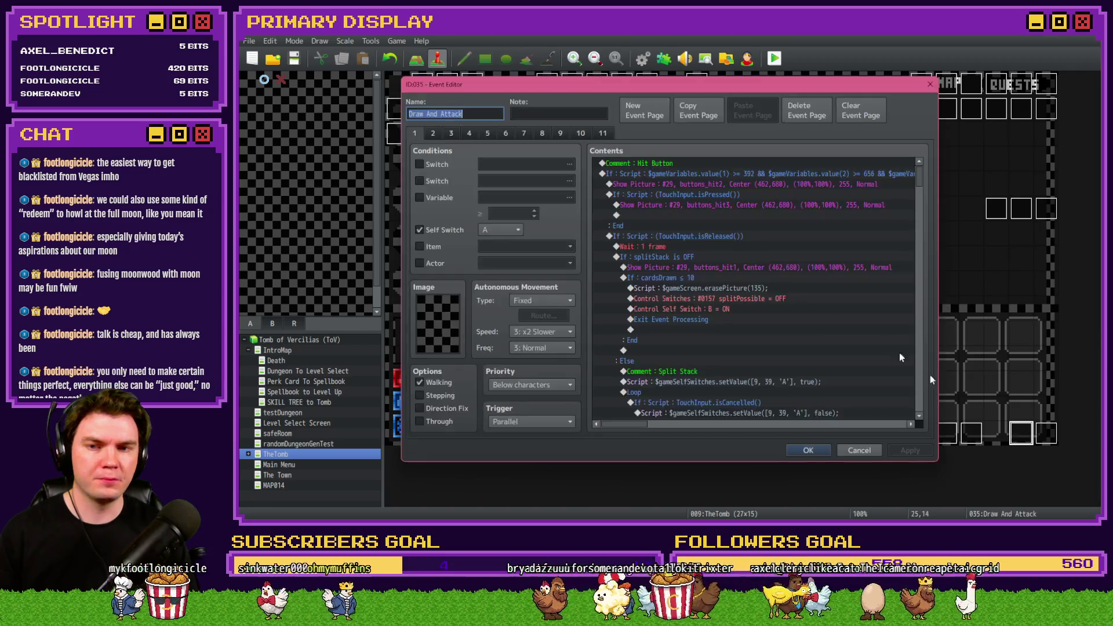
{"action": "left_click", "coordinate": [433, 134]}
{"action": "left_click", "coordinate": [451, 134]}
{"action": "left_click", "coordinate": [469, 133]}
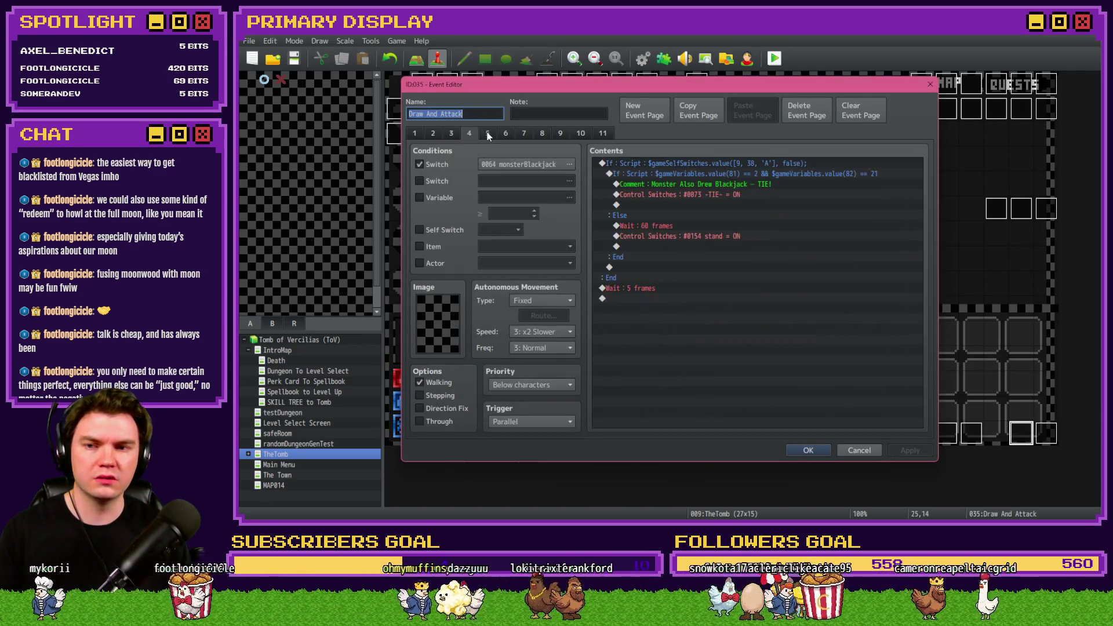
{"action": "left_click", "coordinate": [488, 134]}
{"action": "left_click", "coordinate": [505, 133]}
{"action": "left_click", "coordinate": [524, 133]}
{"action": "left_click", "coordinate": [542, 134]}
{"action": "left_click", "coordinate": [560, 133]}
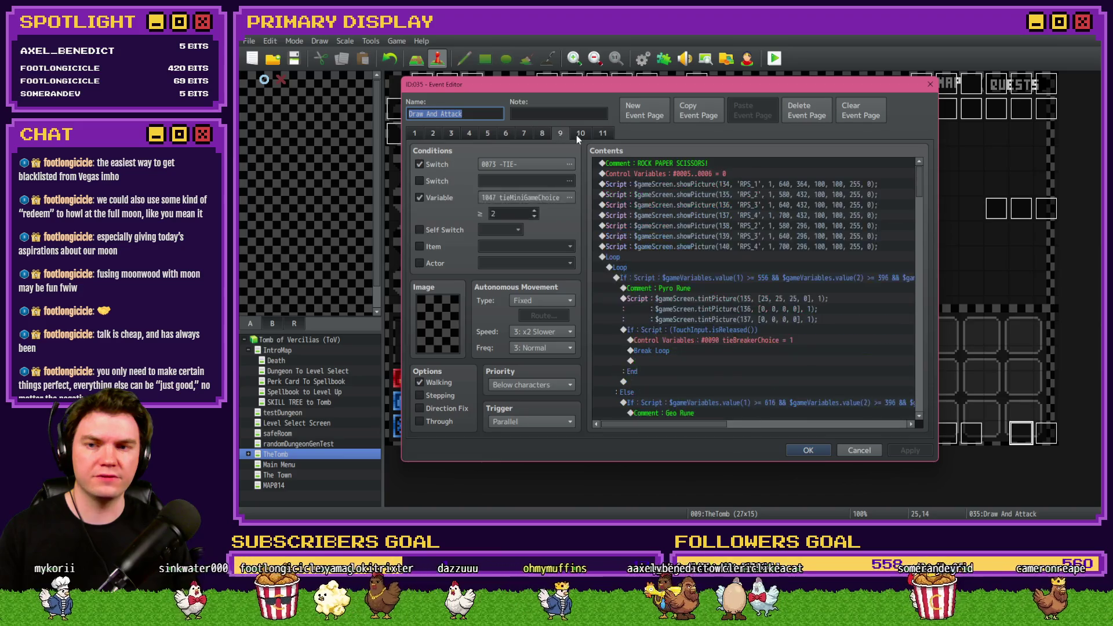
{"action": "left_click", "coordinate": [581, 133]}
{"action": "left_click", "coordinate": [603, 134]}
{"action": "key", "text": "Escape"}
- Inspect the Monster Draw event, then reopen Int/Movement and scroll its contents
{"action": "left_click", "coordinate": [1046, 434]}
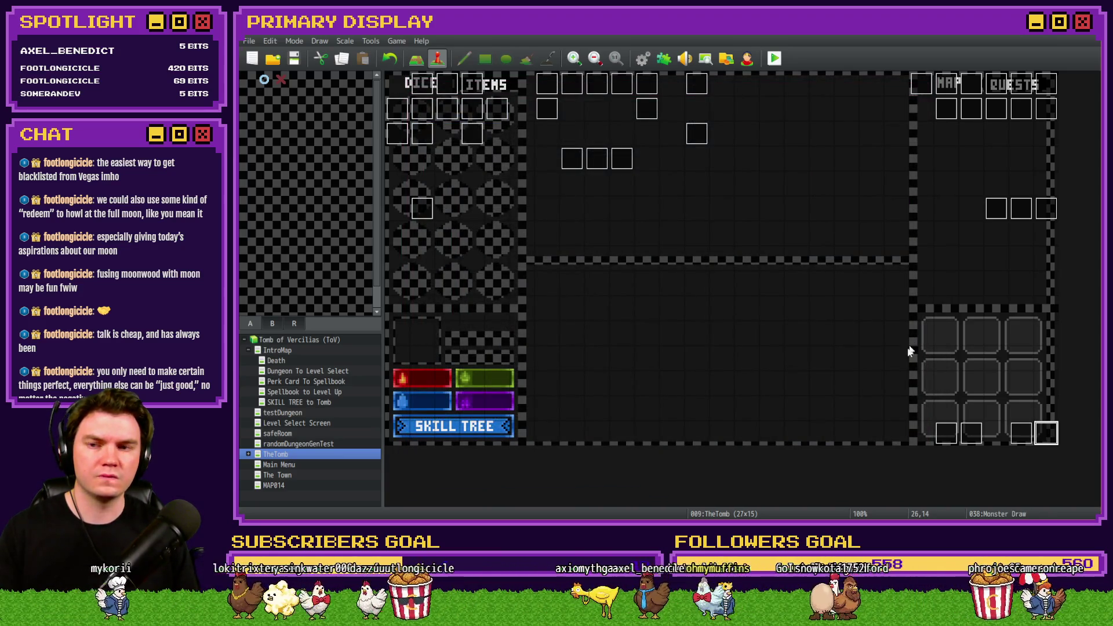
{"action": "double_click", "coordinate": [1046, 434]}
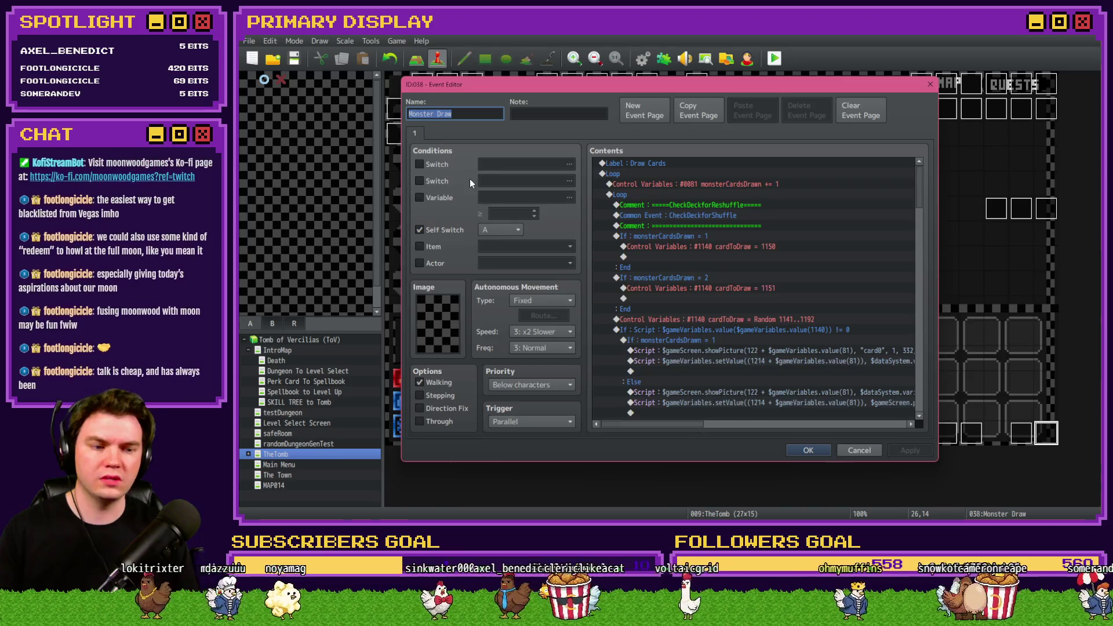
{"action": "key", "text": "Escape"}
{"action": "double_click", "coordinate": [422, 84]}
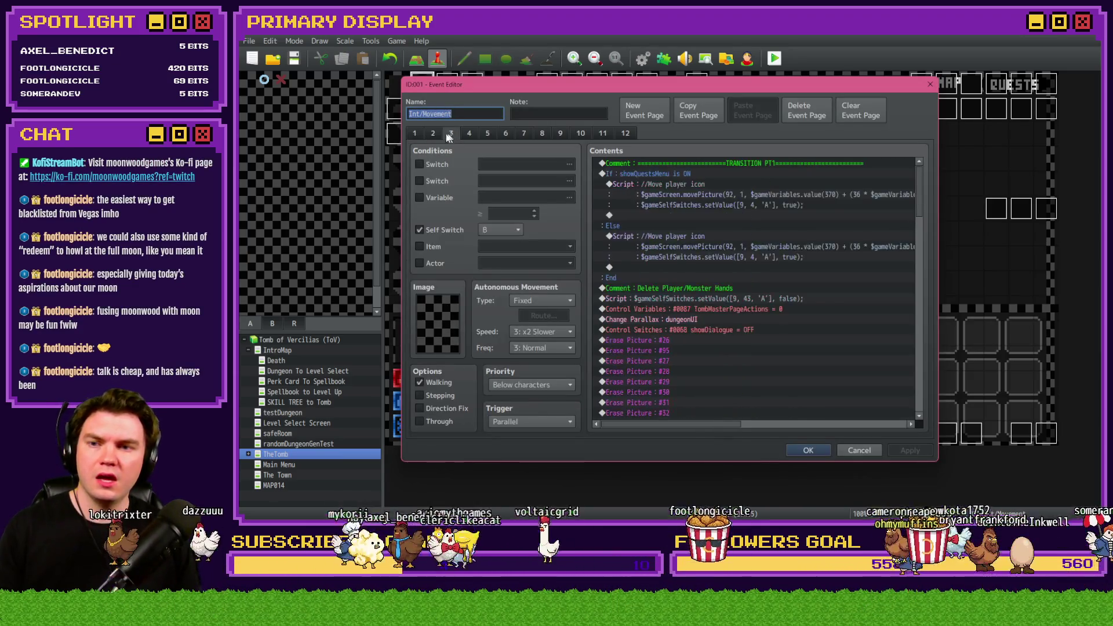
{"action": "scroll", "coordinate": [722, 310], "scroll_direction": "down", "scroll_amount": 5}
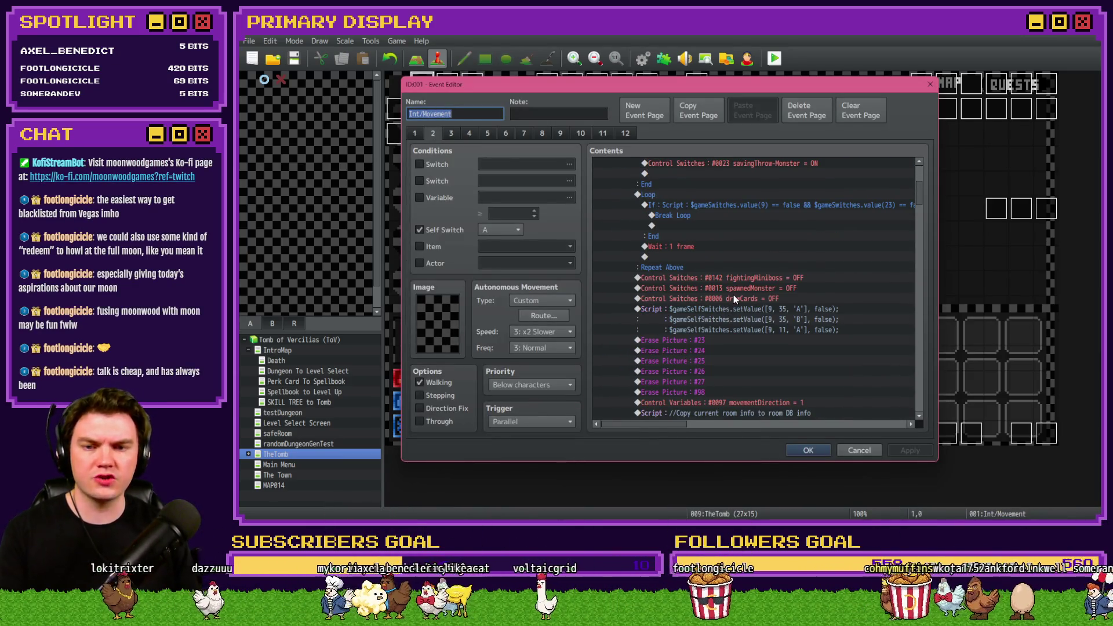
- Review page 2's room-exit commands, including drawCards OFF, then show page 4's TRANSITION PT2 commands
{"action": "left_click", "coordinate": [732, 297]}
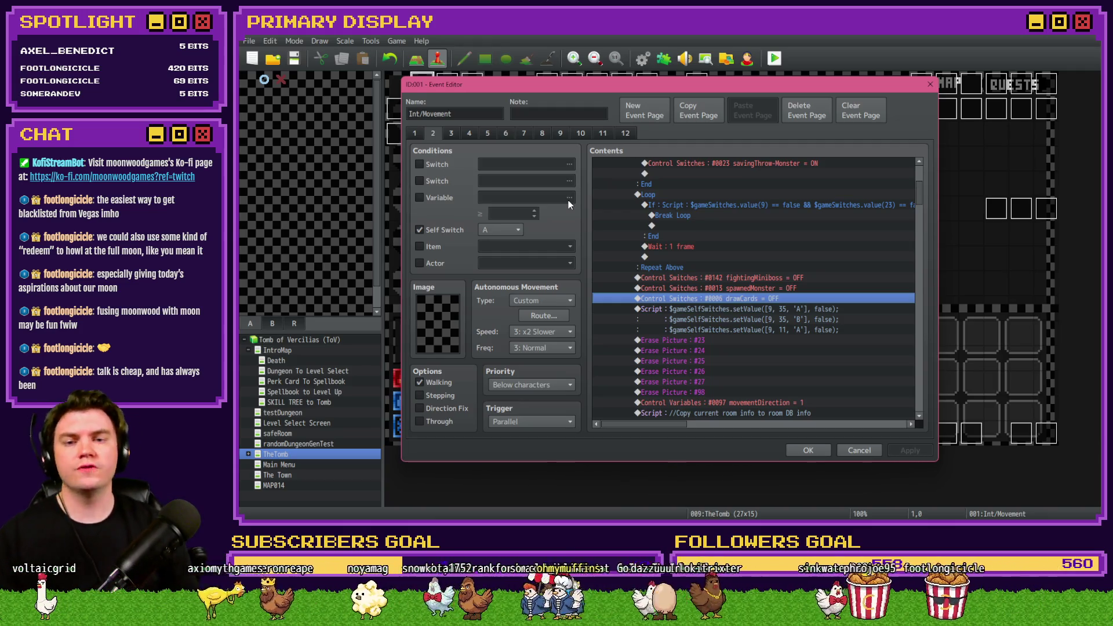
{"action": "scroll", "coordinate": [709, 298], "scroll_direction": "up", "scroll_amount": 5}
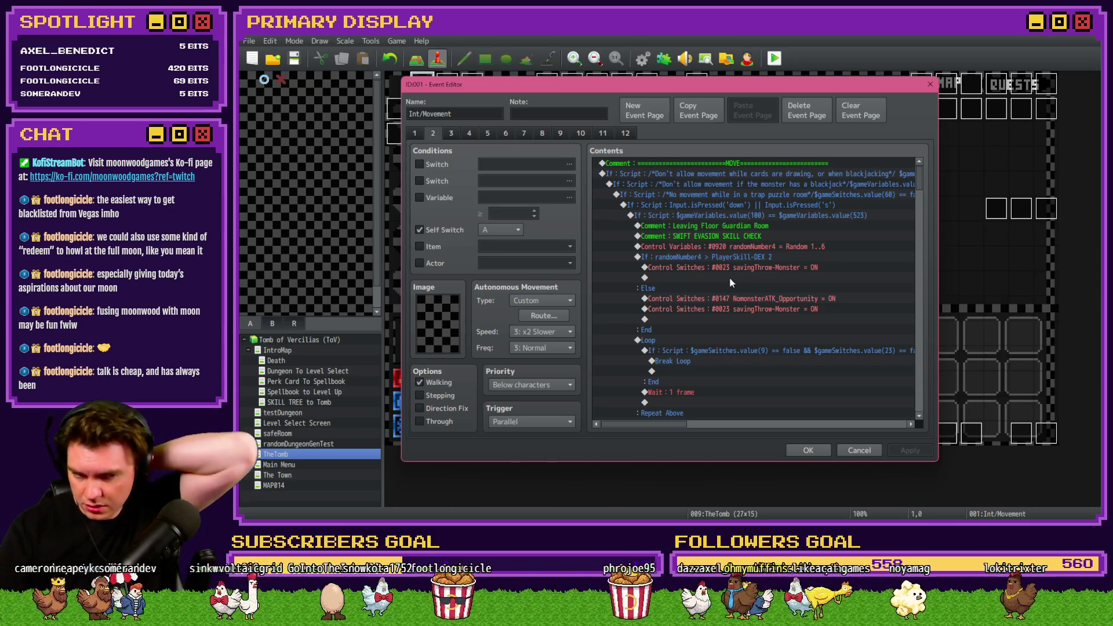
{"action": "scroll", "coordinate": [727, 277], "scroll_direction": "down", "scroll_amount": 3}
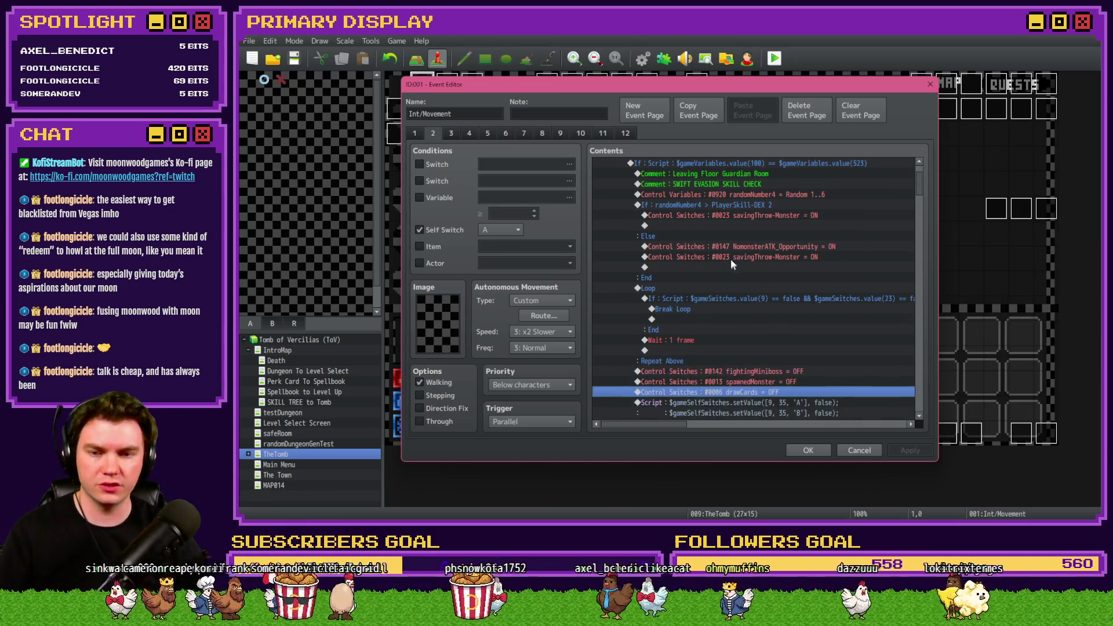
{"action": "scroll", "coordinate": [732, 264], "scroll_direction": "down", "scroll_amount": 2}
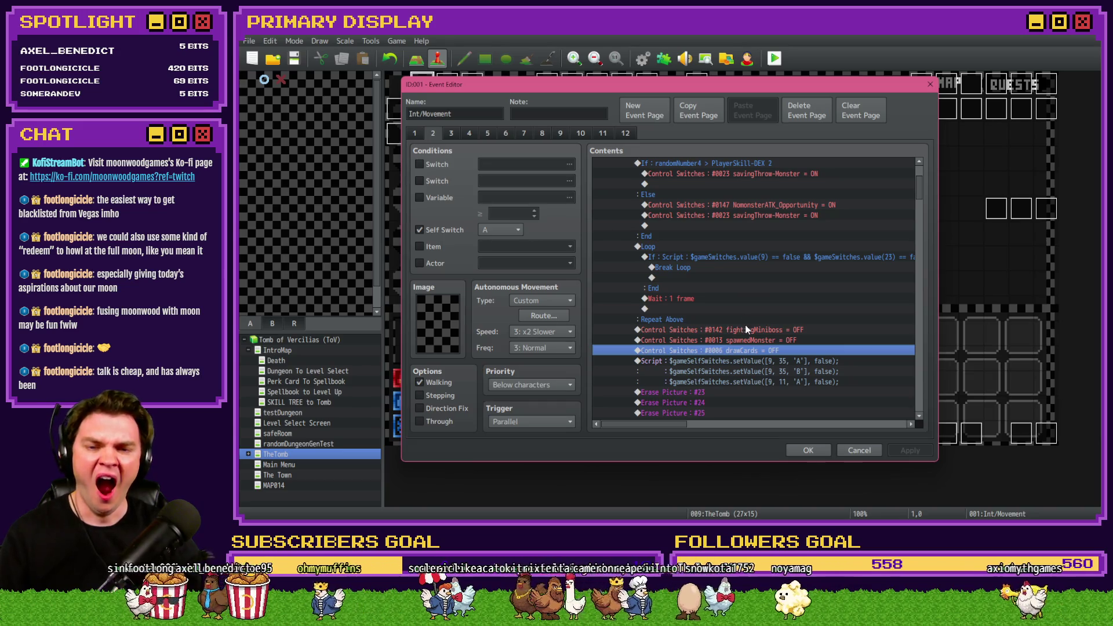
{"action": "scroll", "coordinate": [746, 335], "scroll_direction": "down", "scroll_amount": 4}
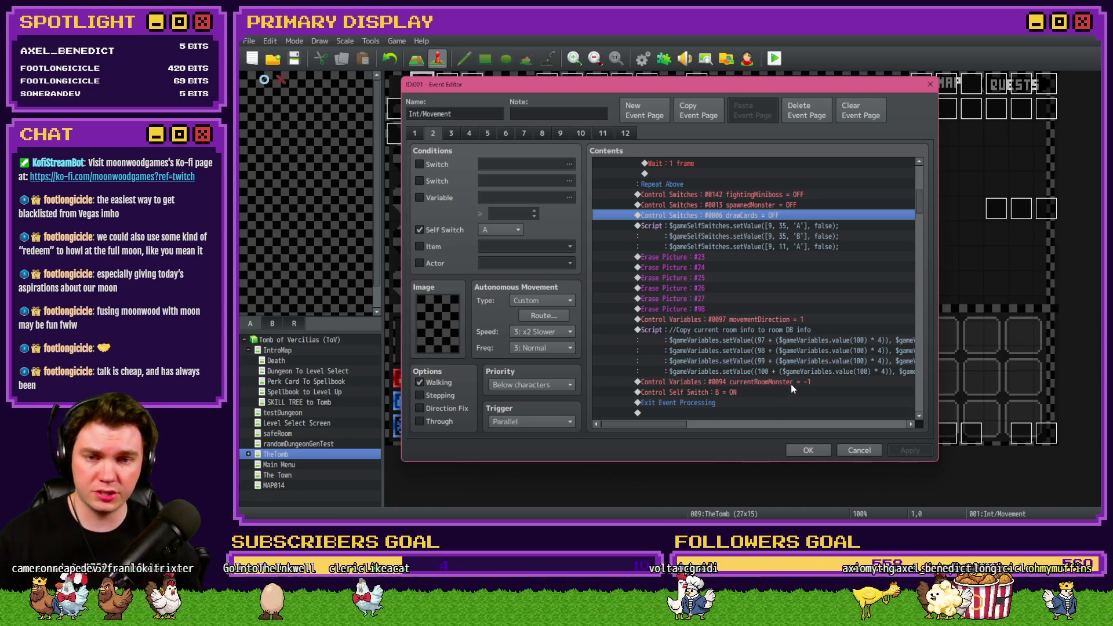
{"action": "scroll", "coordinate": [791, 384], "scroll_direction": "down", "scroll_amount": 10}
{"action": "scroll", "coordinate": [793, 386], "scroll_direction": "down", "scroll_amount": 10}
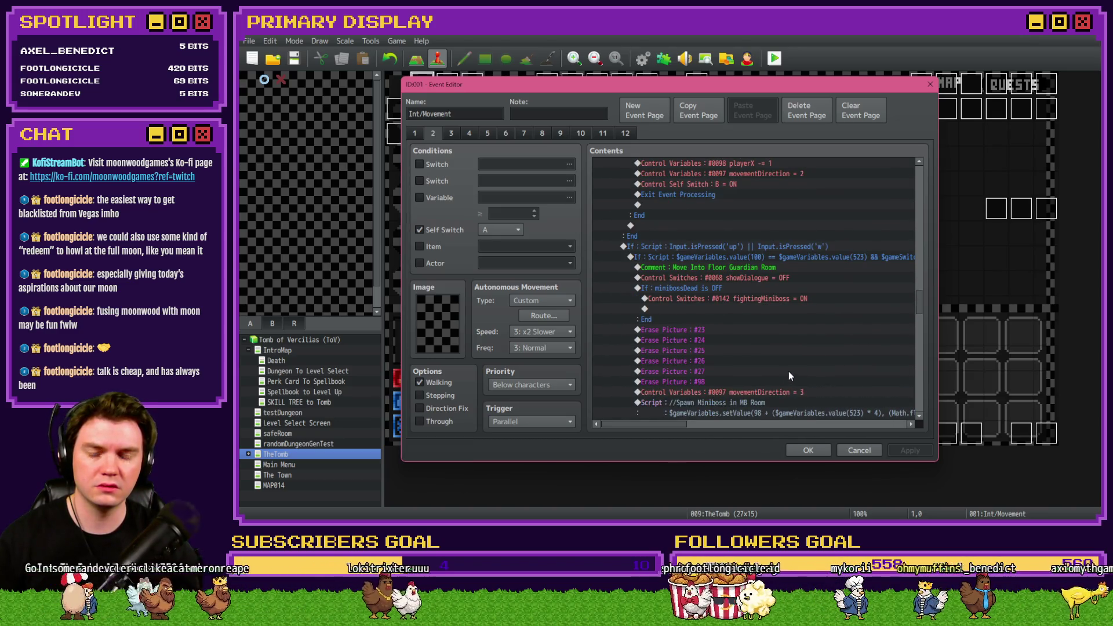
{"action": "scroll", "coordinate": [788, 370], "scroll_direction": "down", "scroll_amount": 3}
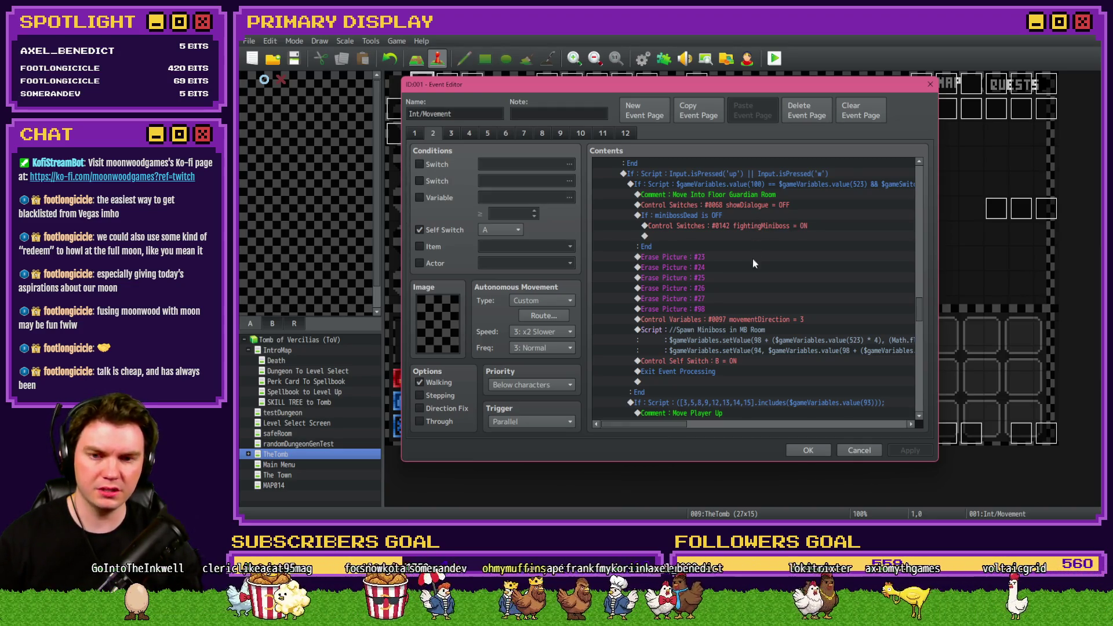
{"action": "scroll", "coordinate": [747, 277], "scroll_direction": "down", "scroll_amount": 2}
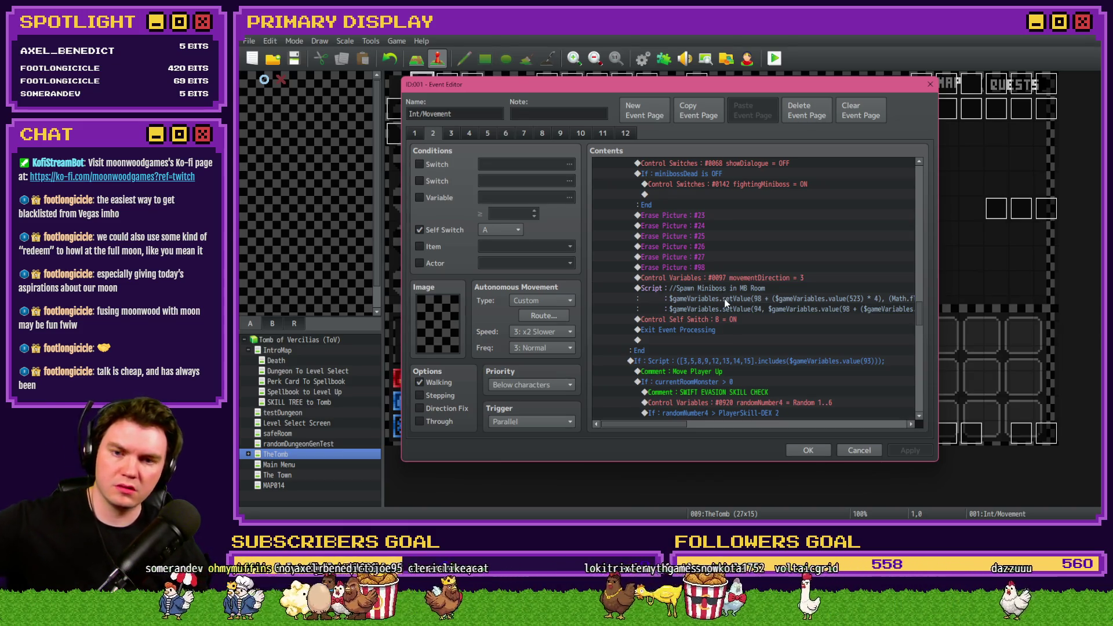
{"action": "scroll", "coordinate": [725, 297], "scroll_direction": "down", "scroll_amount": 2}
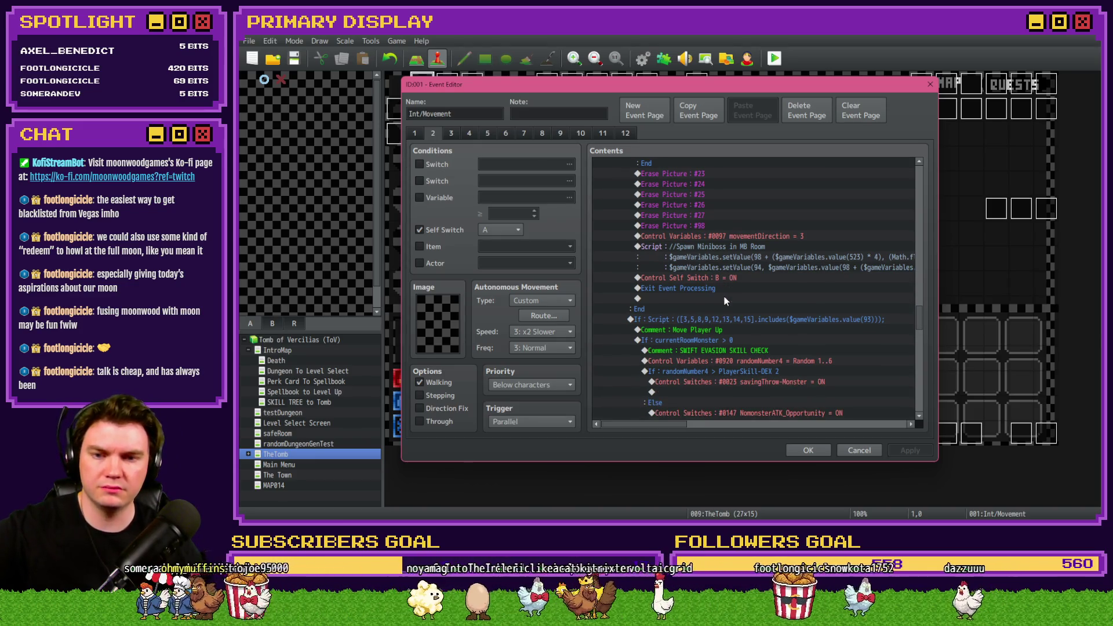
{"action": "left_click", "coordinate": [451, 134]}
{"action": "left_click", "coordinate": [469, 134]}
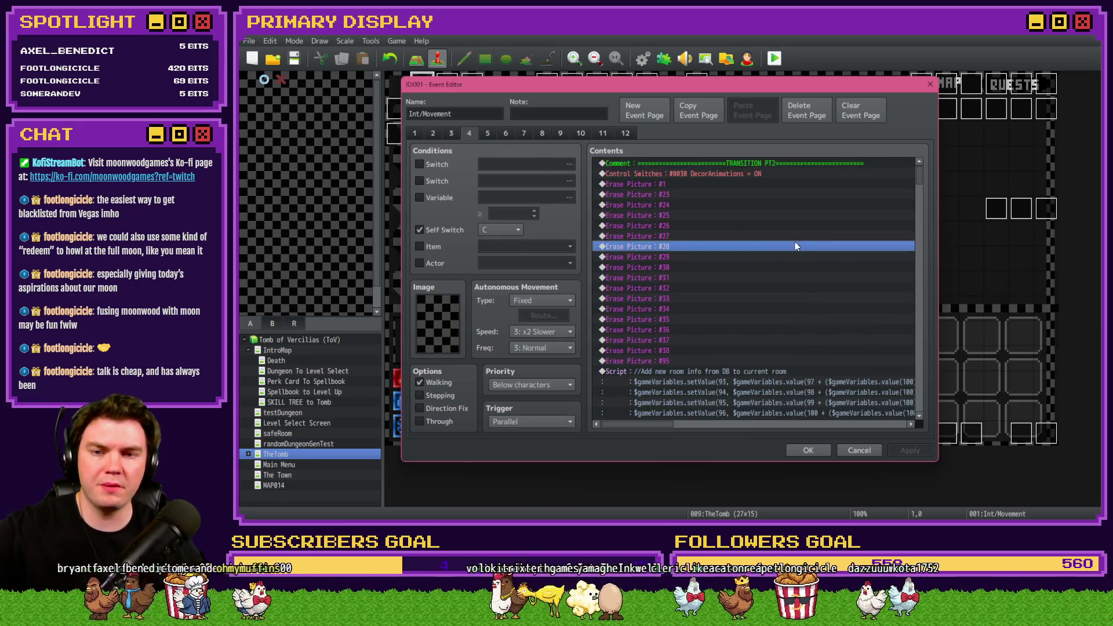
{"action": "scroll", "coordinate": [777, 261], "scroll_direction": "down", "scroll_amount": 2}
{"action": "scroll", "coordinate": [770, 268], "scroll_direction": "down", "scroll_amount": 10}
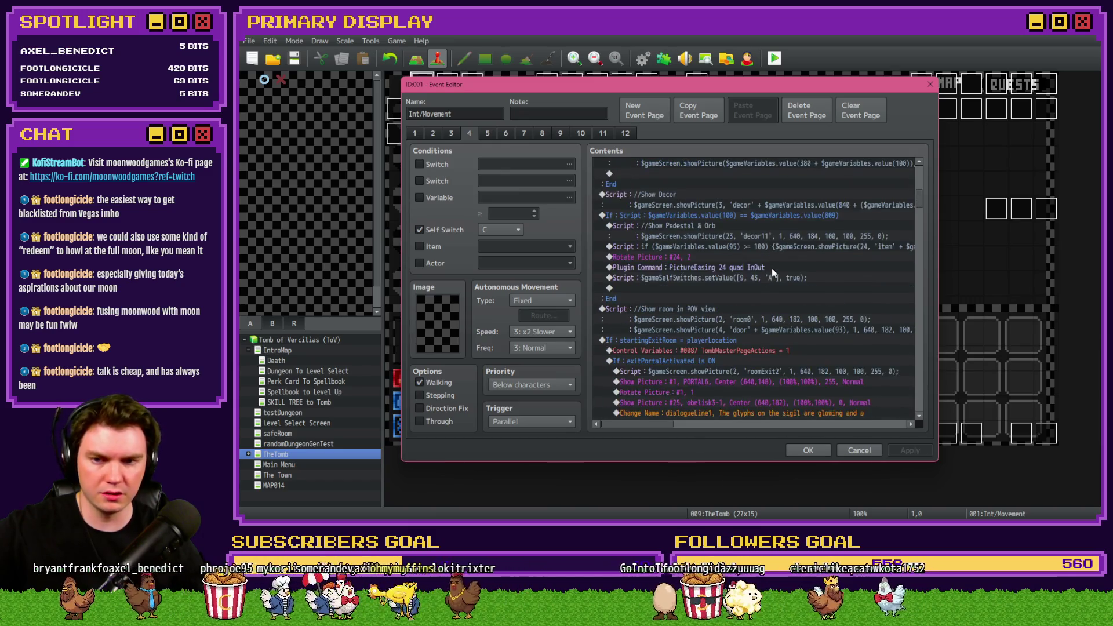
{"action": "scroll", "coordinate": [771, 269], "scroll_direction": "down", "scroll_amount": 10}
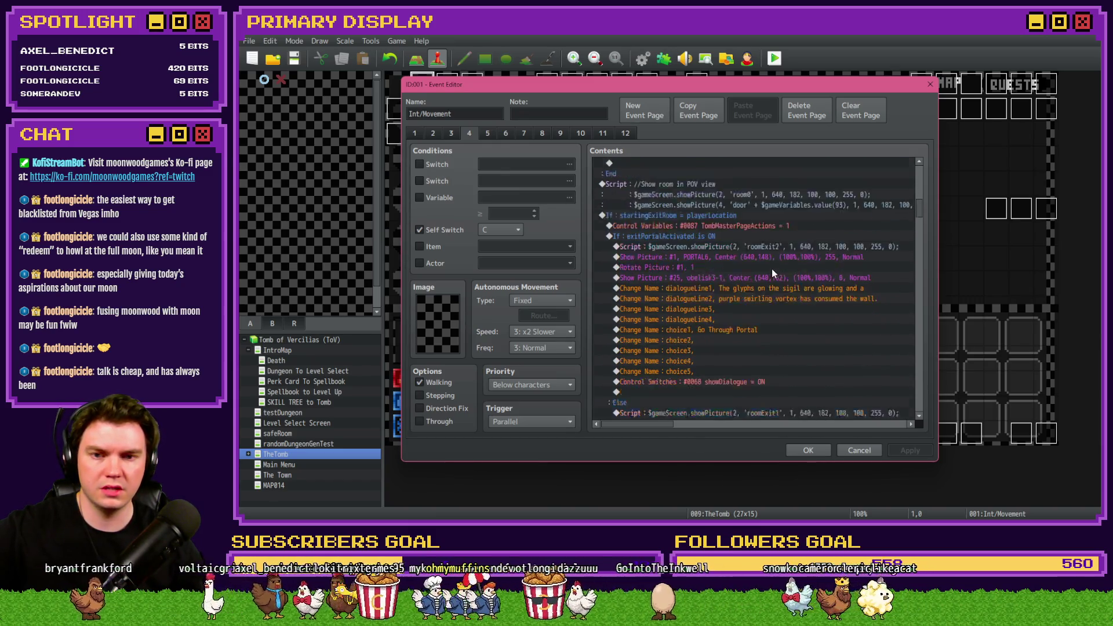
{"action": "scroll", "coordinate": [771, 272], "scroll_direction": "down", "scroll_amount": 3}
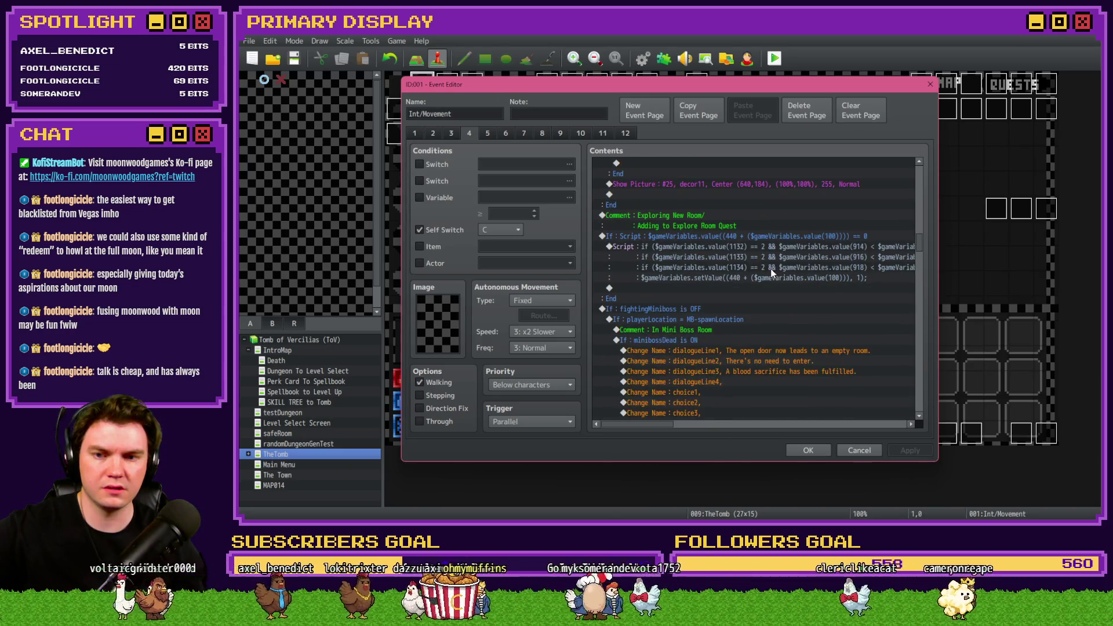
{"action": "scroll", "coordinate": [771, 272], "scroll_direction": "down", "scroll_amount": 3}
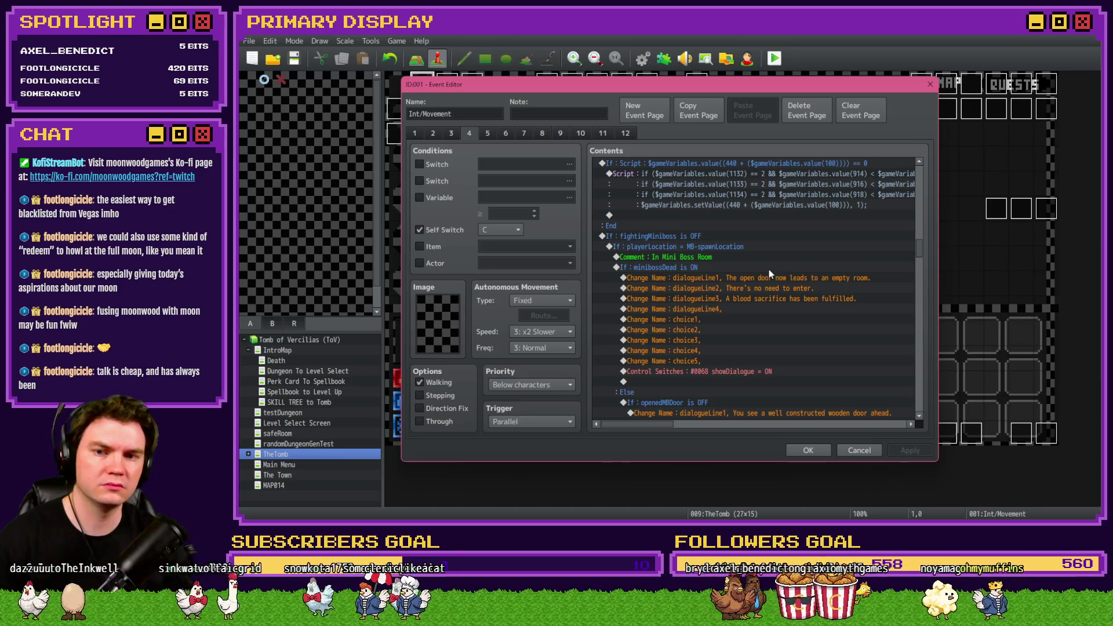
{"action": "left_click", "coordinate": [681, 238]}
{"action": "double_click", "coordinate": [681, 237]}
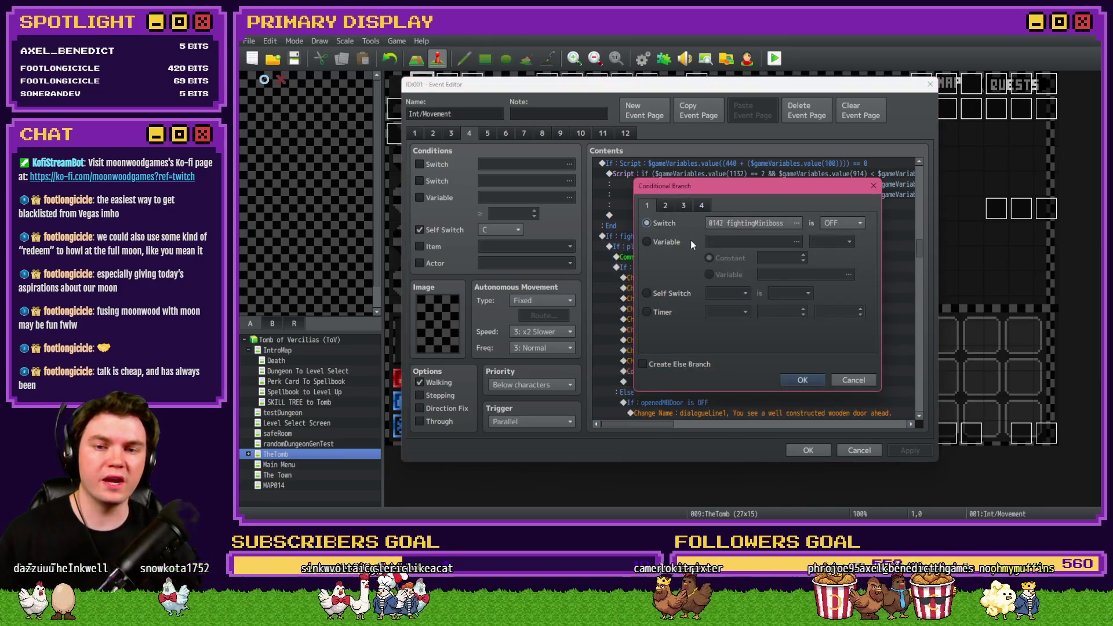
{"action": "key", "text": "Escape"}
{"action": "left_click", "coordinate": [432, 133]}
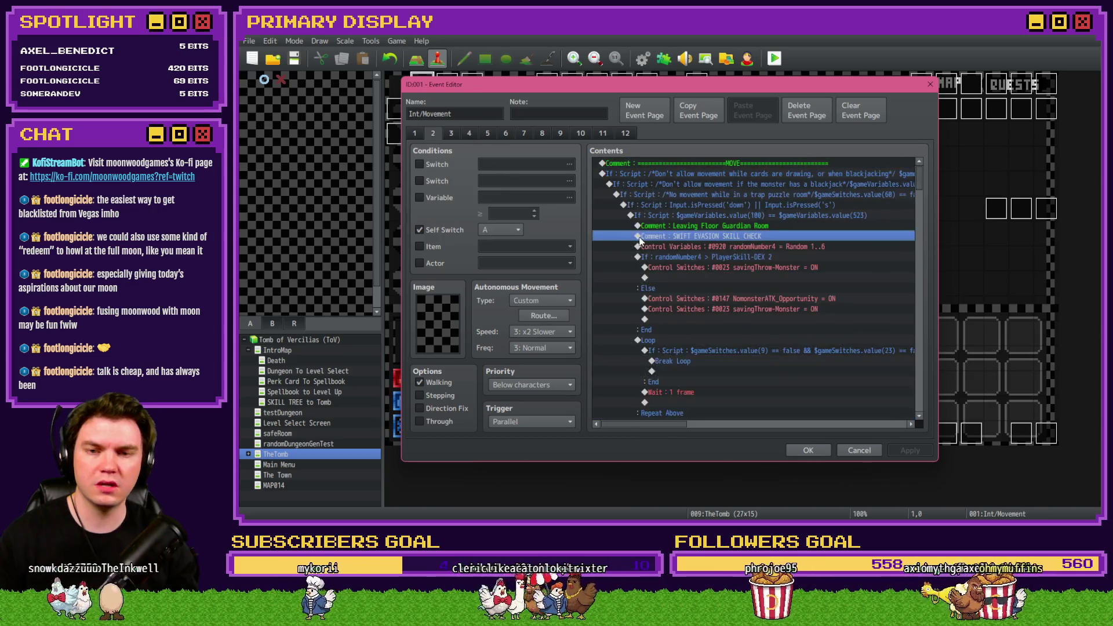
{"action": "scroll", "coordinate": [655, 295], "scroll_direction": "down", "scroll_amount": 2}
{"action": "scroll", "coordinate": [656, 296], "scroll_direction": "down", "scroll_amount": 3}
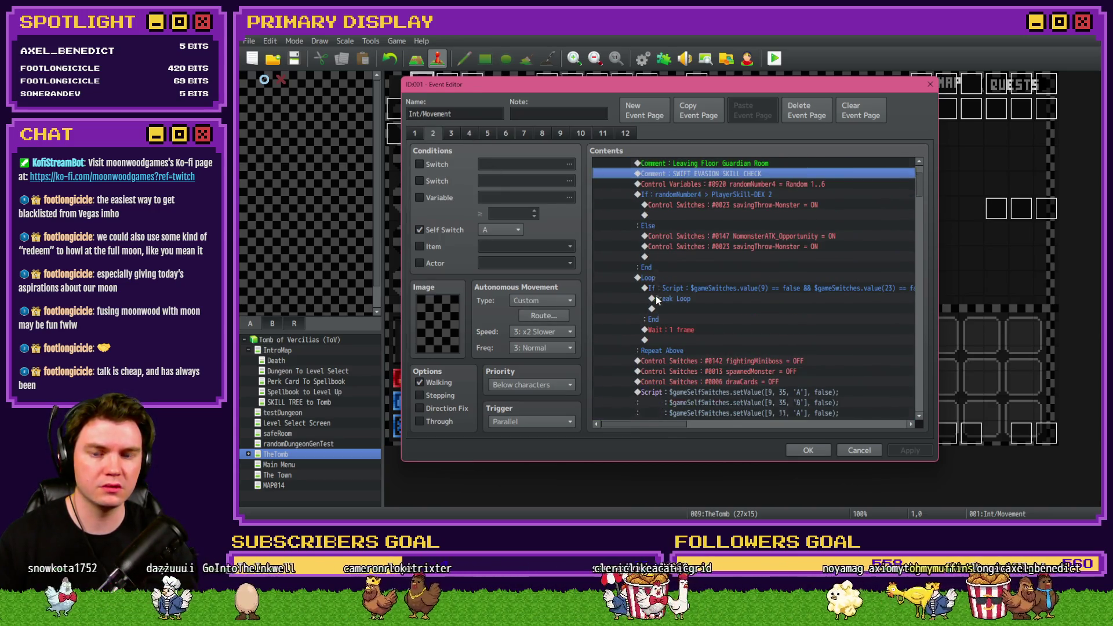
{"action": "left_click", "coordinate": [776, 311]}
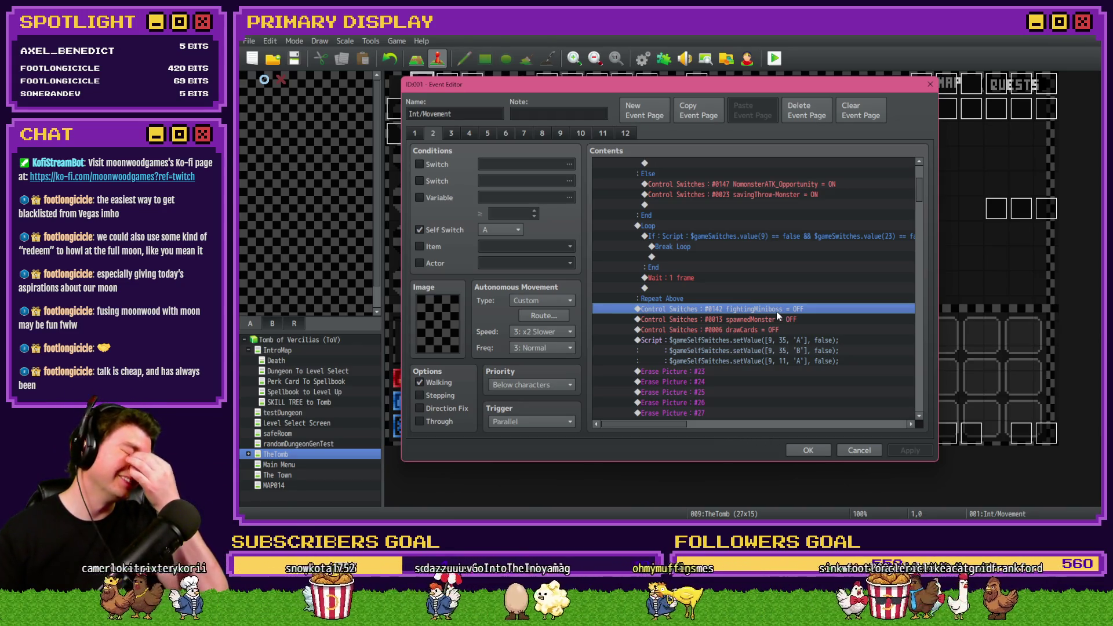
{"action": "left_click", "coordinate": [468, 133]}
{"action": "scroll", "coordinate": [699, 295], "scroll_direction": "down", "scroll_amount": 8}
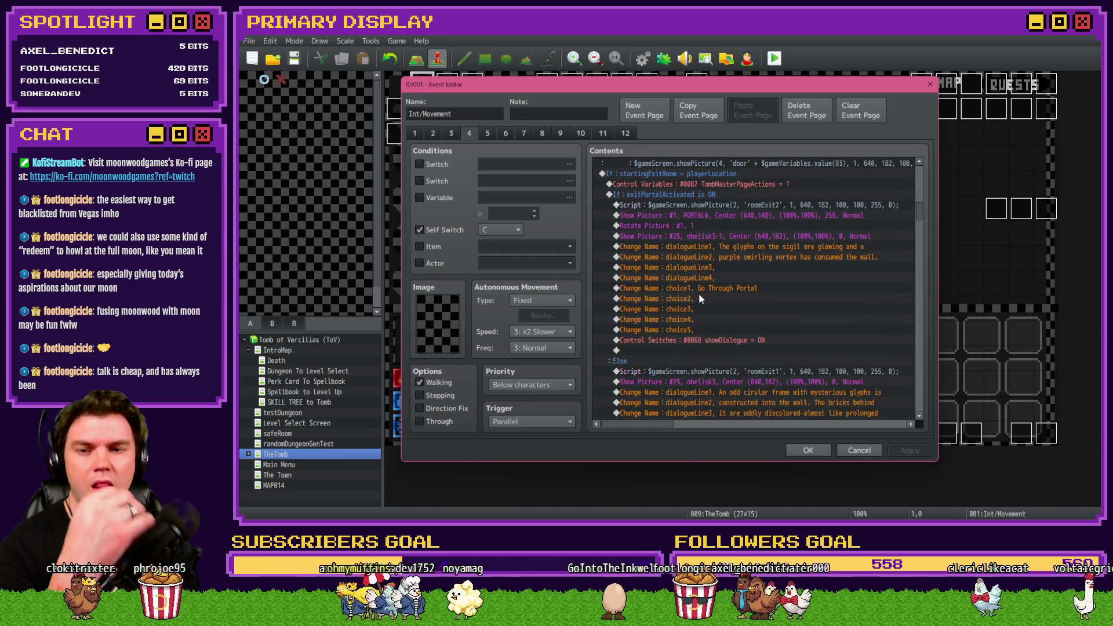
{"action": "scroll", "coordinate": [698, 293], "scroll_direction": "down", "scroll_amount": 8}
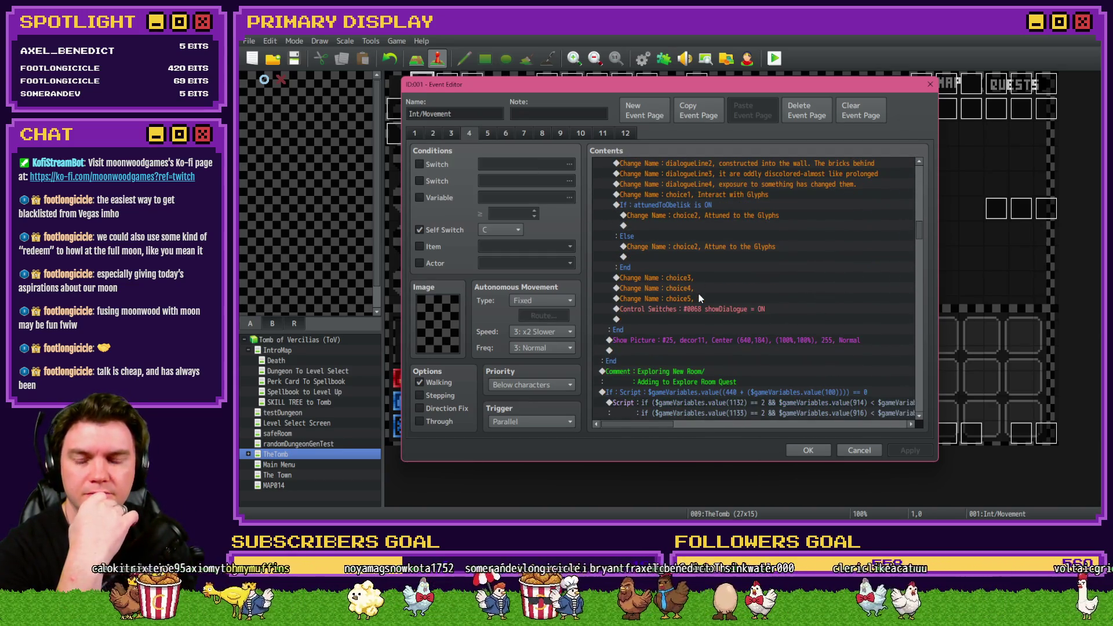
{"action": "scroll", "coordinate": [697, 294], "scroll_direction": "down", "scroll_amount": 3}
{"action": "scroll", "coordinate": [698, 293], "scroll_direction": "down", "scroll_amount": 2}
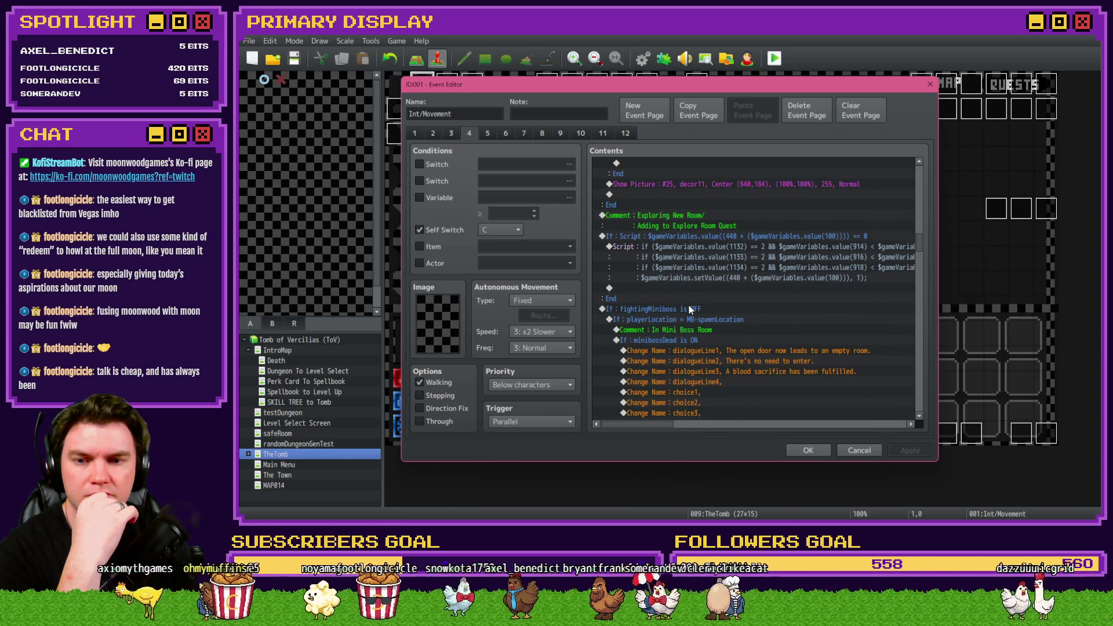
{"action": "left_click", "coordinate": [687, 310]}
{"action": "scroll", "coordinate": [685, 308], "scroll_direction": "down", "scroll_amount": 9}
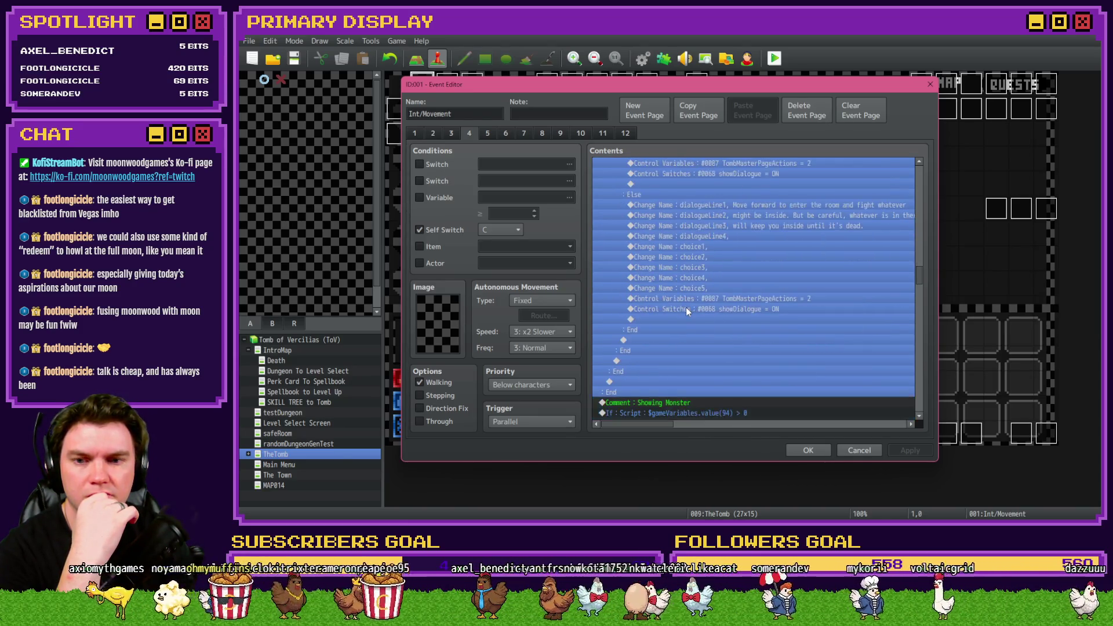
{"action": "scroll", "coordinate": [687, 309], "scroll_direction": "down", "scroll_amount": 2}
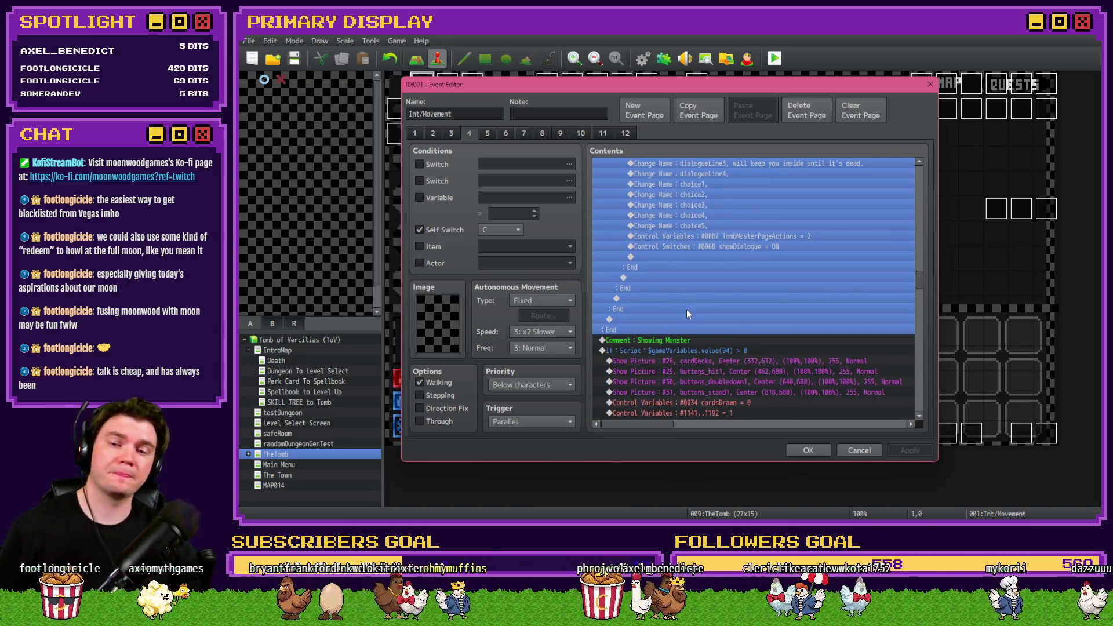
{"action": "scroll", "coordinate": [685, 309], "scroll_direction": "down", "scroll_amount": 2}
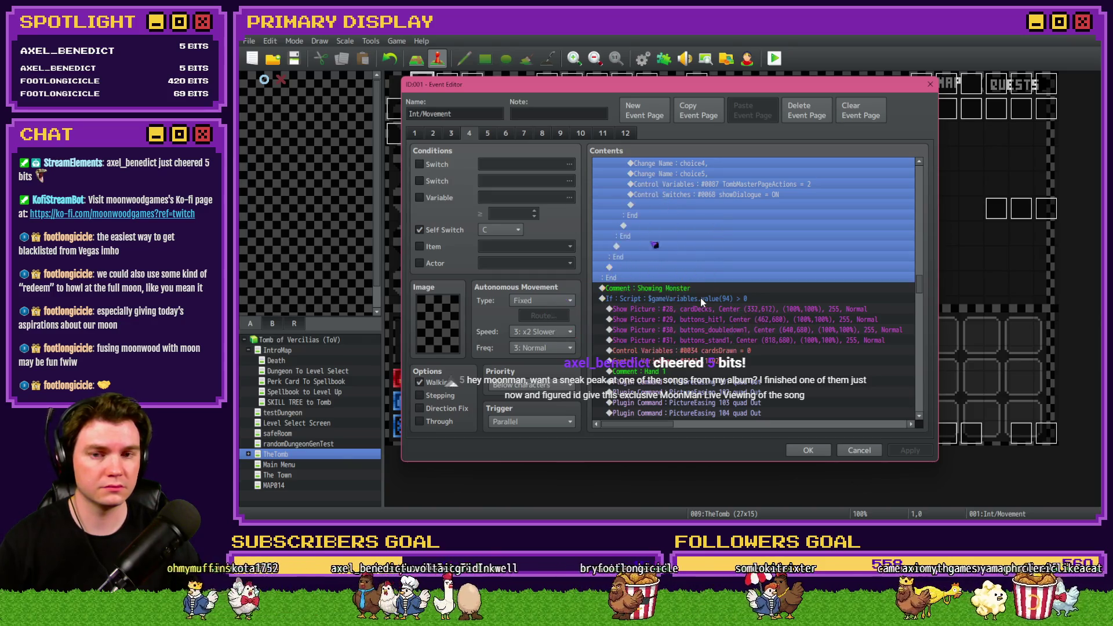
{"action": "scroll", "coordinate": [700, 297], "scroll_direction": "down", "scroll_amount": 2}
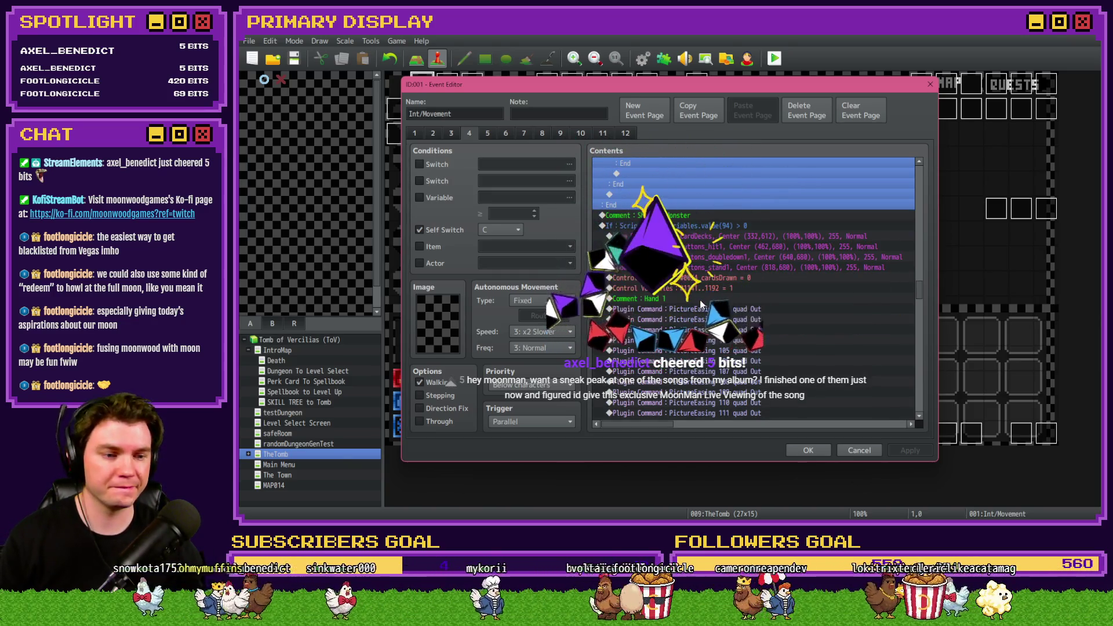